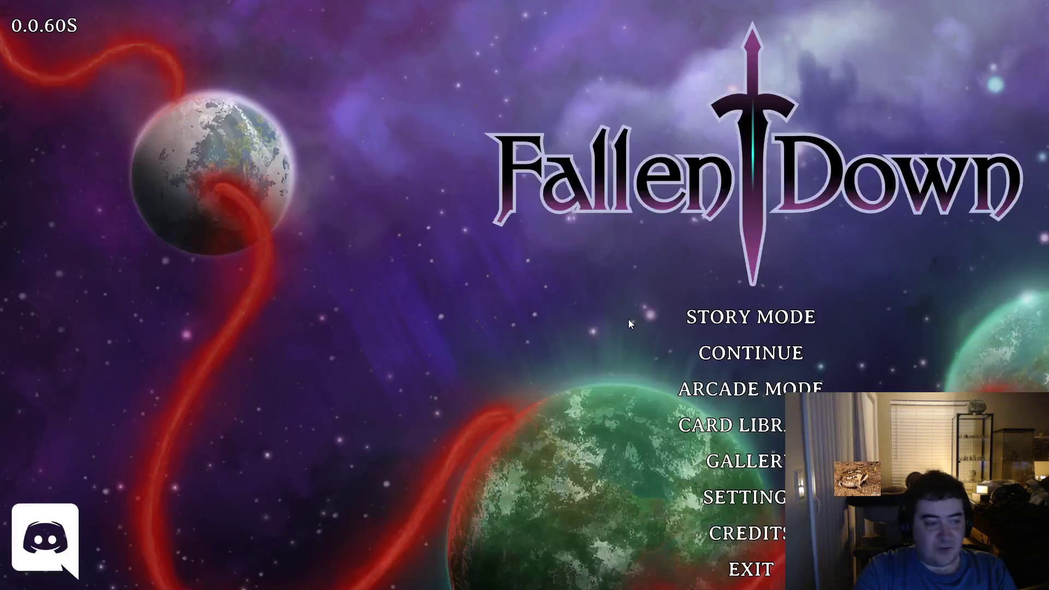
# Continue from the Auto Save slot and switch to the Book 2 map
pyautogui.click(776, 353)
pyautogui.click(535, 188)
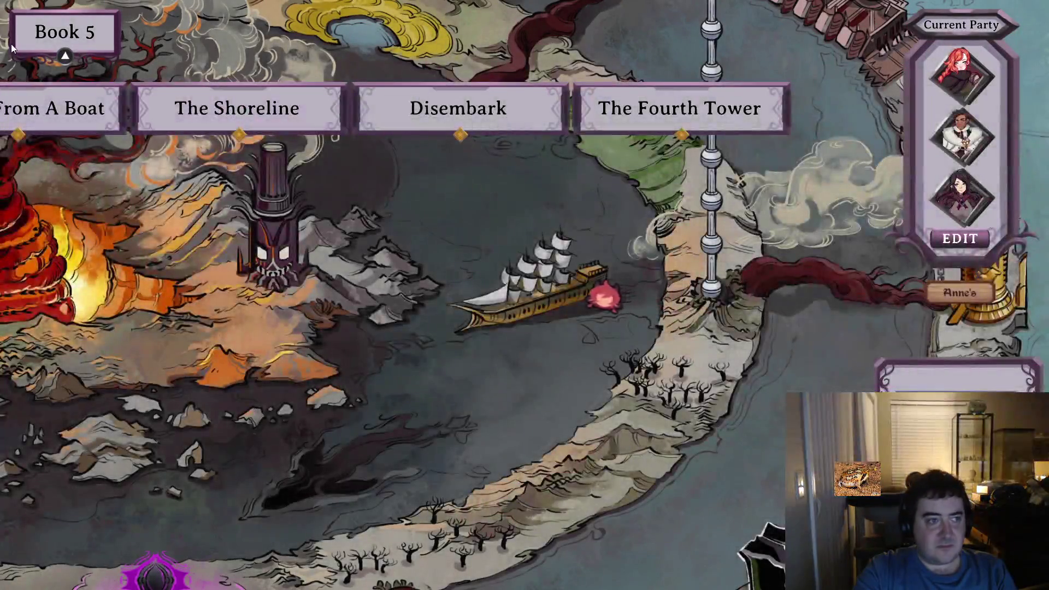
pyautogui.click(94, 59)
pyautogui.click(80, 118)
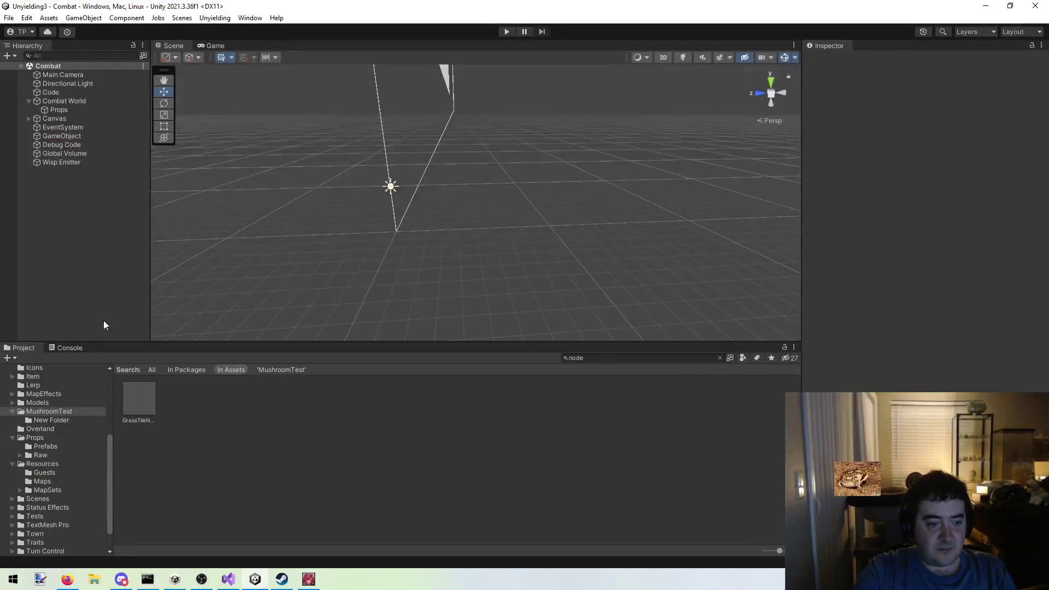
pyautogui.click(302, 583)
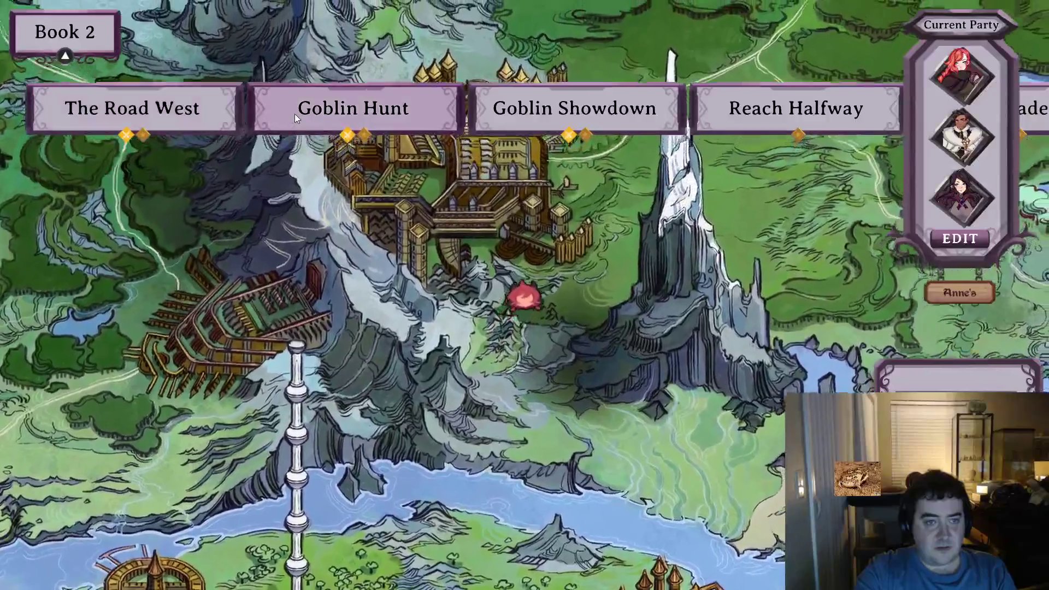
# Start the Goblin Hunt battle, skip the Adrift tutorial, select the 45 HP character, and pause
pyautogui.click(294, 114)
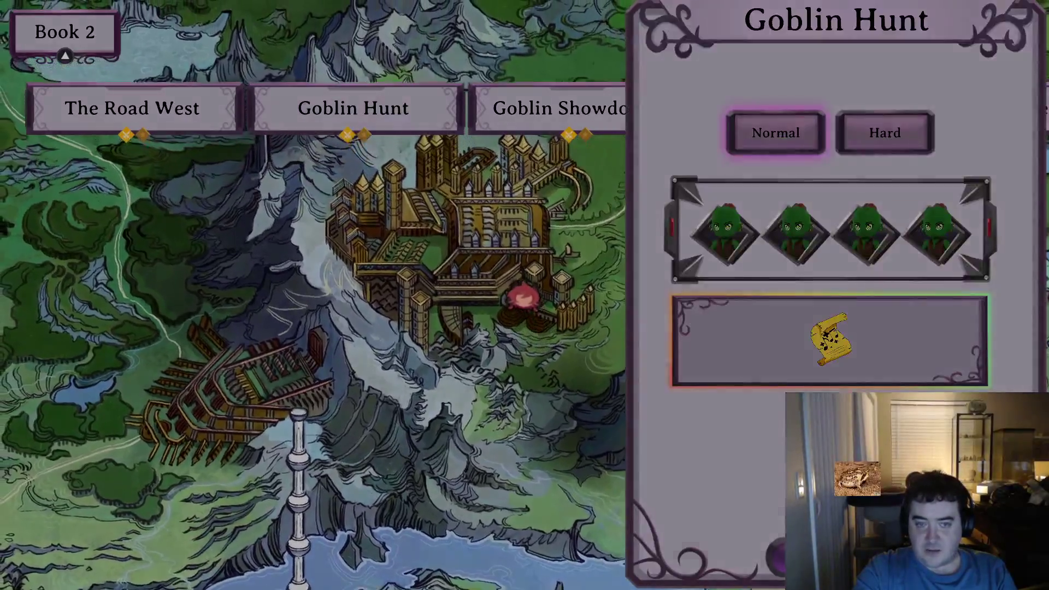
pyautogui.click(792, 557)
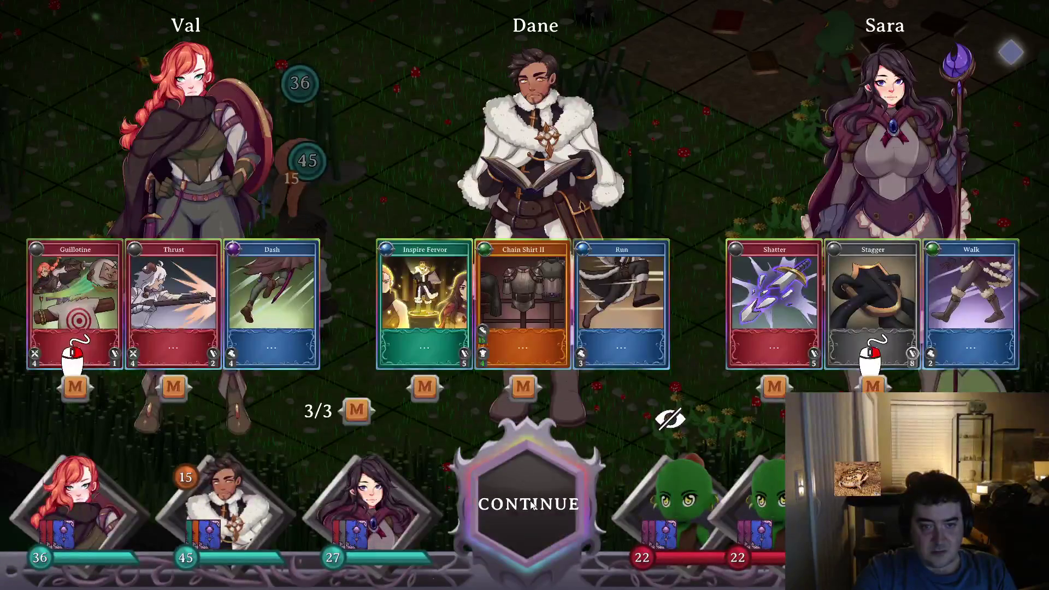
pyautogui.click(551, 437)
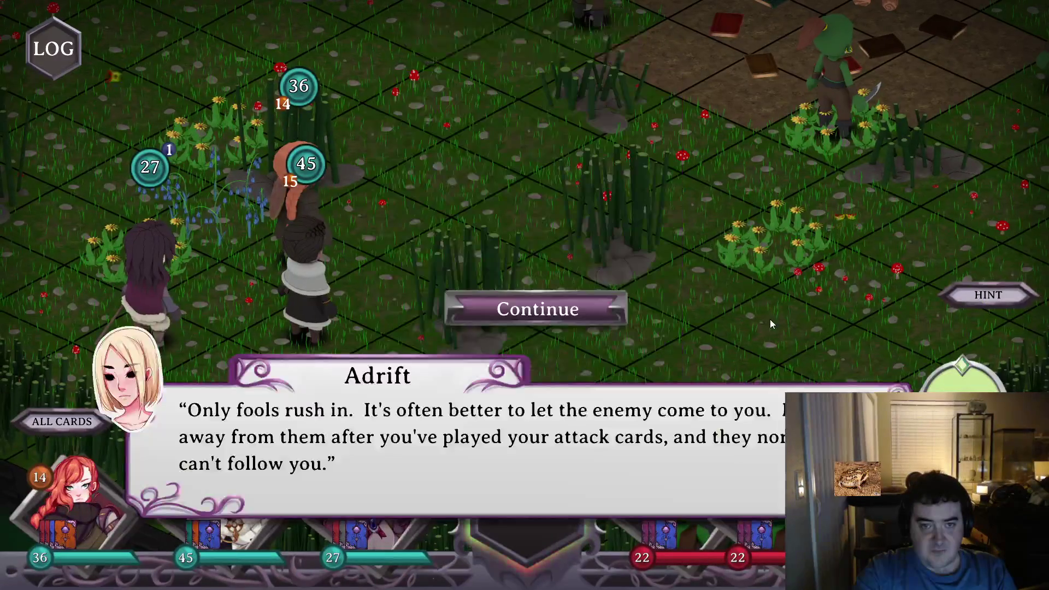
pyautogui.click(593, 310)
pyautogui.click(591, 310)
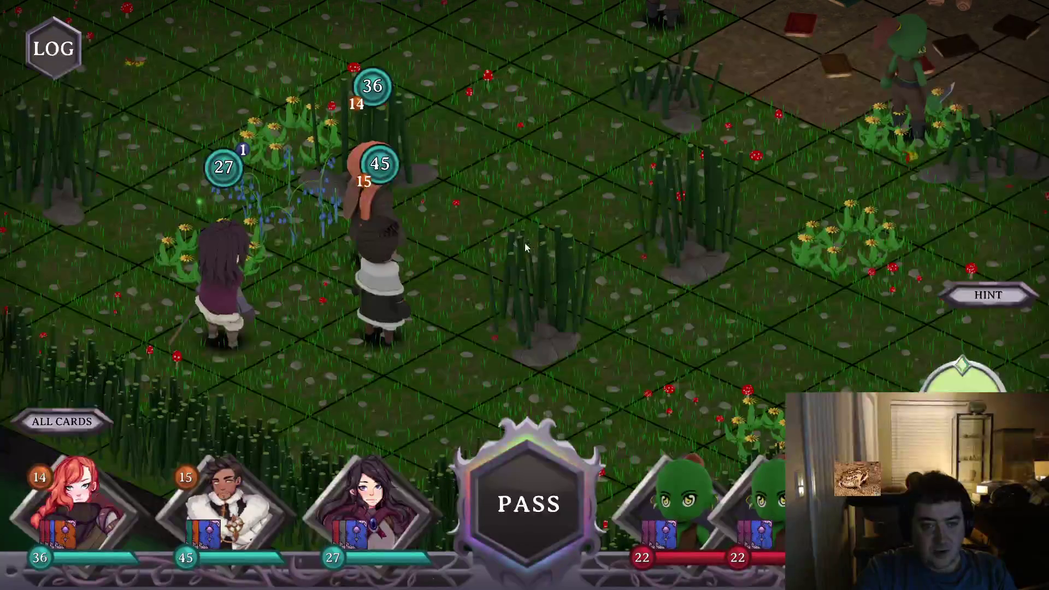
pyautogui.click(387, 240)
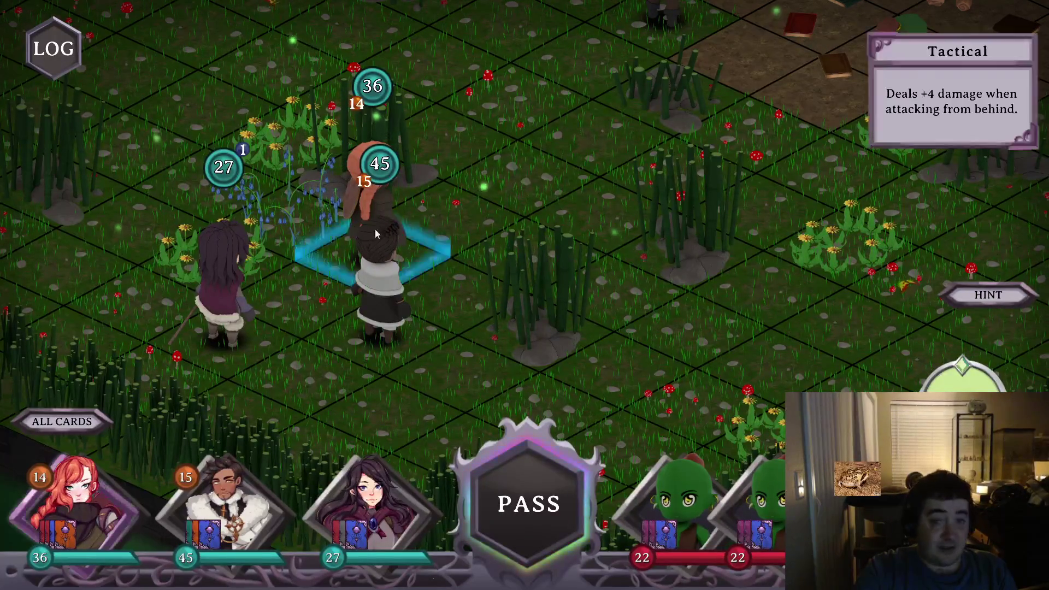
pyautogui.press('Escape')
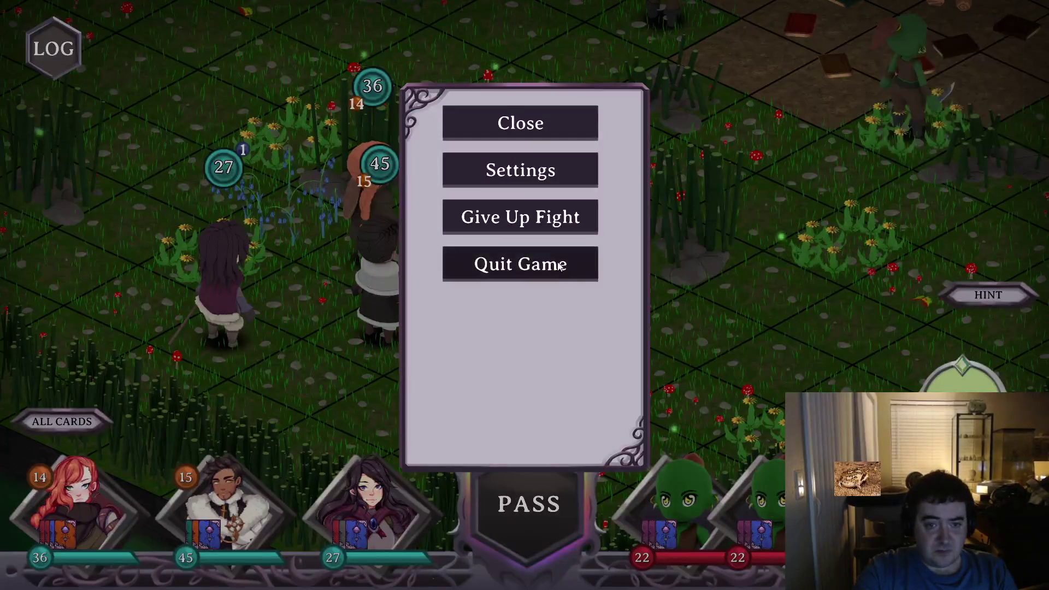
pyautogui.hotkey('alt', 'Tab')
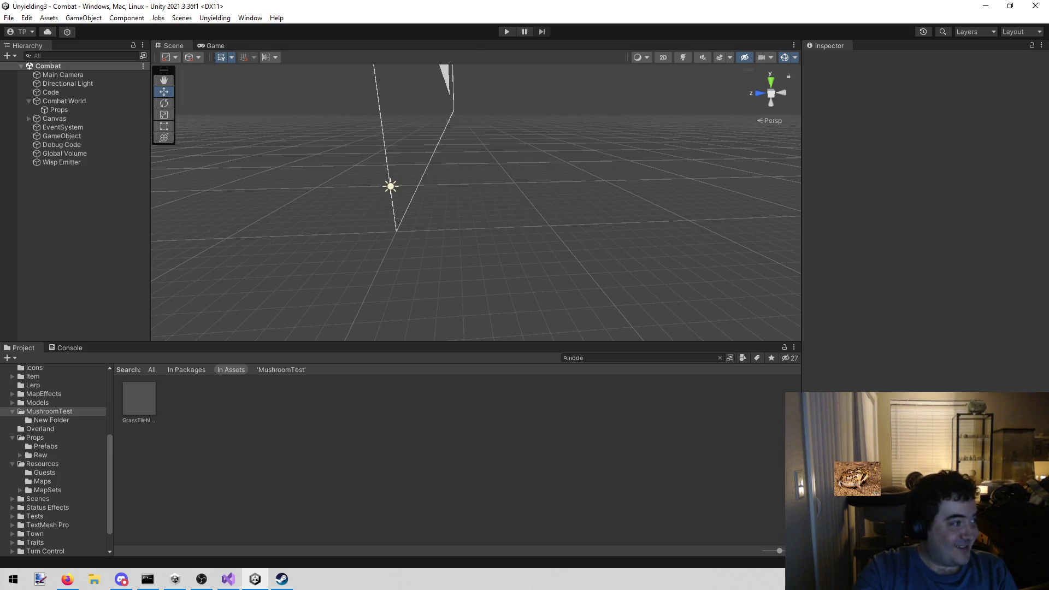
# Enter play mode for the Combat scene from the editor toolbar
pyautogui.click(506, 32)
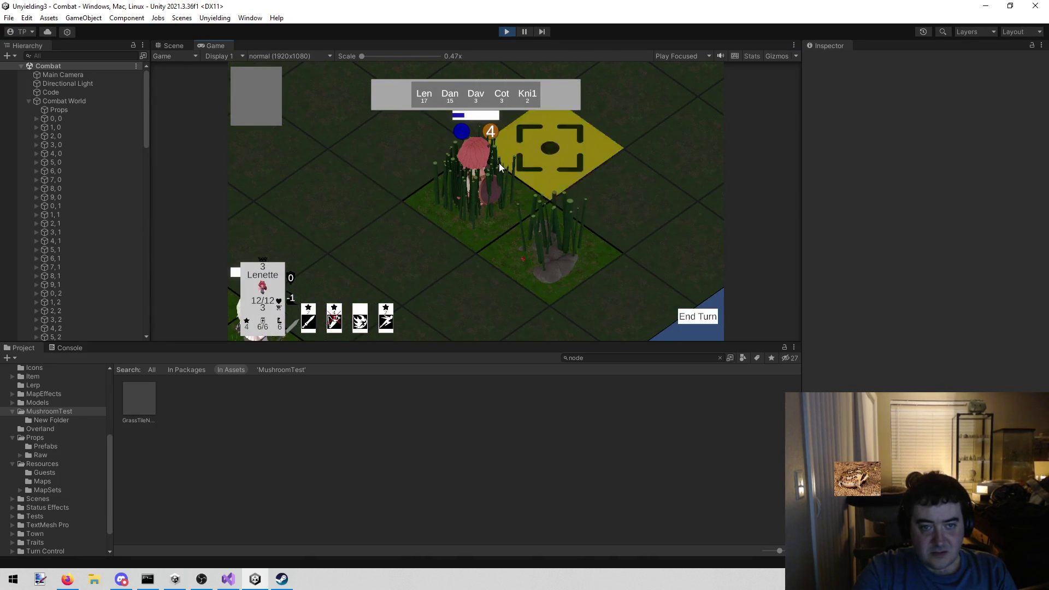
# Move the pink-haired unit onto the yellow target tile, then view the battle grid in the Scene view
pyautogui.moveTo(486, 162); pyautogui.dragTo(543, 197)
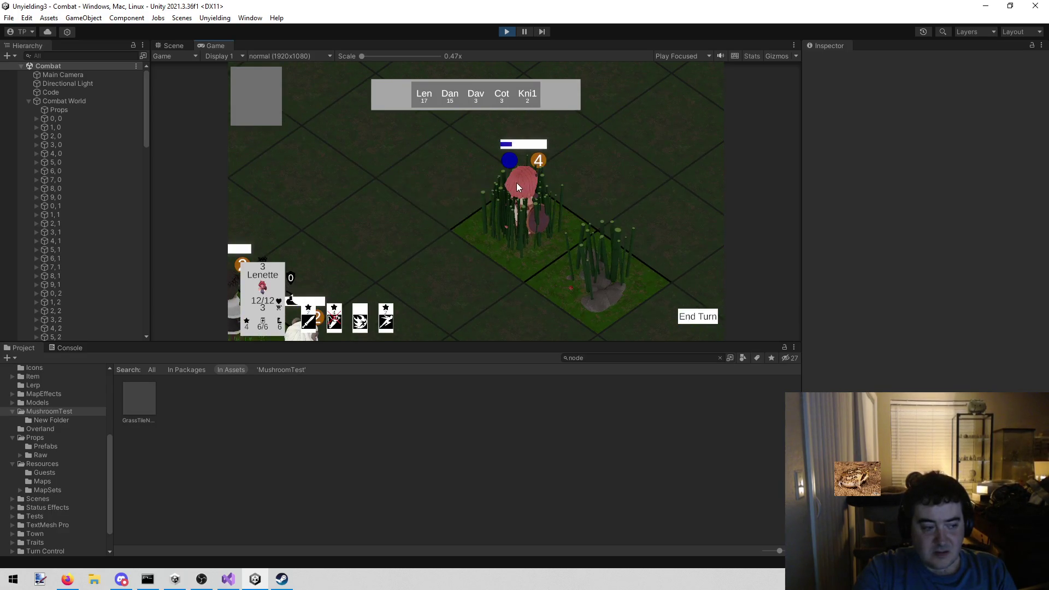
pyautogui.click(404, 194)
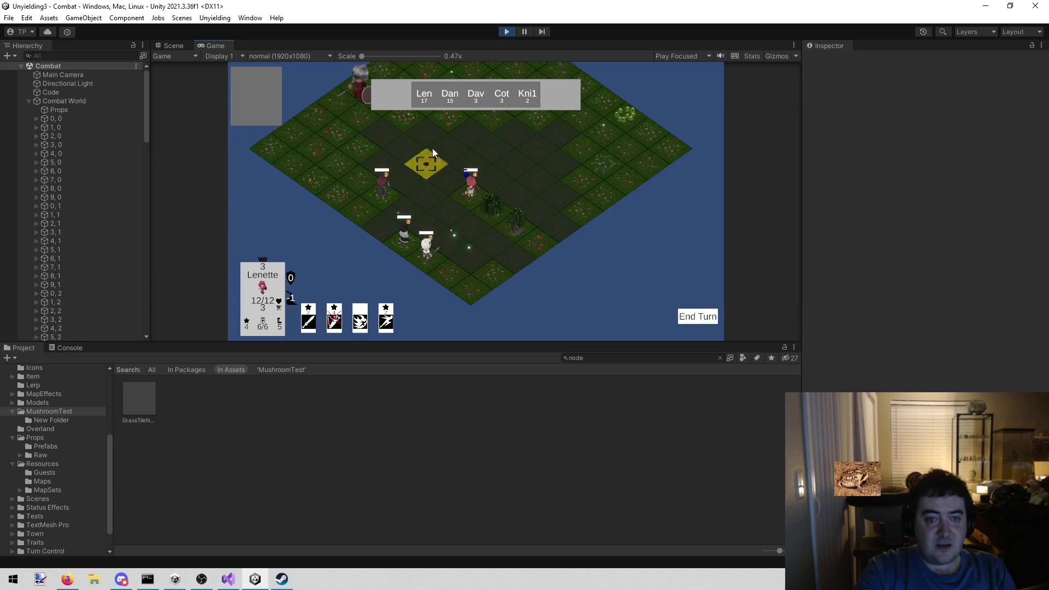
pyautogui.scroll(1, 480, 218)
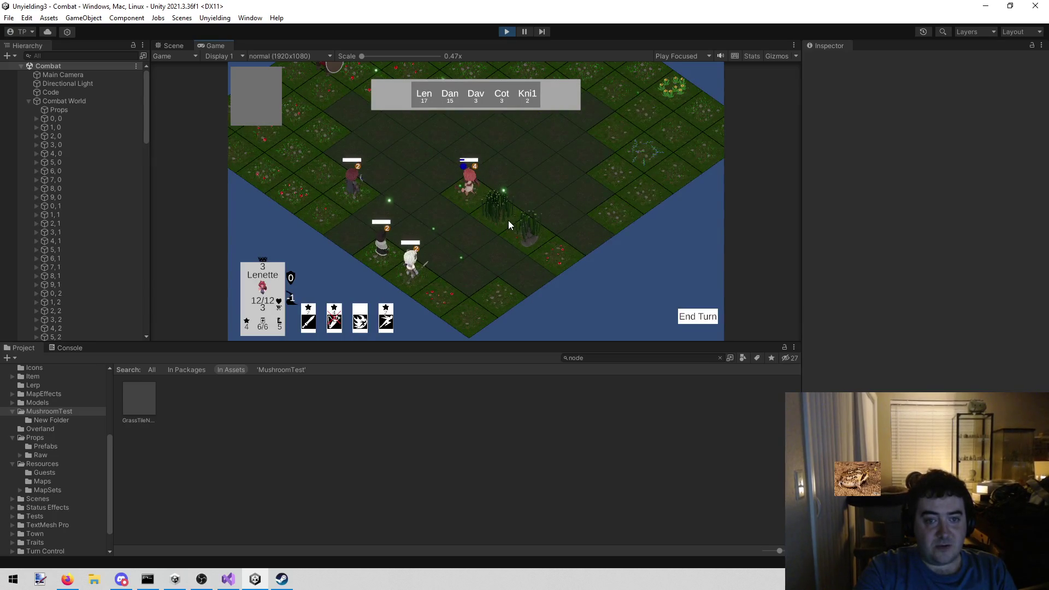
pyautogui.scroll(1, 509, 221)
pyautogui.scroll(2, 498, 252)
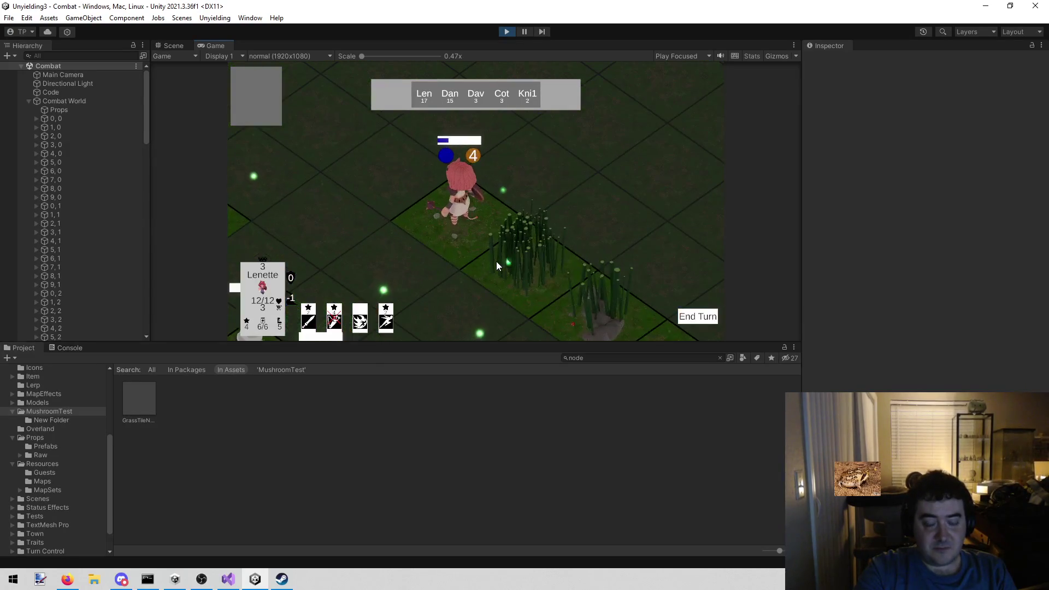
pyautogui.click(173, 46)
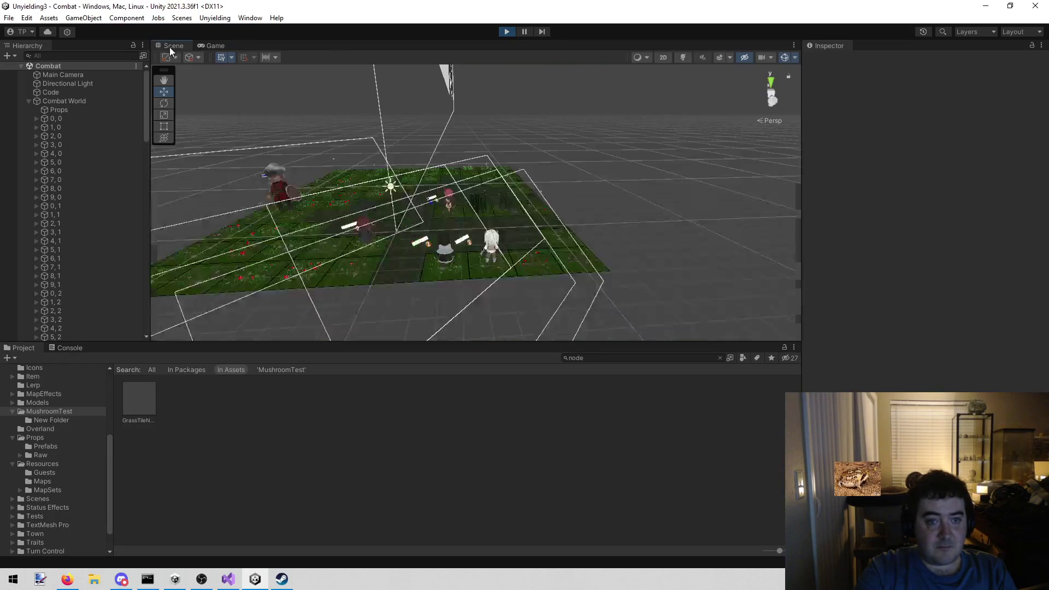
# Orbit close around the pink character and grass props, then exit play mode
pyautogui.scroll(5, 400, 165)
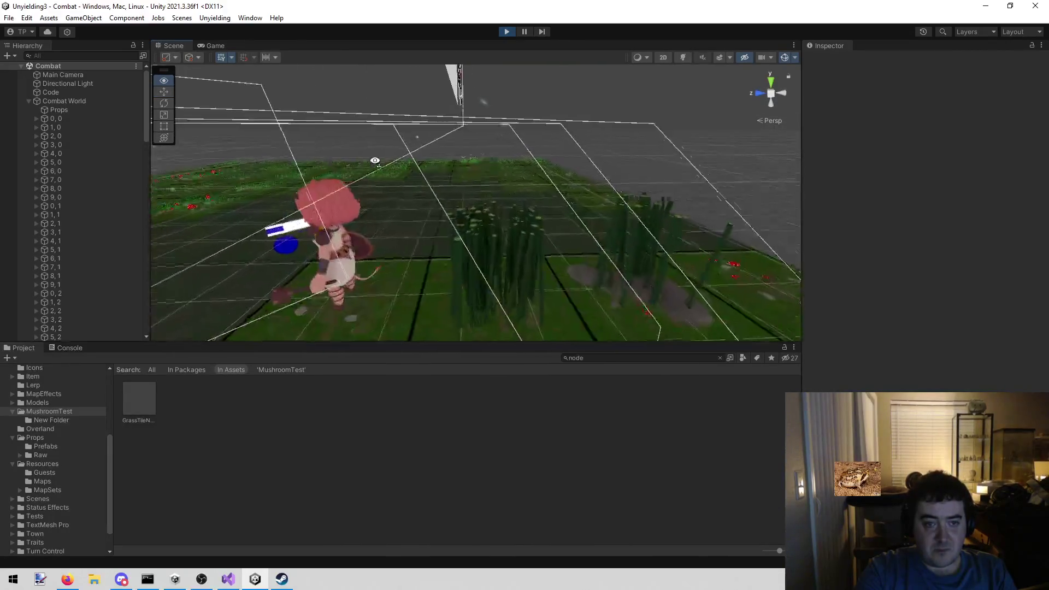
pyautogui.moveTo(352, 170)
pyautogui.mouseDown()
pyautogui.moveTo(429, 150)
pyautogui.moveTo(299, 151)
pyautogui.moveTo(224, 167)
pyautogui.moveTo(496, 197)
pyautogui.moveTo(344, 213)
pyautogui.moveTo(366, 219)
pyautogui.moveTo(355, 219)
pyautogui.mouseUp()
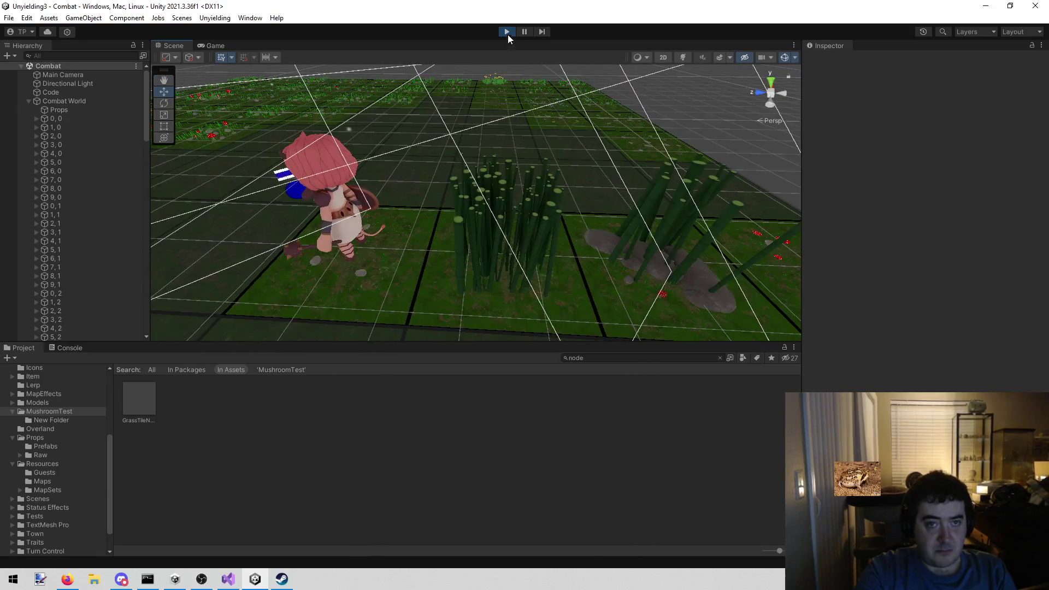
pyautogui.click(507, 33)
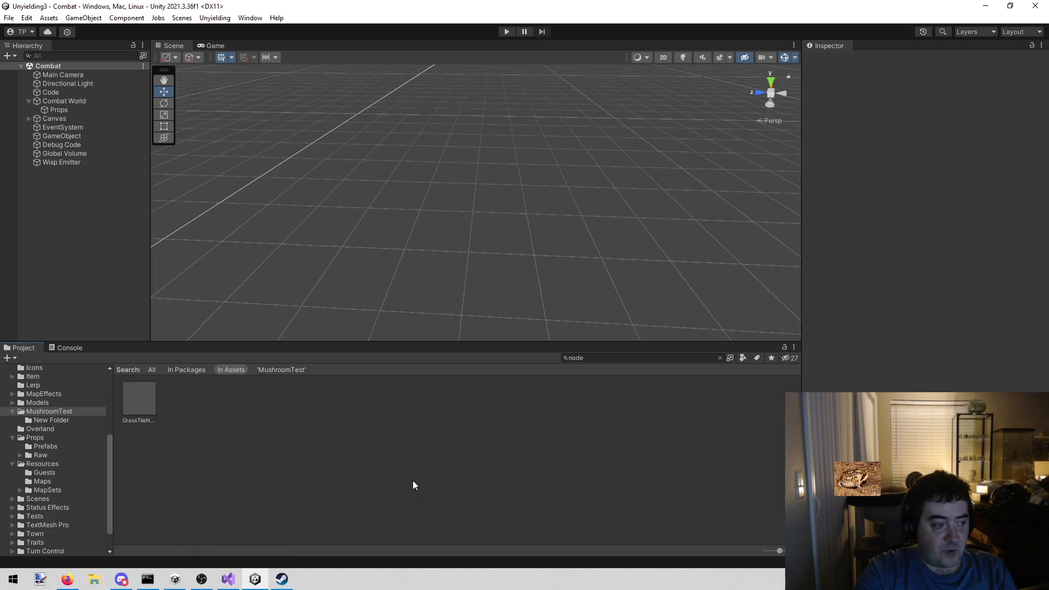
pyautogui.click(231, 580)
# Find and open PropDucker.cs through the solution file search for 'prop'
pyautogui.click(461, 285)
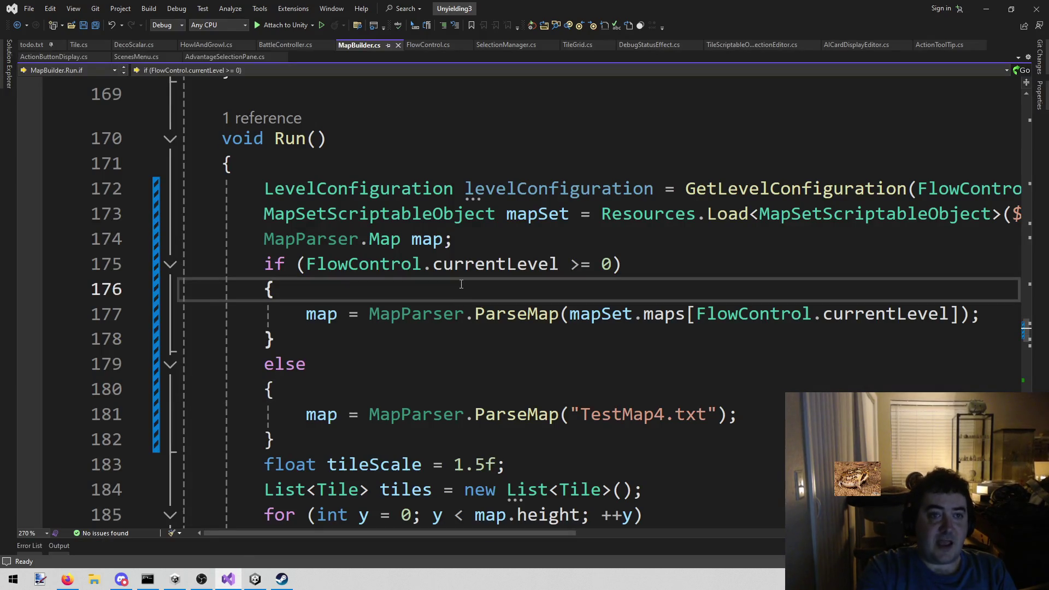
pyautogui.hotkey('alt', 'shift', 'o')
pyautogui.write('prop')
pyautogui.press('Down')
pyautogui.press('Down')
pyautogui.press('Return')
# Highlight the foreach loop over objectsToDuck in Duck(), lines 35–42
pyautogui.scroll(-7, 461, 284)
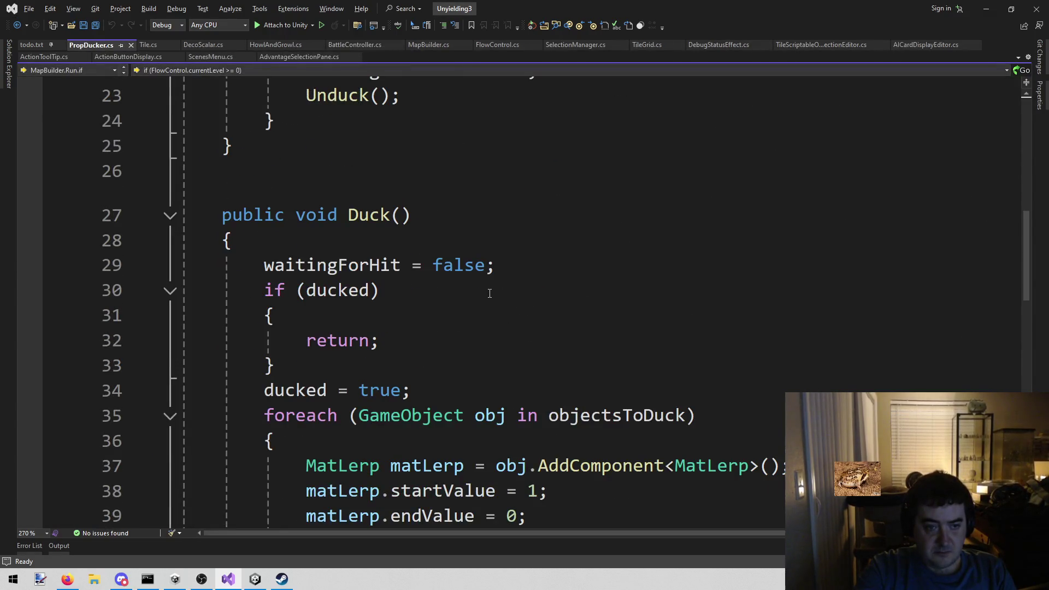
pyautogui.scroll(-1, 489, 293)
pyautogui.scroll(-8, 491, 293)
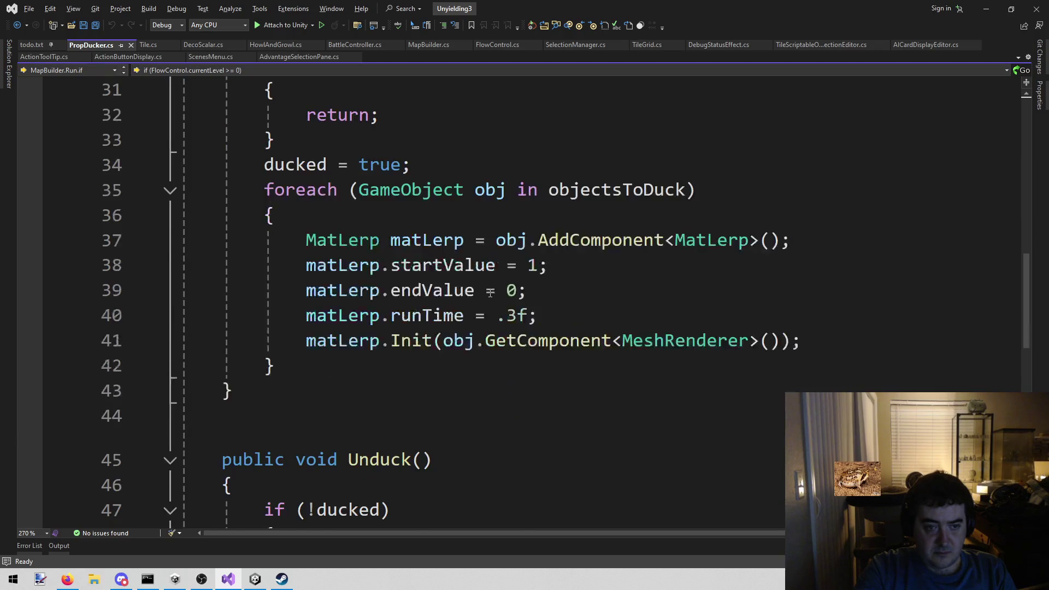
pyautogui.scroll(4, 492, 293)
pyautogui.scroll(4, 491, 292)
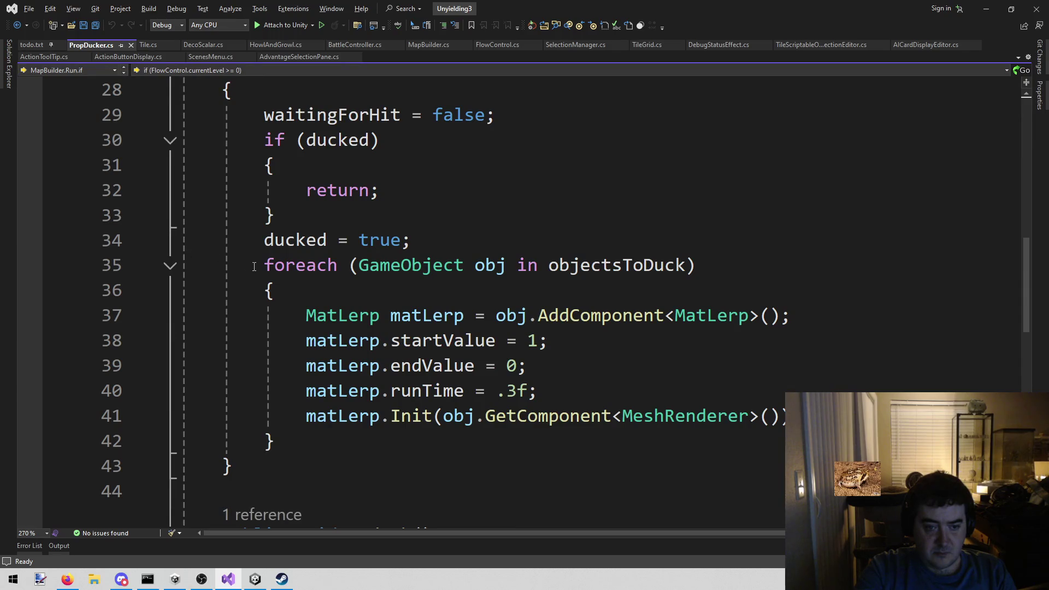
pyautogui.moveTo(263, 265); pyautogui.dragTo(496, 448)
pyautogui.click(487, 442)
pyautogui.scroll(9, 481, 445)
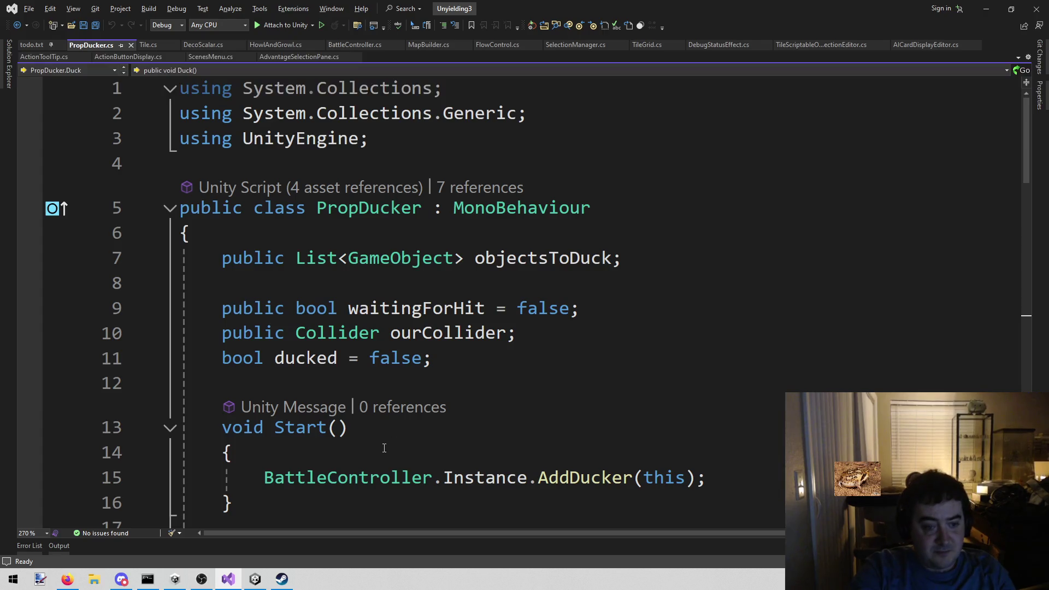
# Read through the Duck foreach block in PropDucker.cs, then return to the Unity editor
pyautogui.scroll(-11, 384, 448)
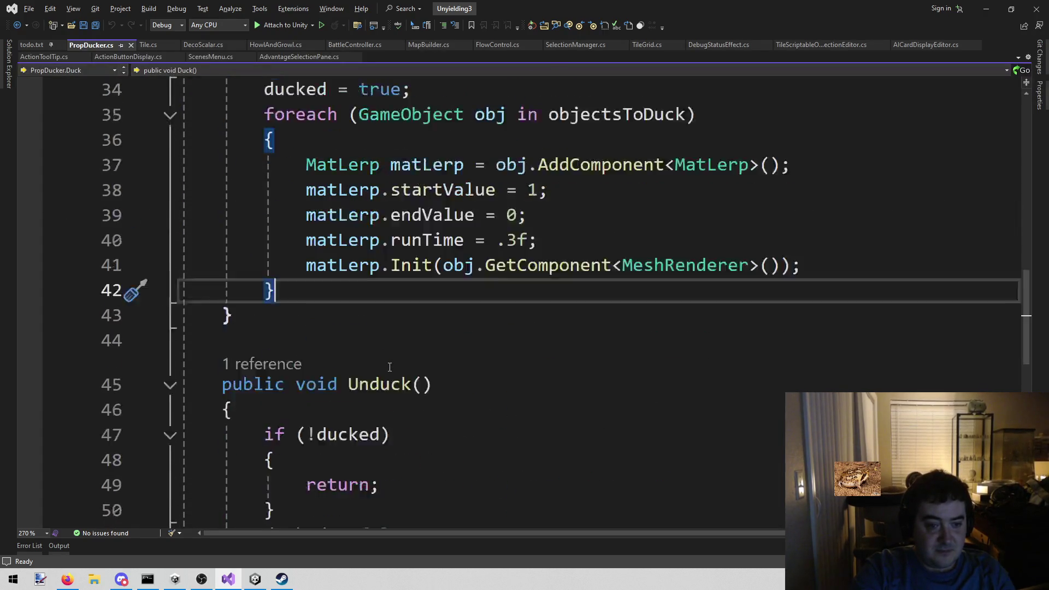
pyautogui.scroll(4, 389, 366)
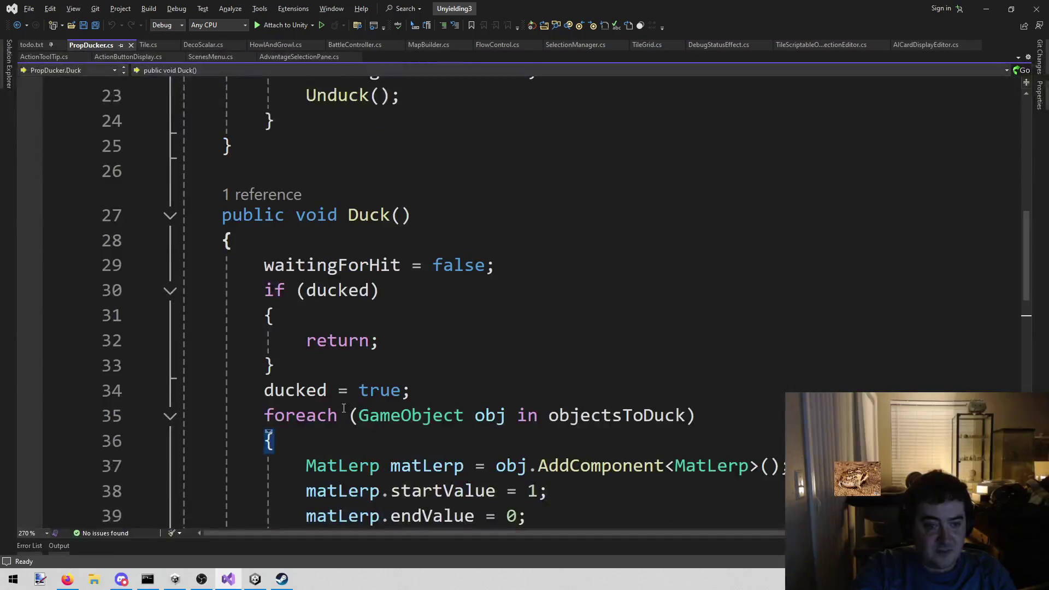
pyautogui.scroll(-5, 419, 334)
pyautogui.scroll(6, 417, 338)
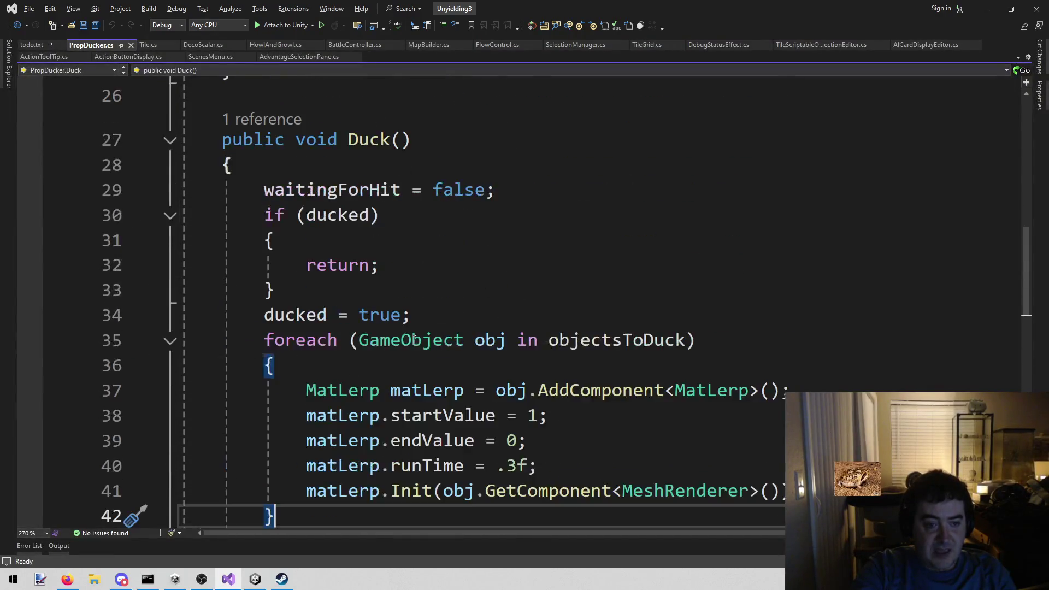
pyautogui.scroll(-4, 498, 277)
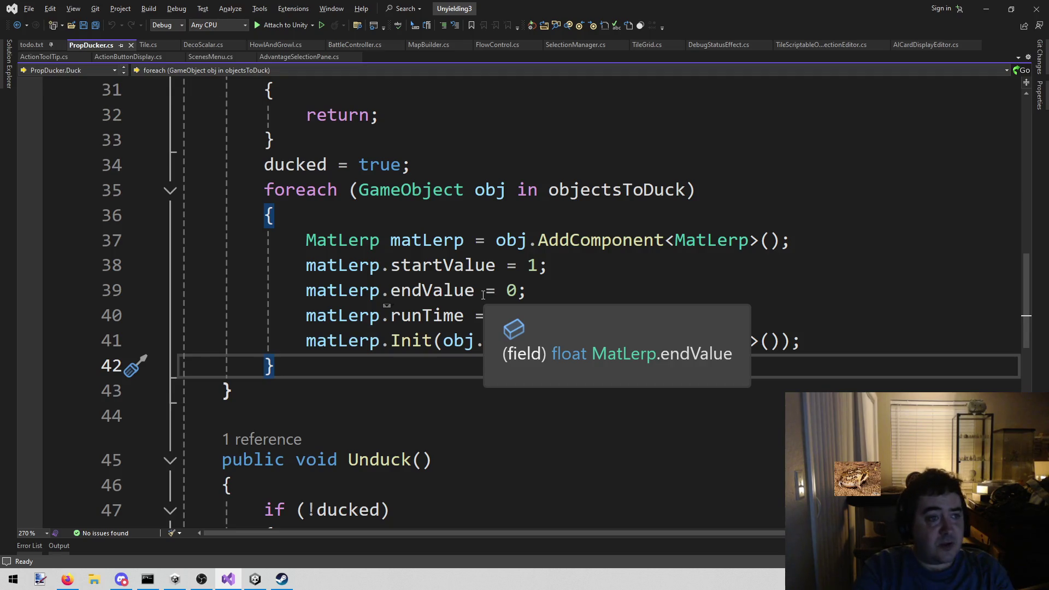
pyautogui.scroll(3, 338, 471)
pyautogui.scroll(-3, 257, 191)
pyautogui.moveTo(257, 191)
pyautogui.mouseDown()
pyautogui.moveTo(304, 291)
pyautogui.moveTo(276, 366)
pyautogui.mouseUp()
pyautogui.scroll(3, 276, 367)
pyautogui.scroll(-2, 343, 350)
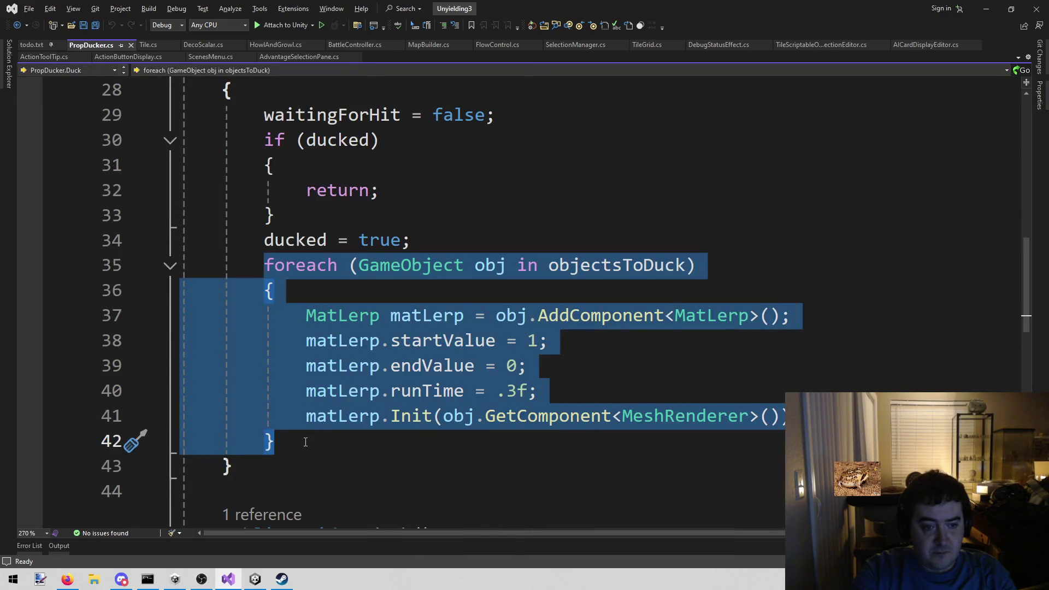
pyautogui.click(306, 441)
pyautogui.click(254, 580)
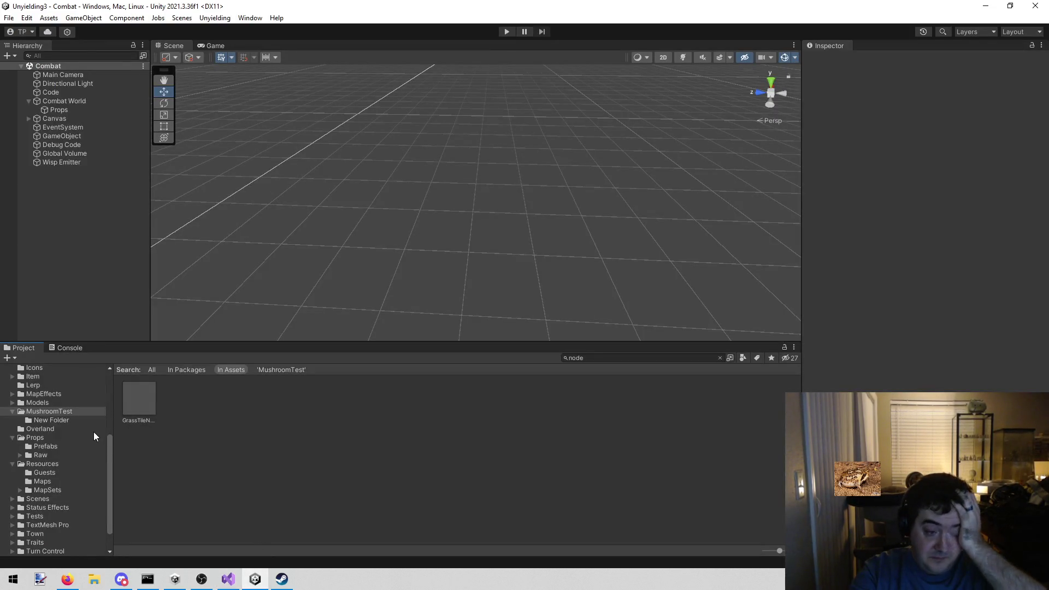
# Filter the Project panel by 'prop', duplicate PropDucker, and rename the copy PropDucker2
pyautogui.click(637, 357)
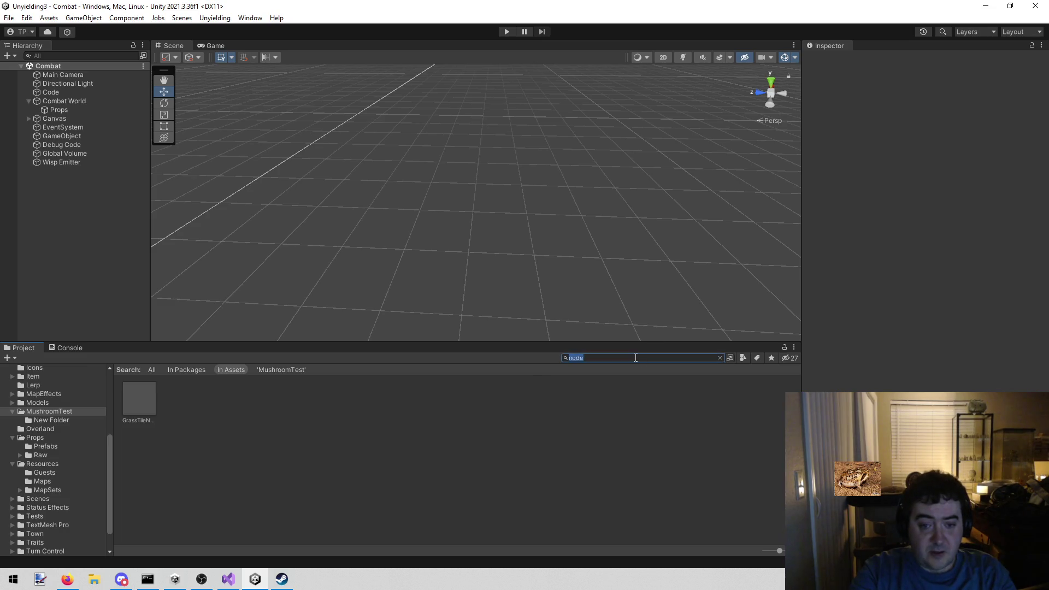
pyautogui.write('prop')
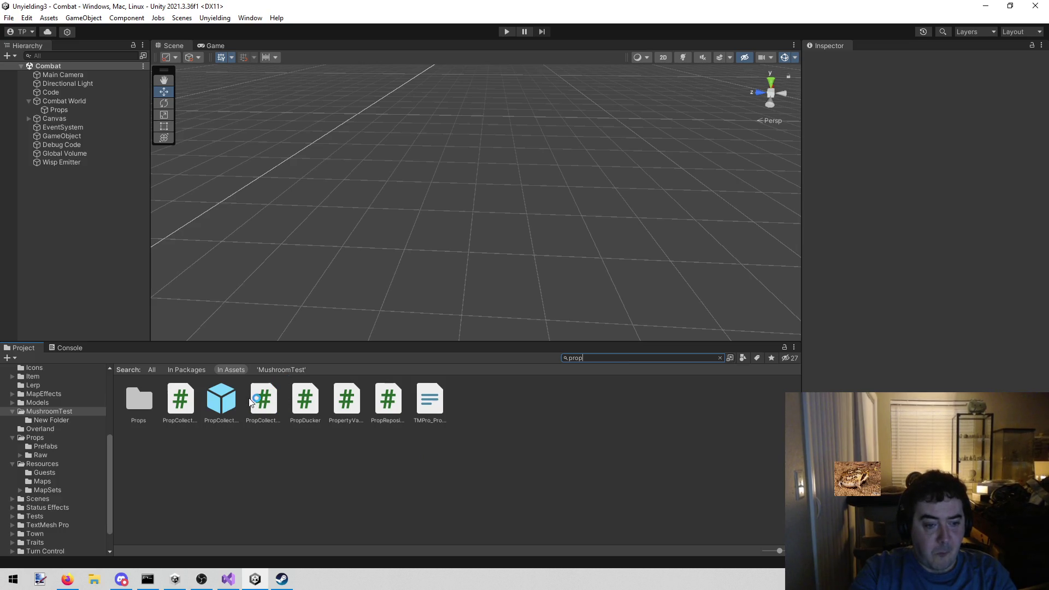
pyautogui.click(306, 403)
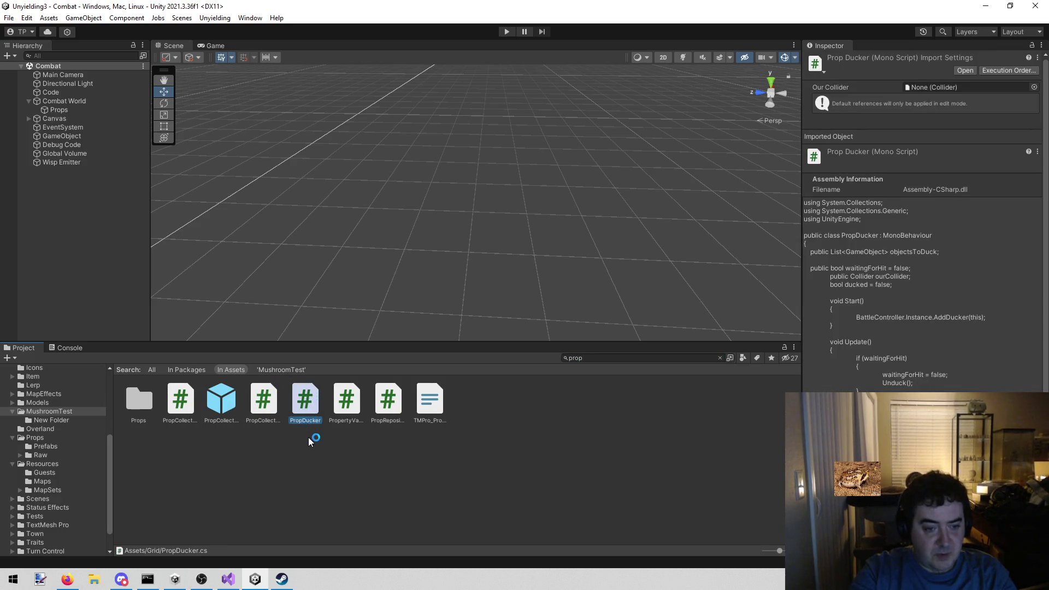
pyautogui.hotkey('ctrl', 'd')
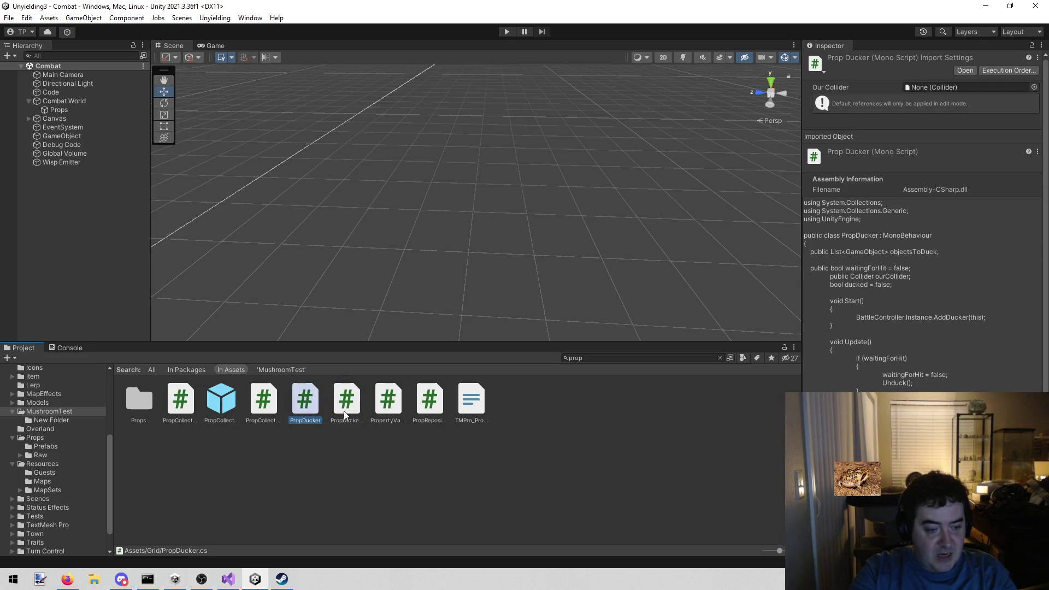
pyautogui.click(352, 421)
pyautogui.press('End')
pyautogui.press('BackSpace')
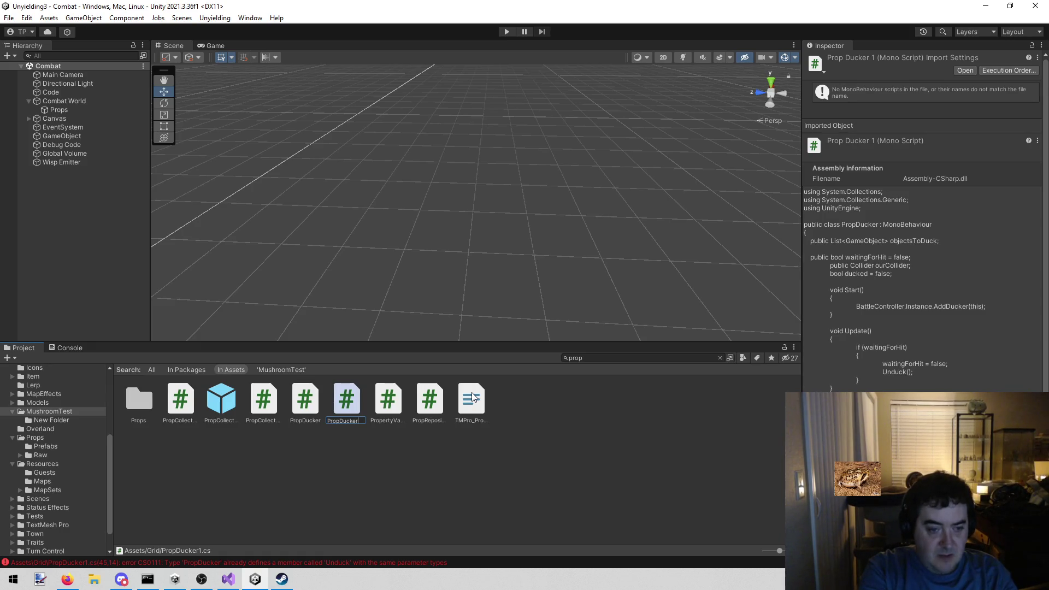
pyautogui.press('Return')
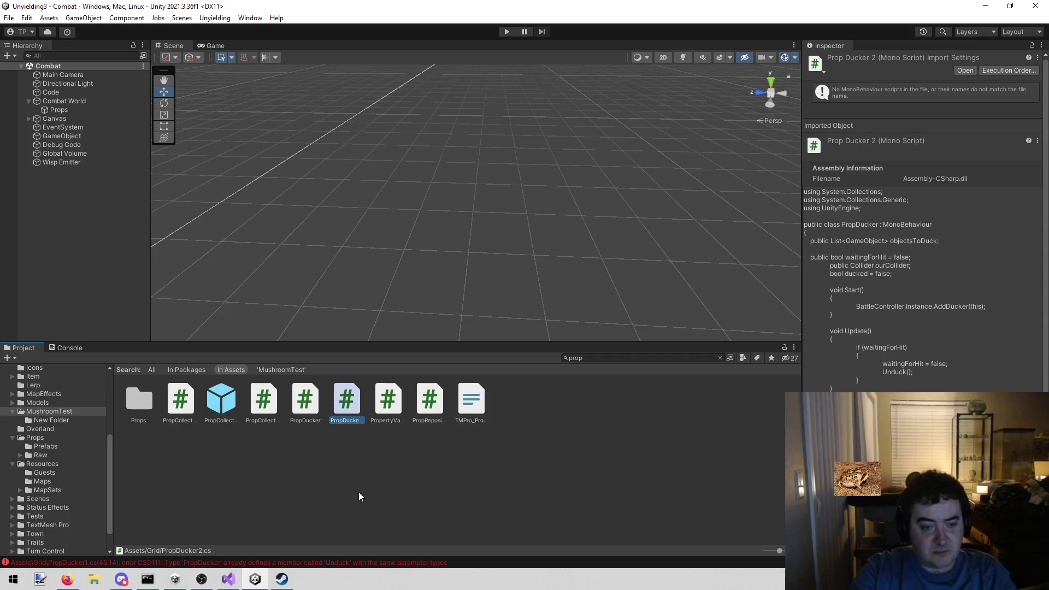
pyautogui.doubleClick(335, 414)
# Rename the class to PropDucker2 and cut the MatLerp lines from the Duck loop
pyautogui.click(424, 207)
pyautogui.write('2')
pyautogui.scroll(-9, 387, 238)
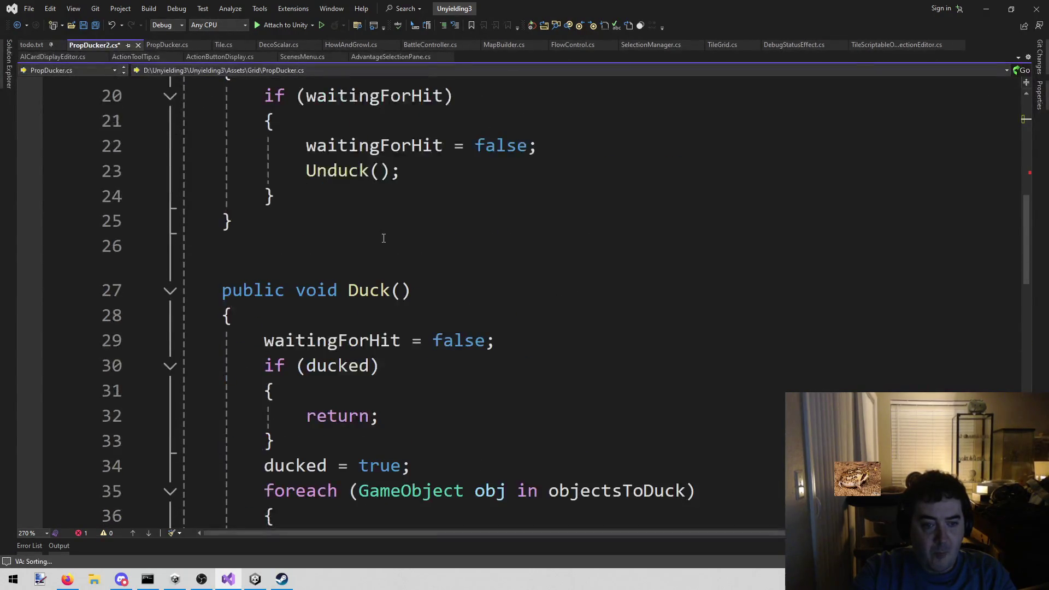
pyautogui.moveTo(298, 310)
pyautogui.mouseDown()
pyautogui.moveTo(601, 393)
pyautogui.moveTo(781, 416)
pyautogui.mouseUp()
pyautogui.click(676, 266)
pyautogui.moveTo(684, 265)
pyautogui.mouseDown()
pyautogui.moveTo(528, 266)
pyautogui.moveTo(570, 267)
pyautogui.moveTo(549, 267)
pyautogui.mouseUp()
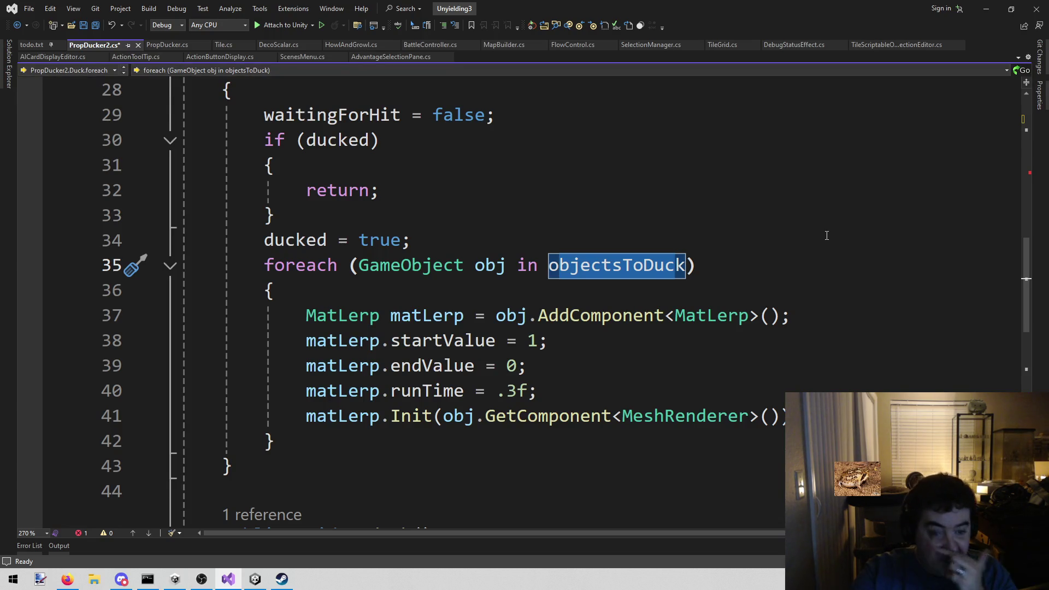
pyautogui.click(307, 315)
pyautogui.click(570, 265)
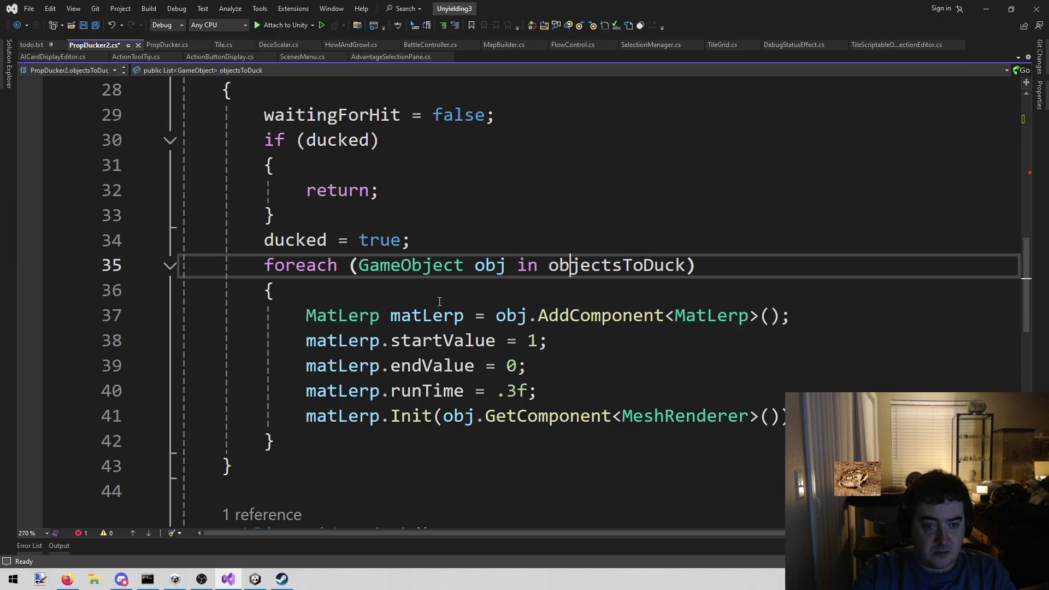
pyautogui.moveTo(306, 316)
pyautogui.mouseDown()
pyautogui.moveTo(276, 442)
pyautogui.moveTo(797, 416)
pyautogui.mouseUp()
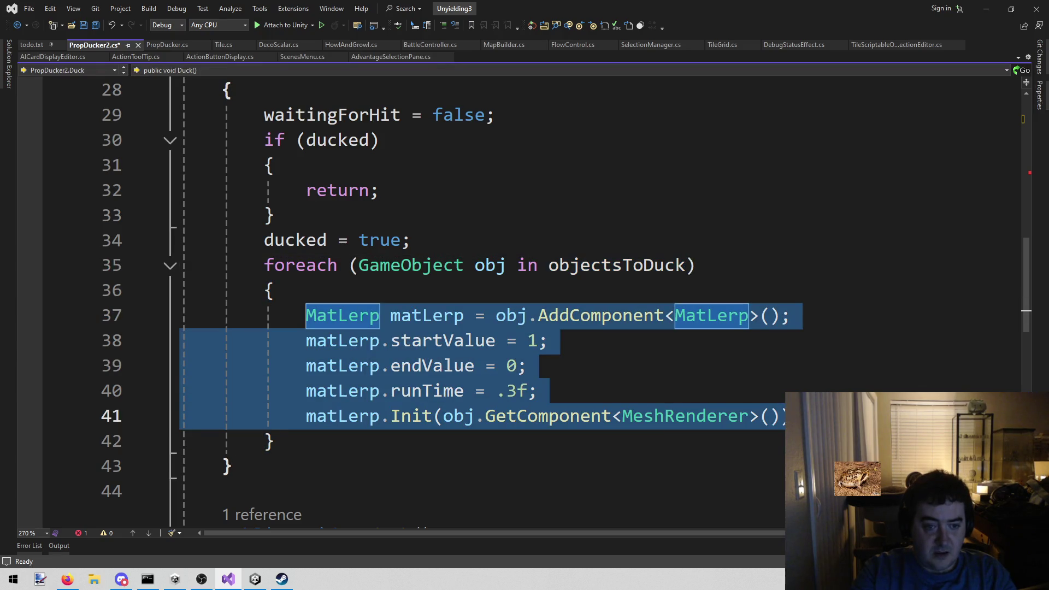
pyautogui.hotkey('ctrl', 'x')
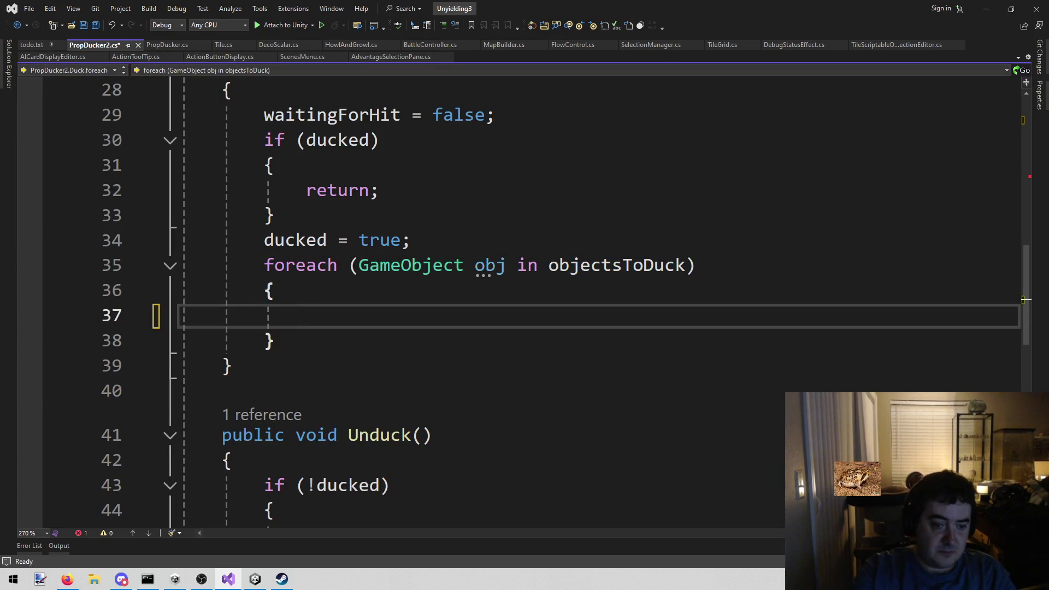
# Check the AddDucker call in Start() and save PropDucker2.cs
pyautogui.scroll(-4, 720, 416)
pyautogui.scroll(13, 713, 414)
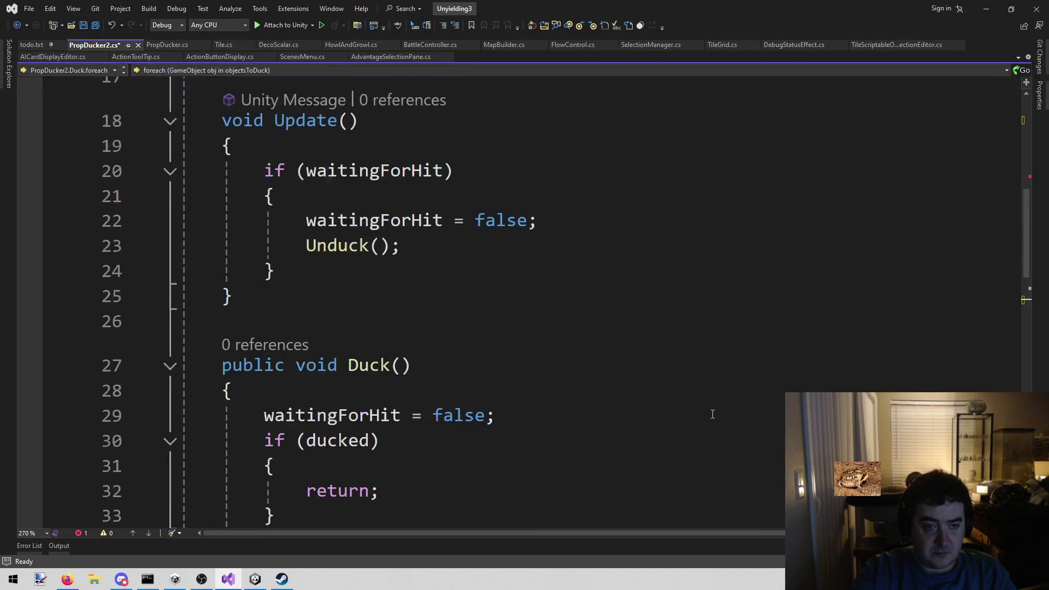
pyautogui.scroll(-3, 713, 414)
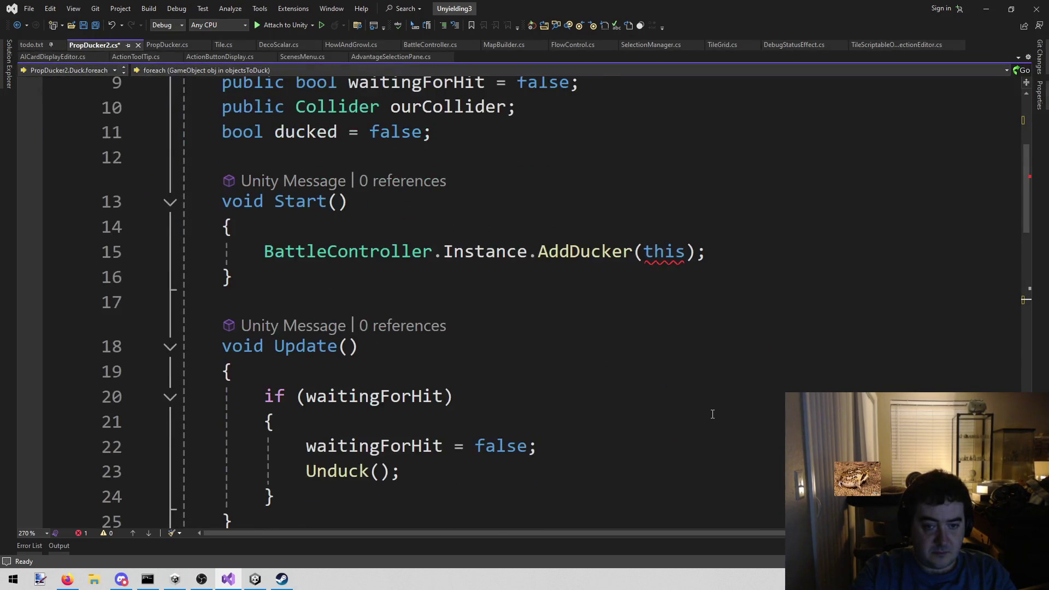
pyautogui.scroll(3, 713, 414)
pyautogui.scroll(-2, 713, 415)
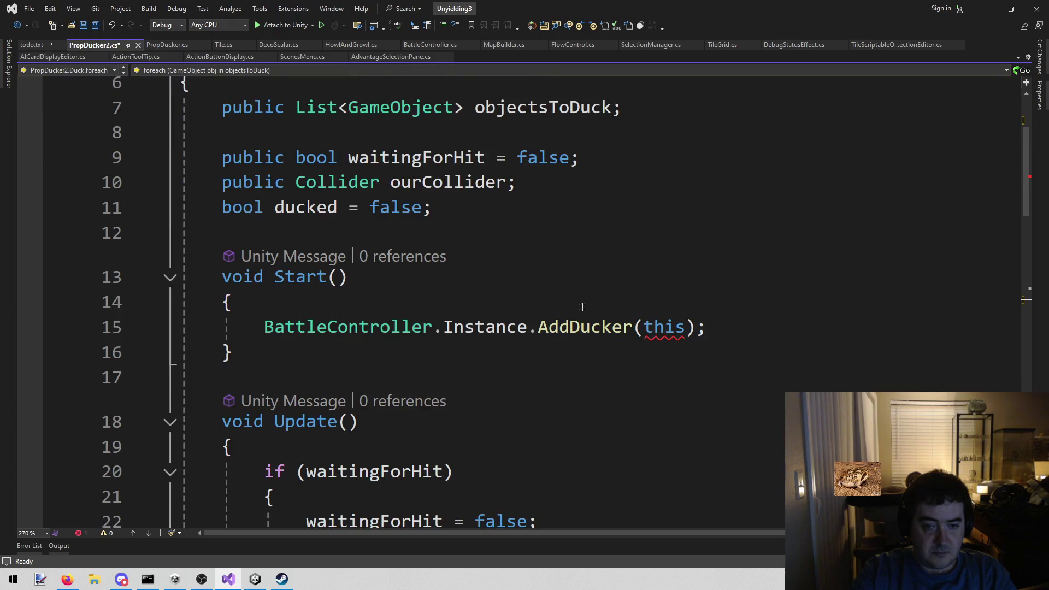
pyautogui.moveTo(665, 322)
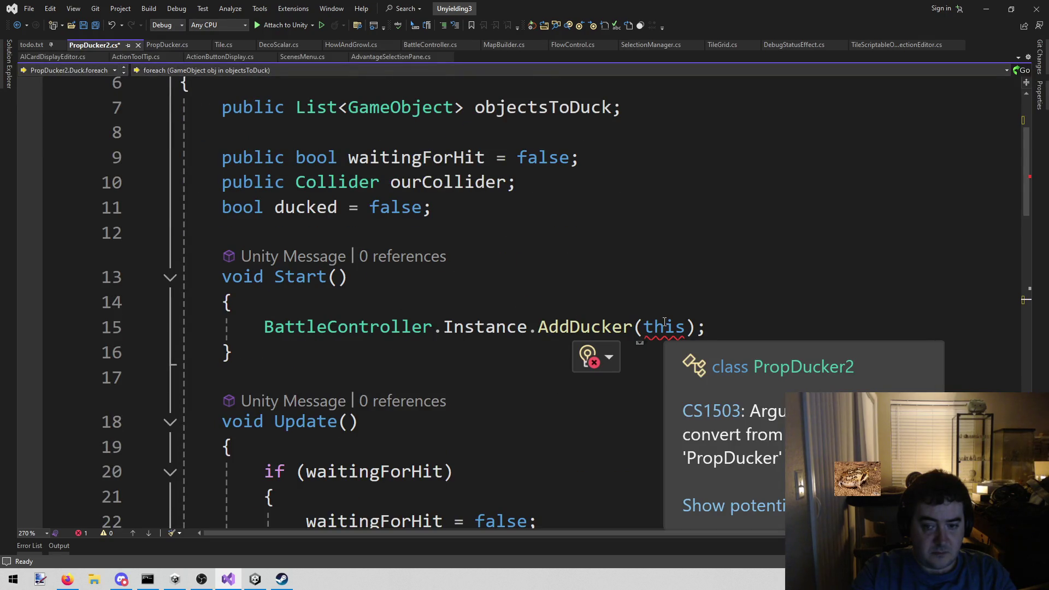
pyautogui.moveTo(597, 321)
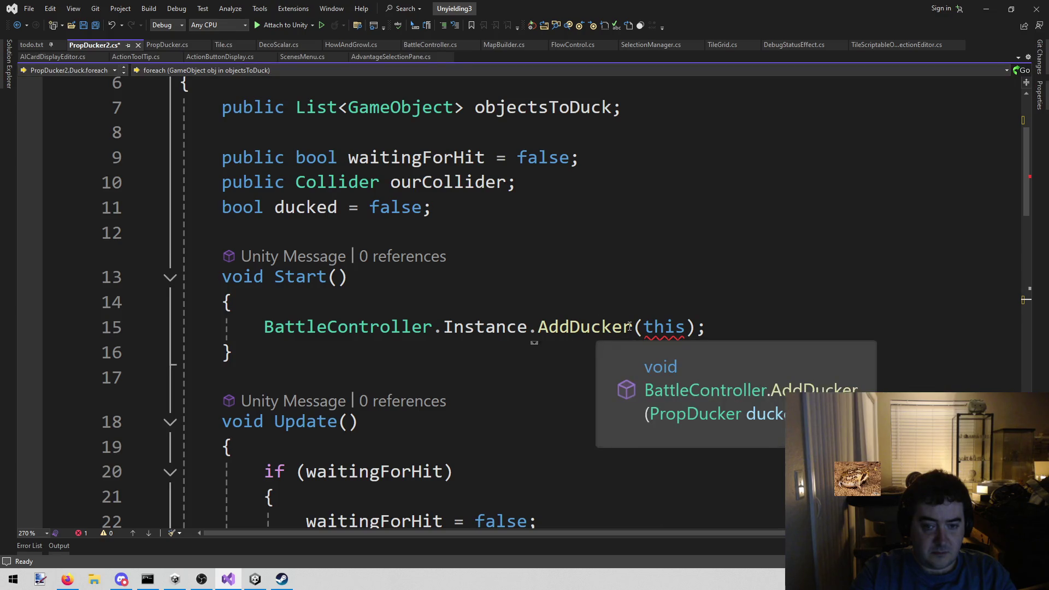
pyautogui.click(629, 326)
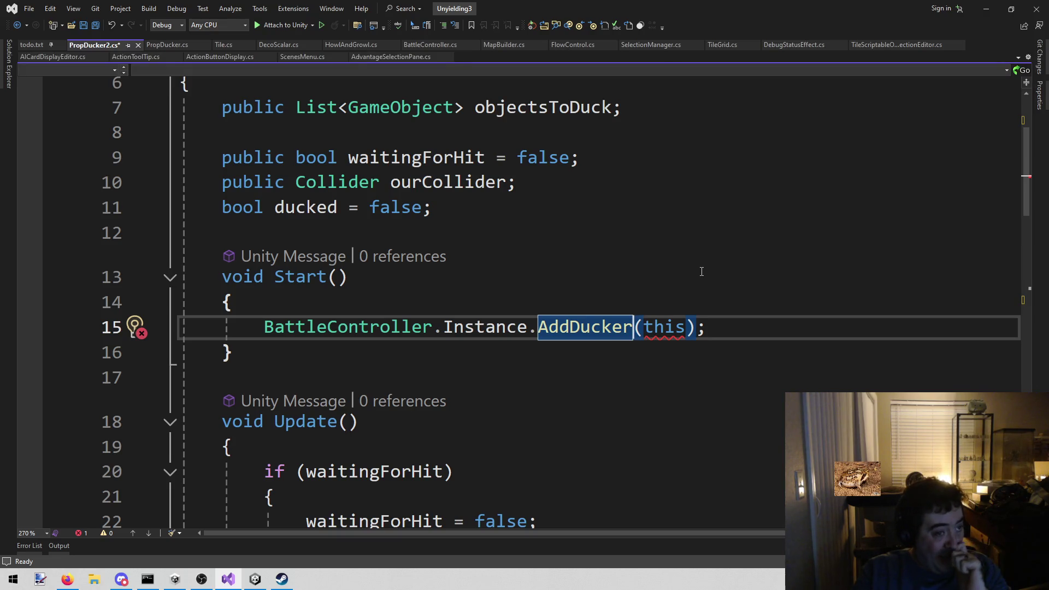
pyautogui.click(702, 272)
pyautogui.hotkey('ctrl', 's')
pyautogui.scroll(2, 701, 271)
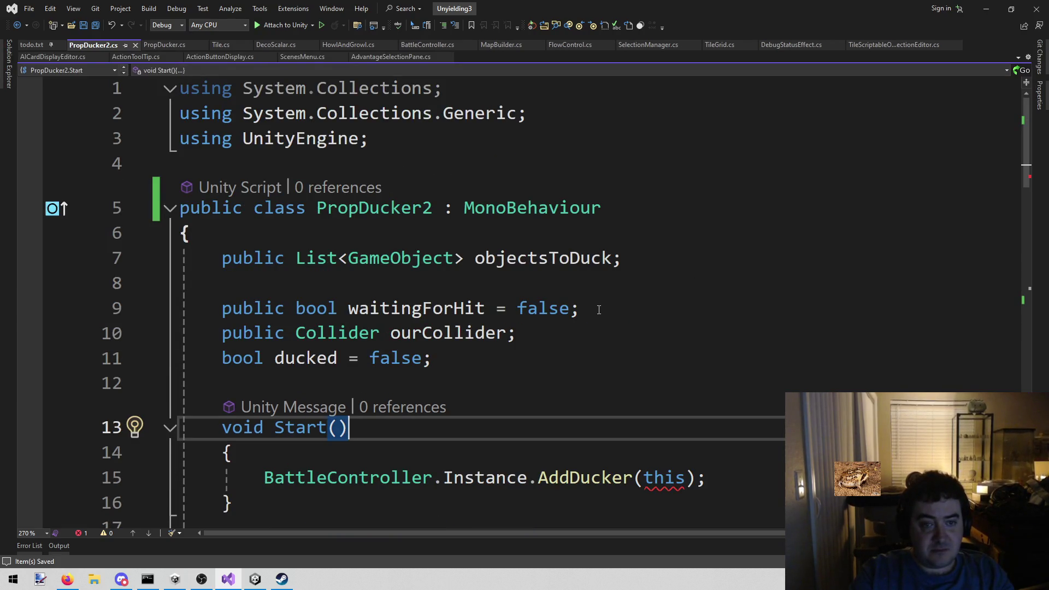
pyautogui.scroll(-13, 597, 312)
pyautogui.scroll(12, 594, 318)
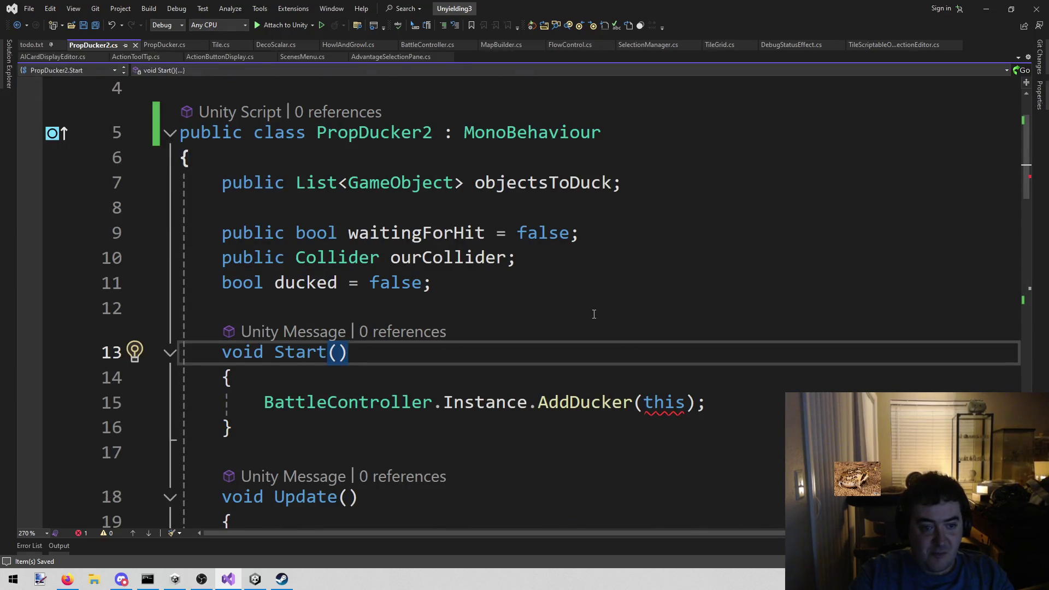
pyautogui.click(255, 580)
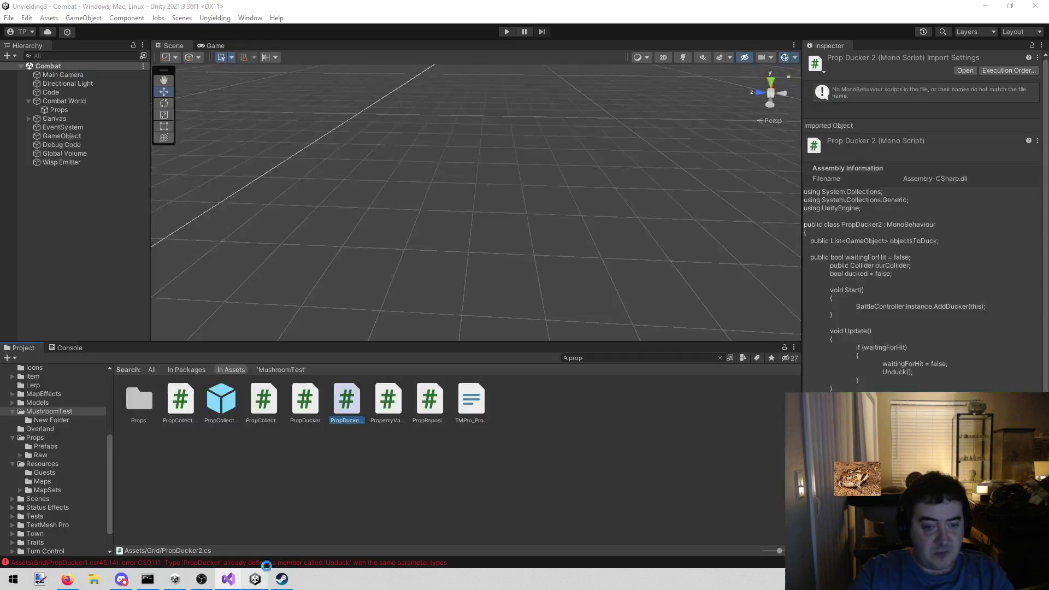
# Delete the PropDucker2 script asset from the project
pyautogui.rightClick(352, 408)
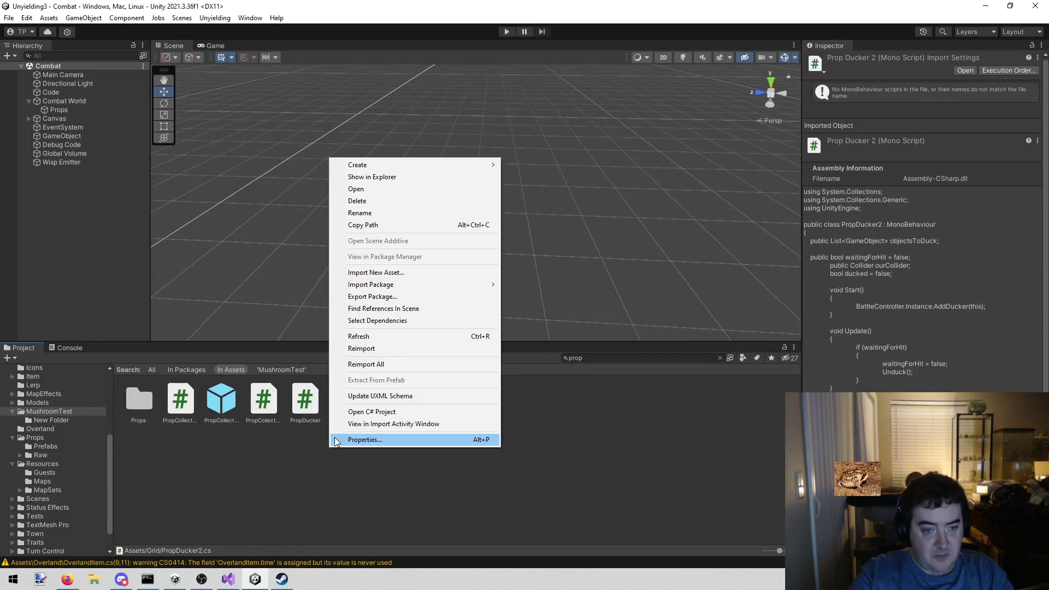
pyautogui.click(402, 201)
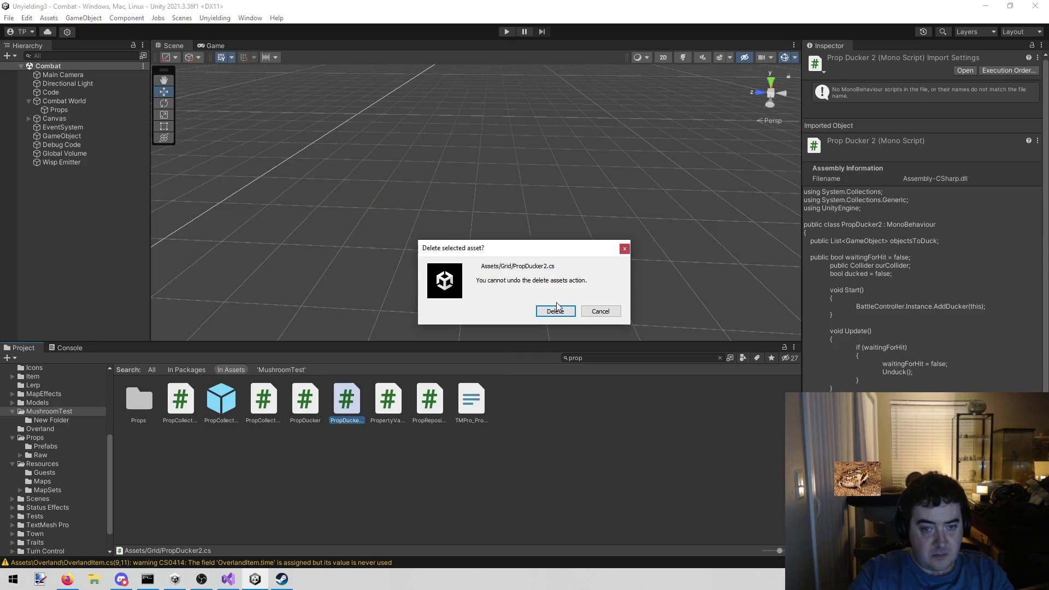
pyautogui.click(559, 309)
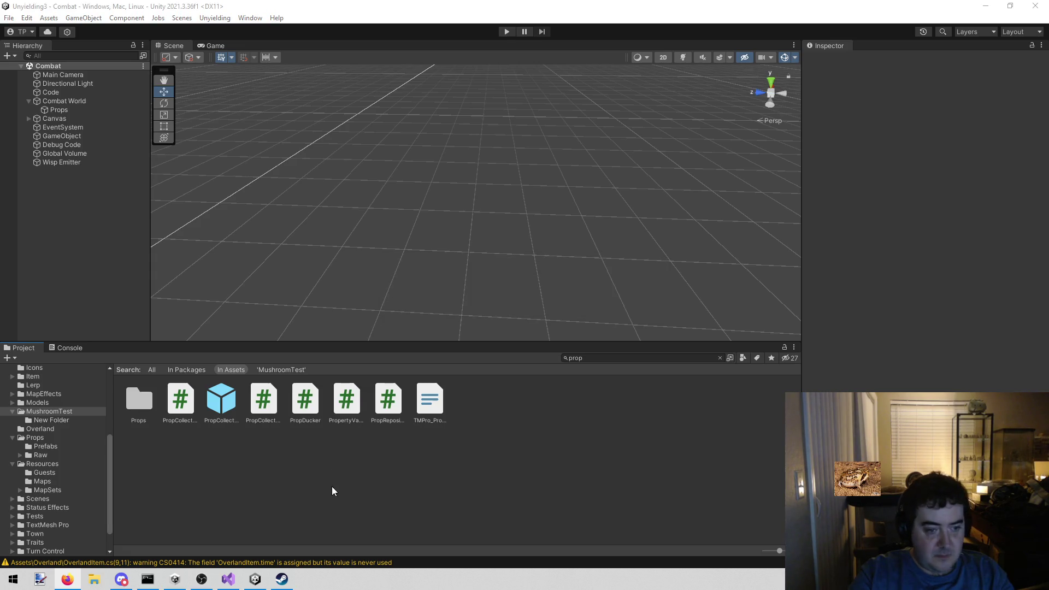
# Open the original PropDucker script in Visual Studio
pyautogui.click(298, 402)
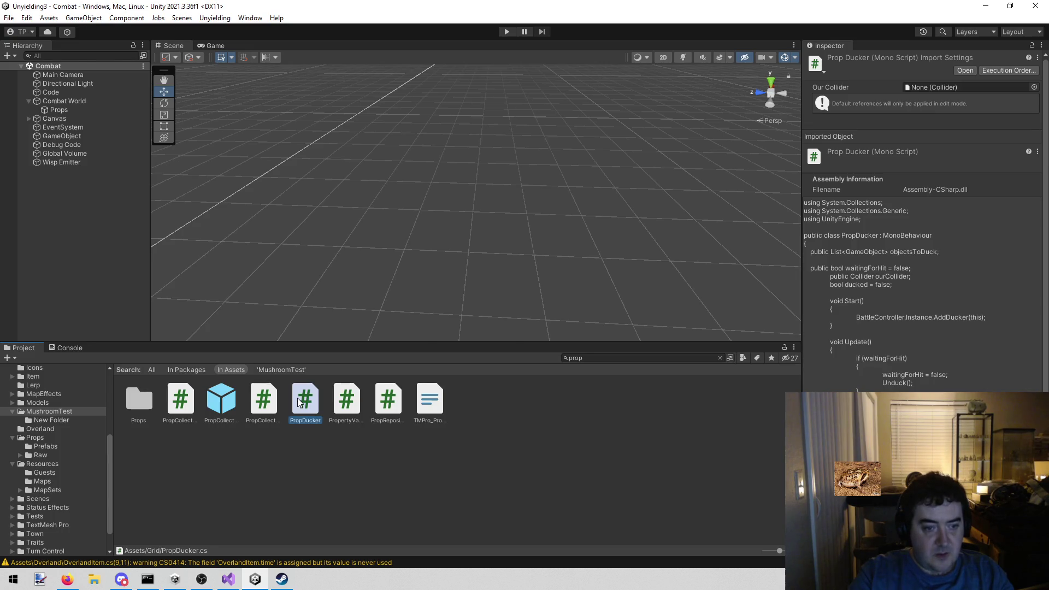
pyautogui.doubleClick(299, 402)
pyautogui.scroll(9, 358, 285)
pyautogui.scroll(-15, 359, 285)
pyautogui.scroll(15, 361, 283)
# Add the virtual keyword to the start of the Duck() declaration
pyautogui.scroll(-15, 365, 279)
pyautogui.scroll(20, 366, 278)
pyautogui.scroll(-13, 361, 269)
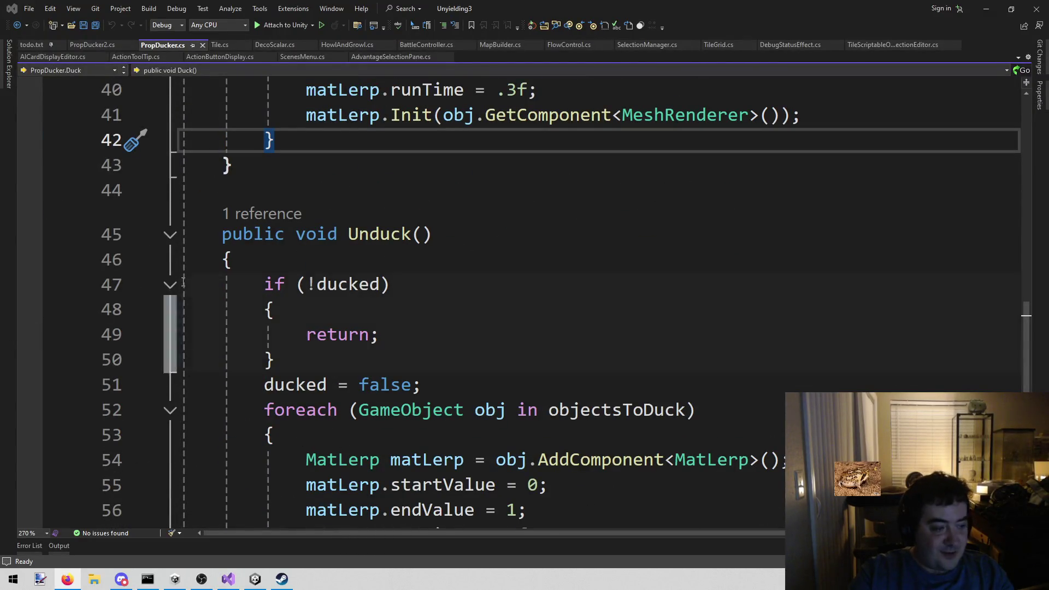
pyautogui.scroll(7, 277, 288)
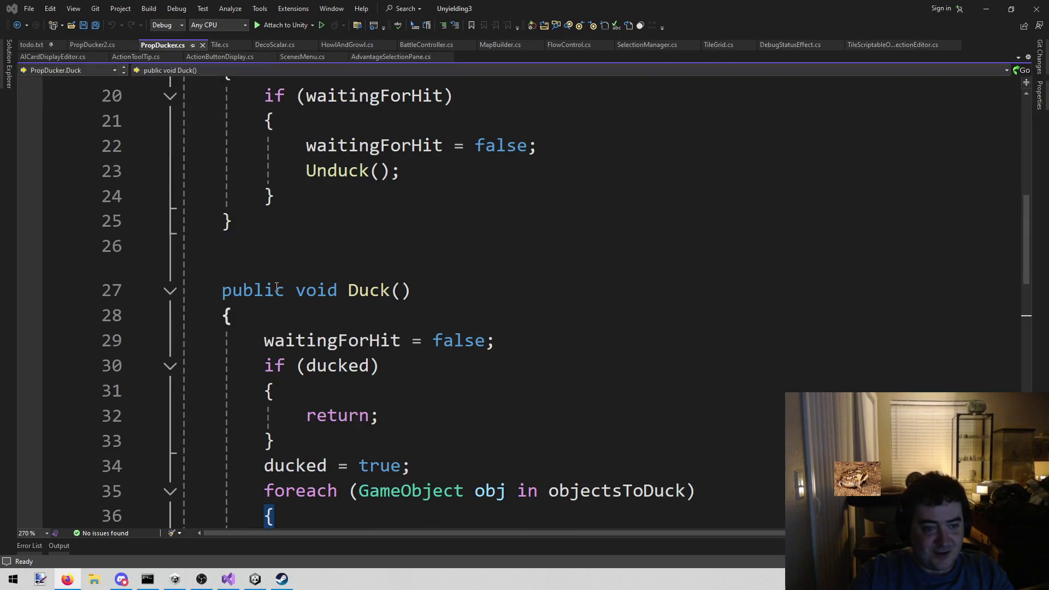
pyautogui.click(277, 288)
pyautogui.press('Home')
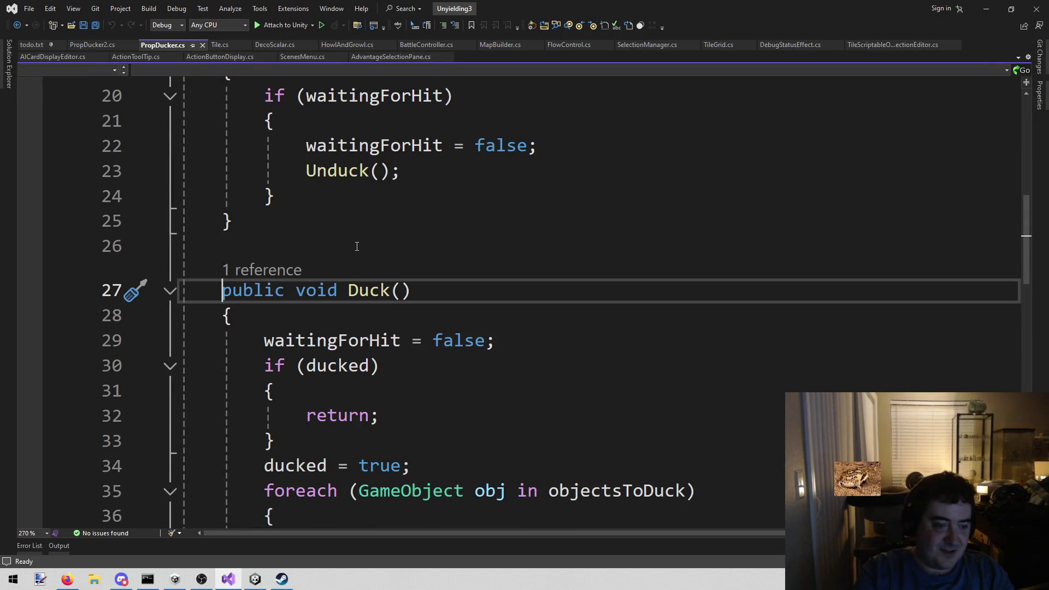
pyautogui.write('v')
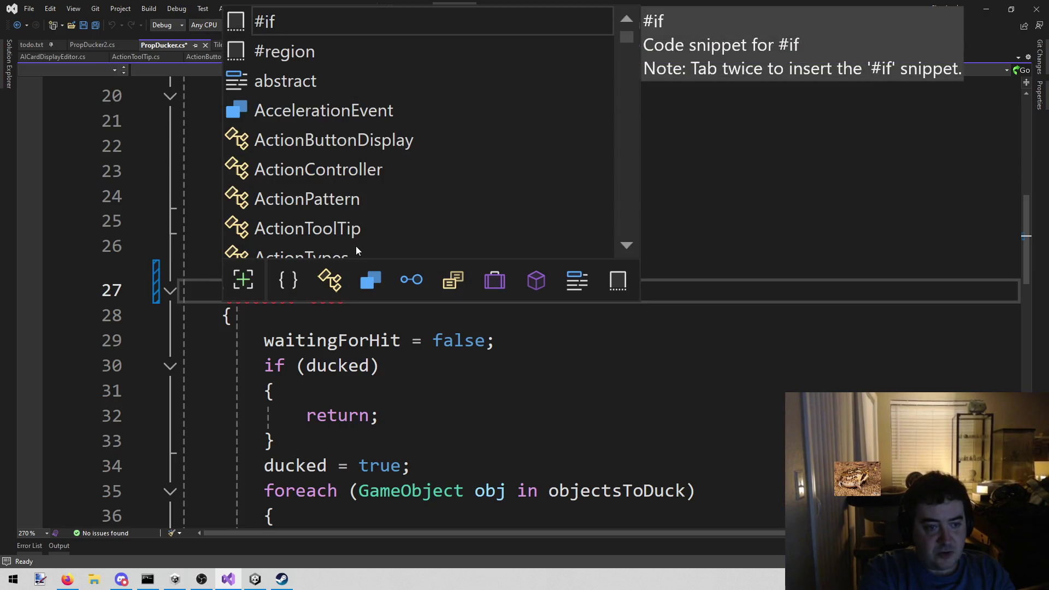
pyautogui.press('Escape')
pyautogui.write('irtual public void Duck(')
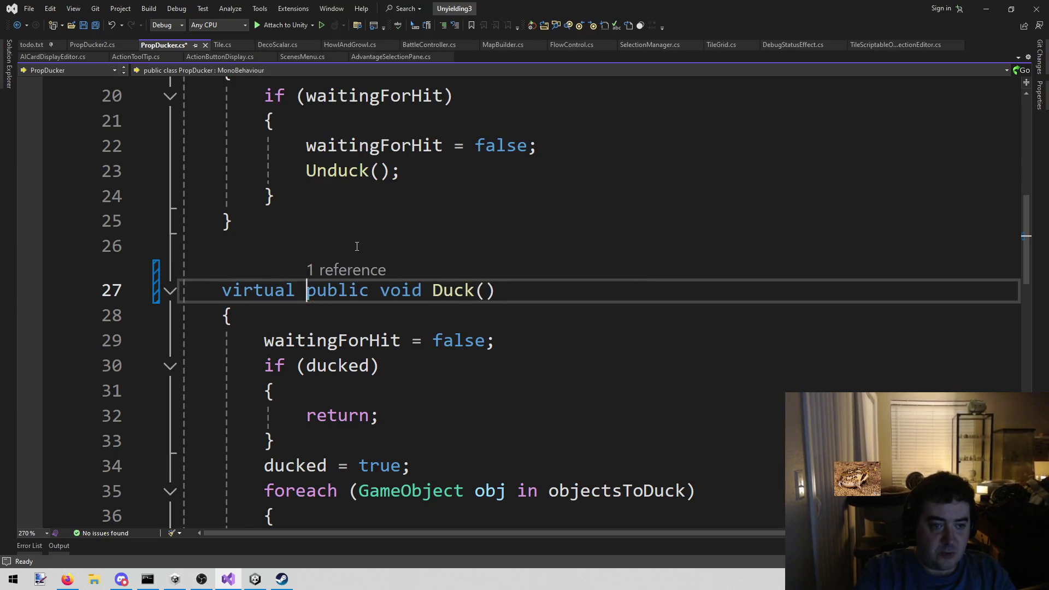
# Add virtual before the Unduck() declaration and save PropDucker.cs
pyautogui.scroll(-5, 359, 244)
pyautogui.click(221, 384)
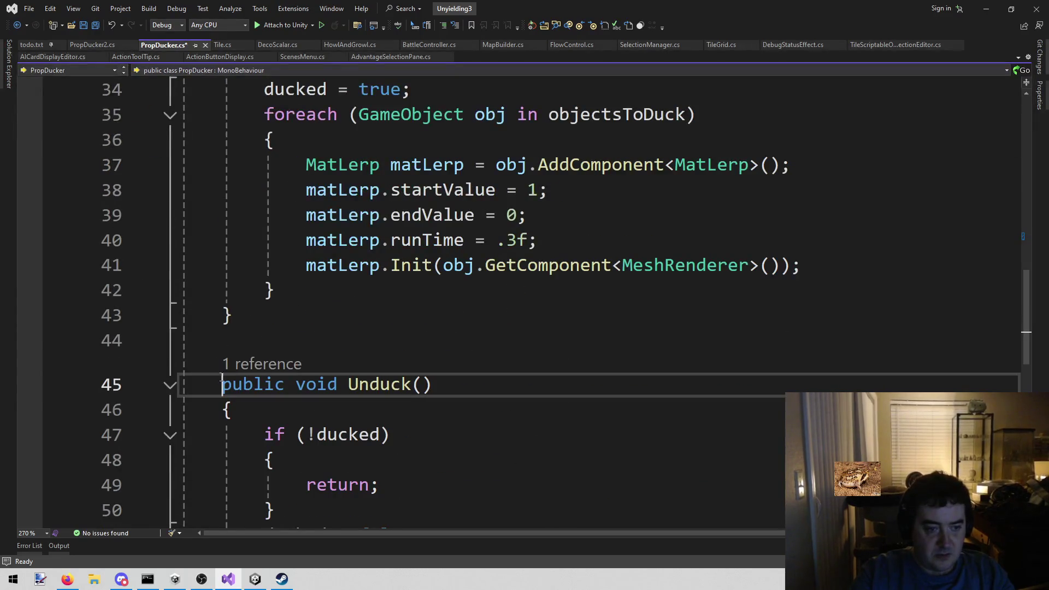
pyautogui.write('virtual')
pyautogui.hotkey('ctrl', 's')
# Review both virtual method declarations, selecting the word virtual on Unduck's line
pyautogui.scroll(-3, 316, 356)
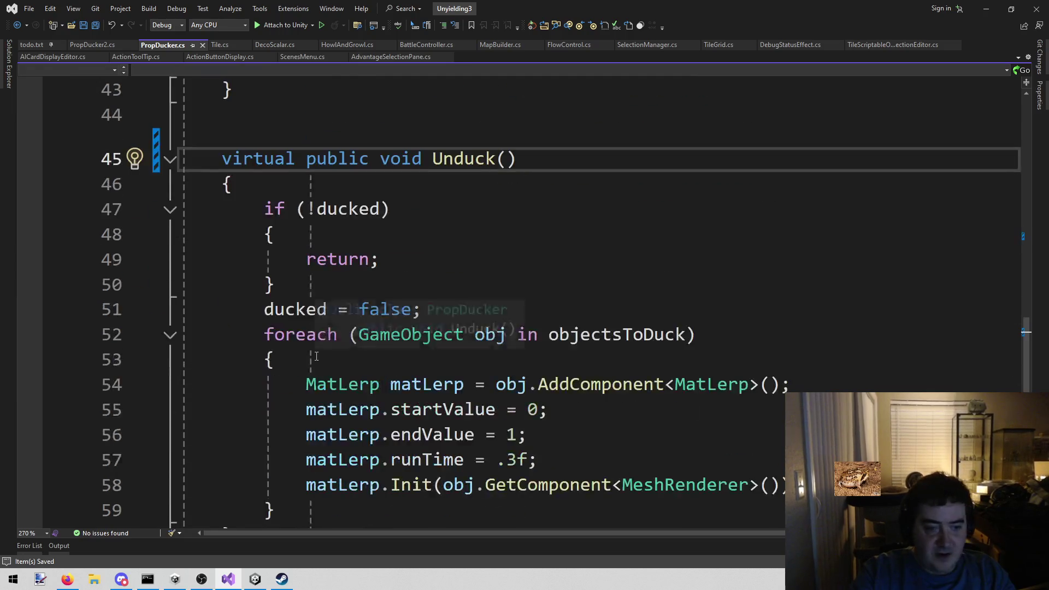
pyautogui.scroll(-2, 317, 357)
pyautogui.scroll(1, 342, 401)
pyautogui.scroll(10, 342, 401)
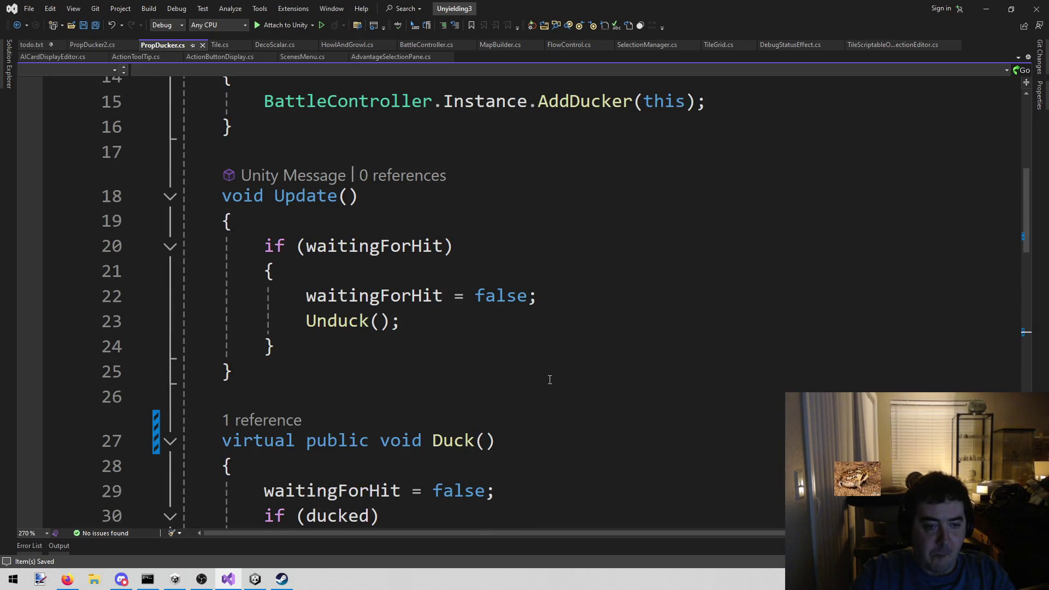
pyautogui.scroll(3, 551, 372)
pyautogui.scroll(-5, 552, 366)
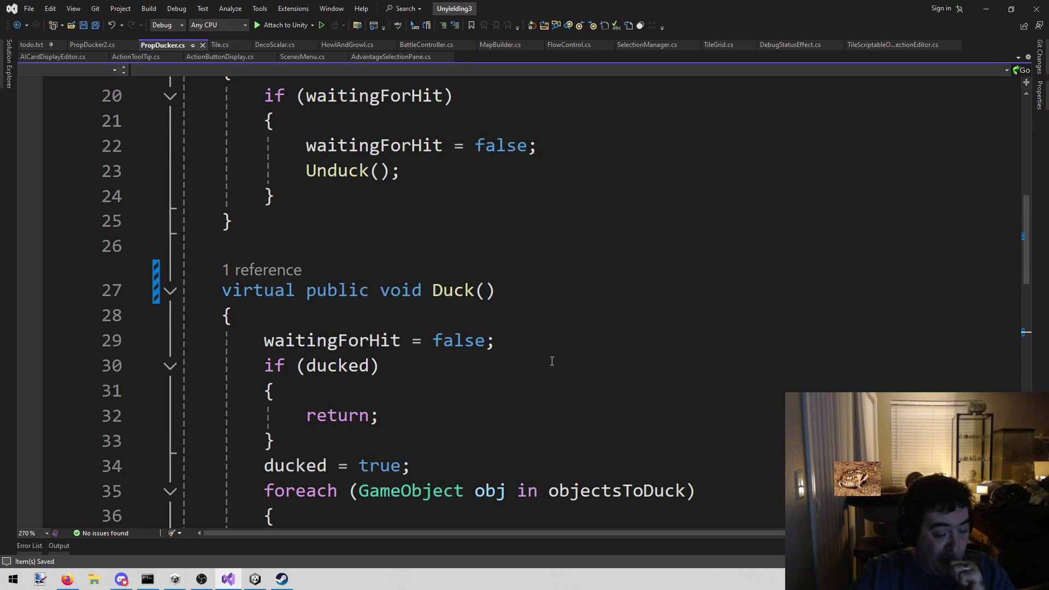
pyautogui.scroll(-2, 544, 363)
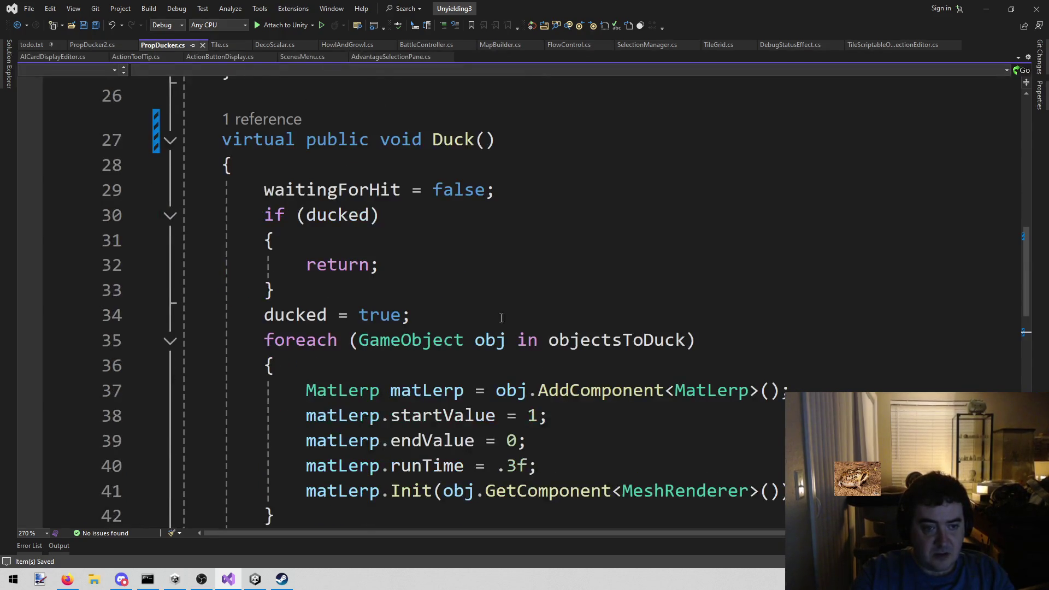
pyautogui.moveTo(264, 192)
pyautogui.mouseDown()
pyautogui.moveTo(304, 264)
pyautogui.moveTo(412, 311)
pyautogui.mouseUp()
pyautogui.scroll(-5, 427, 293)
pyautogui.moveTo(264, 284)
pyautogui.mouseDown()
pyautogui.moveTo(274, 361)
pyautogui.moveTo(422, 385)
pyautogui.mouseUp()
pyautogui.scroll(-2, 509, 381)
pyautogui.scroll(7, 506, 363)
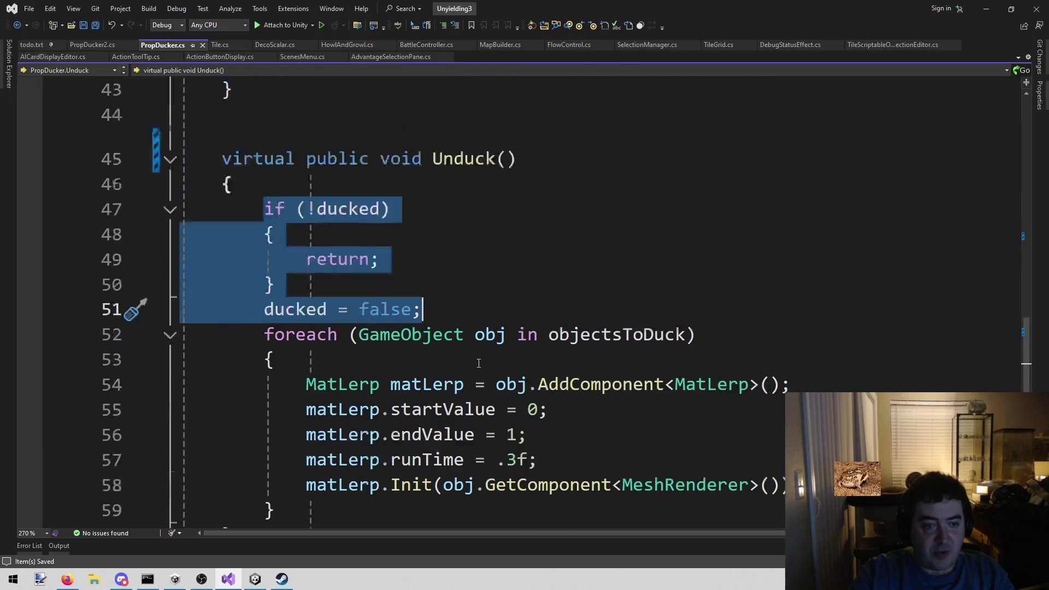
pyautogui.scroll(-4, 458, 331)
pyautogui.scroll(-4, 425, 426)
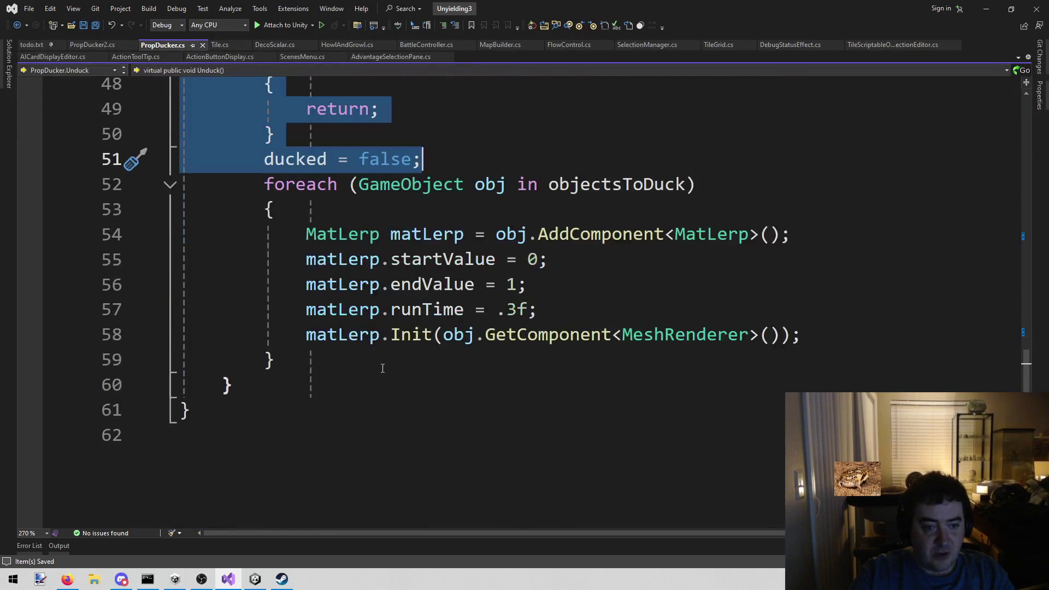
pyautogui.scroll(3, 380, 364)
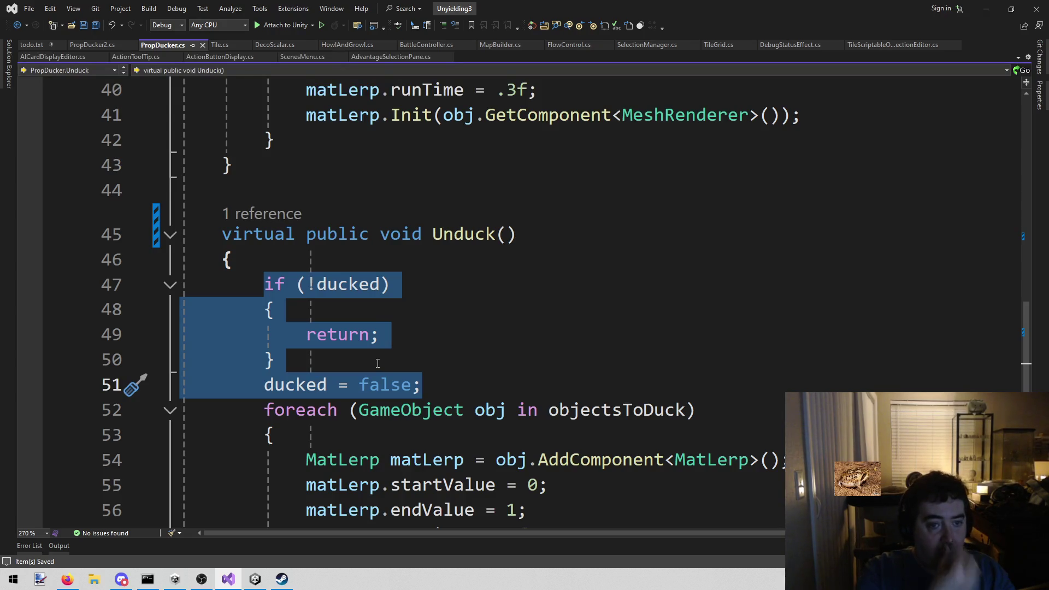
pyautogui.doubleClick(272, 240)
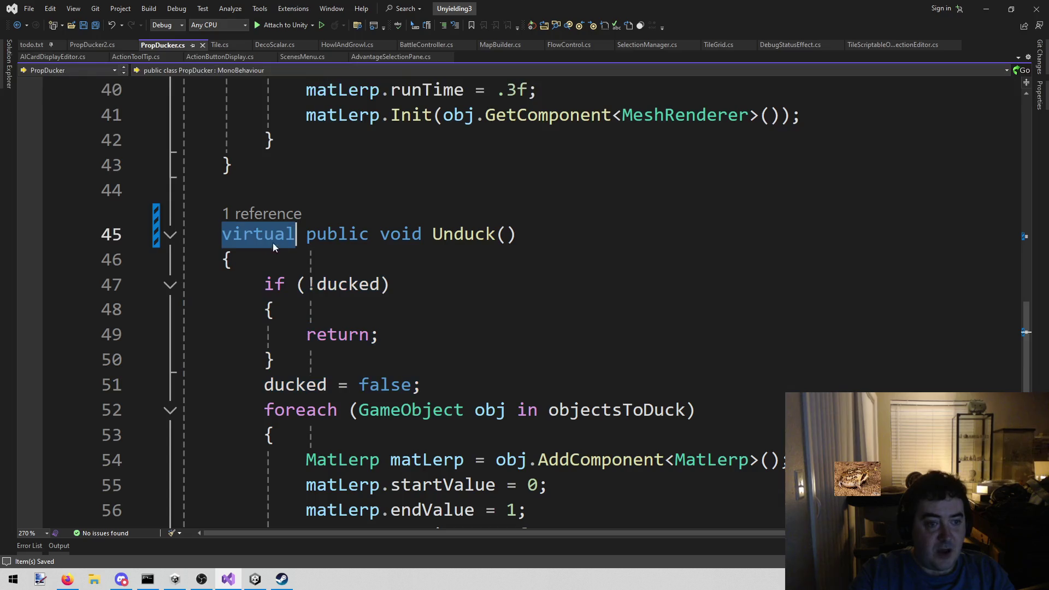
# Delete the virtual keyword from the Unduck() and Duck() declarations
pyautogui.press('Delete')
pyautogui.press('Delete')
pyautogui.scroll(6, 403, 327)
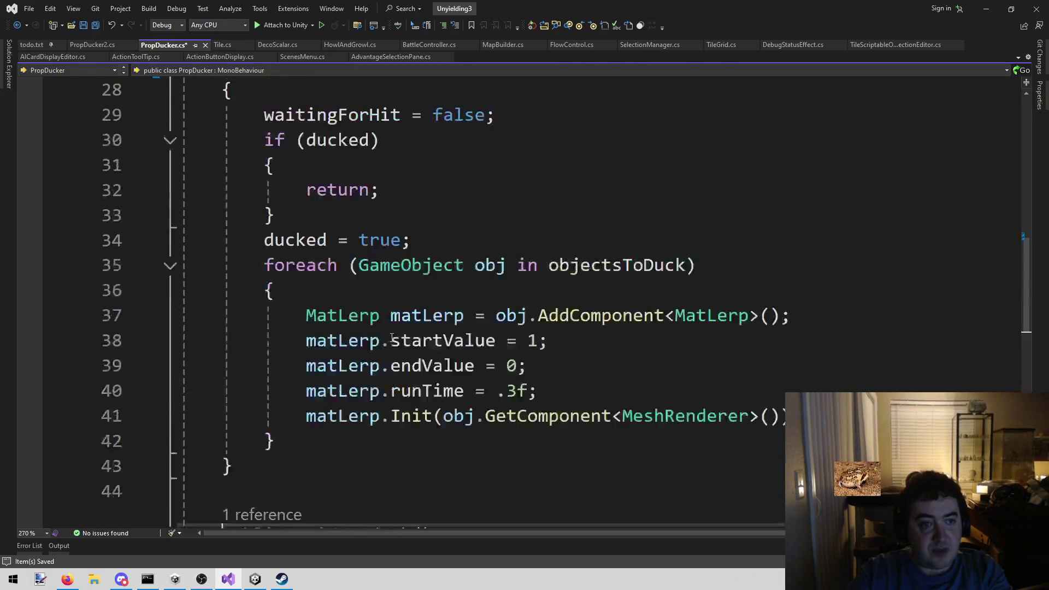
pyautogui.doubleClick(235, 216)
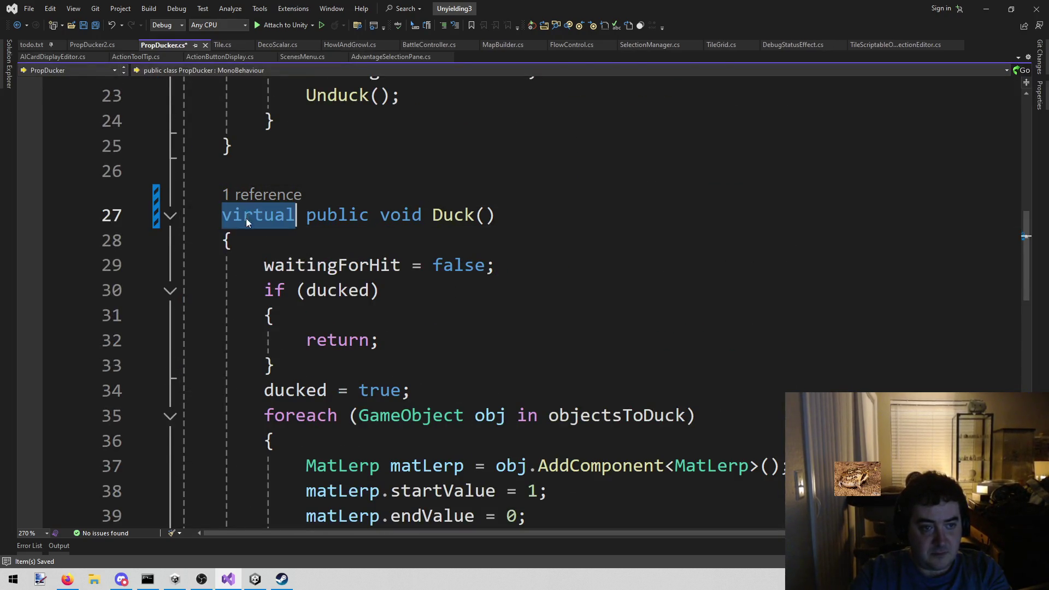
pyautogui.press('Delete')
pyautogui.press('Delete')
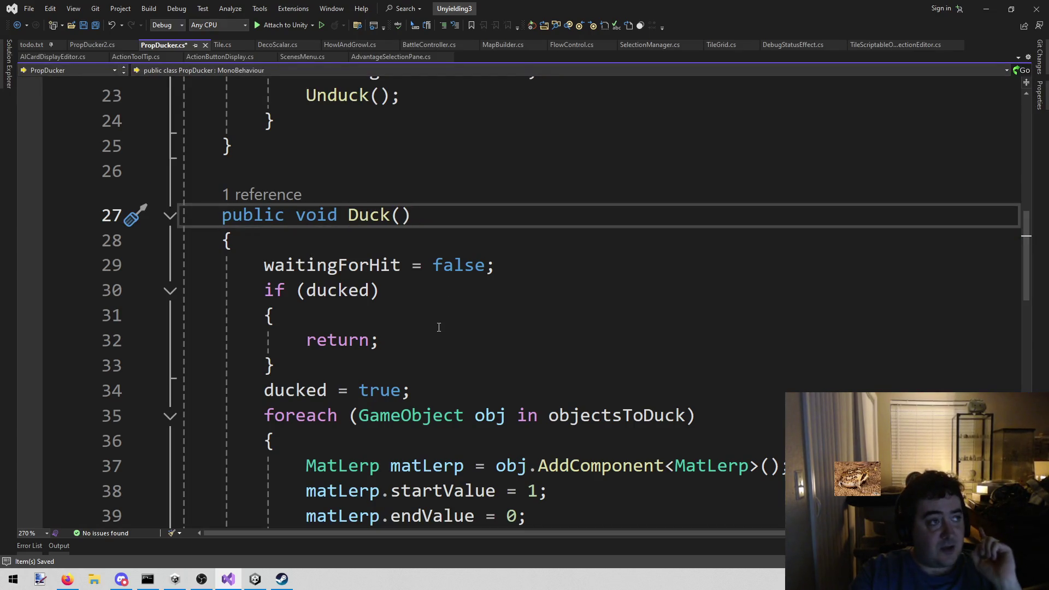
# Review the script and put the cursor on blank line 26 above Duck()
pyautogui.scroll(-1, 446, 297)
pyautogui.moveTo(437, 165); pyautogui.dragTo(433, 317)
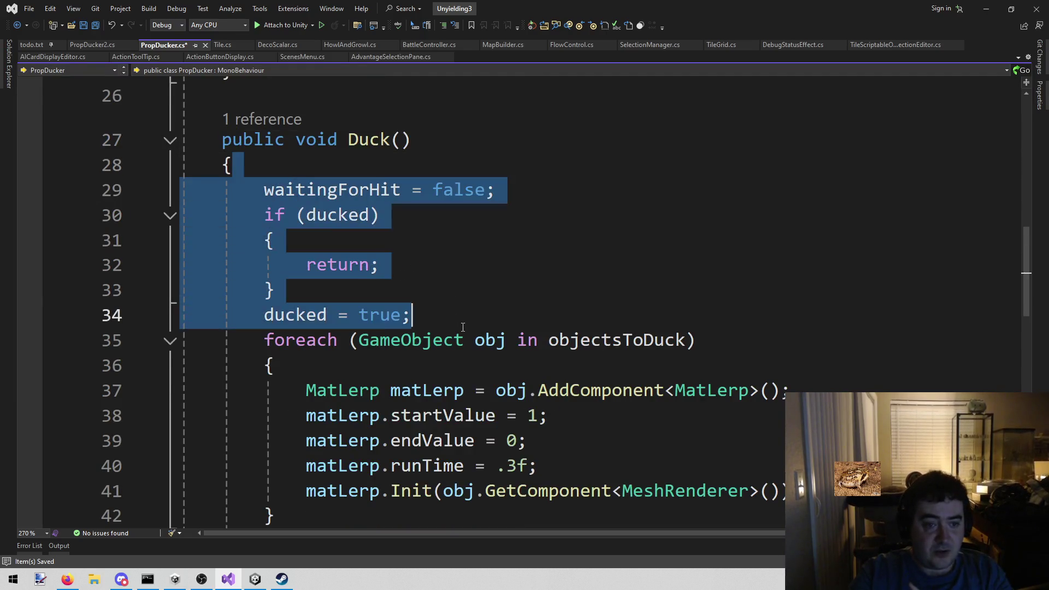
pyautogui.scroll(-1, 433, 317)
pyautogui.moveTo(265, 265); pyautogui.dragTo(340, 426)
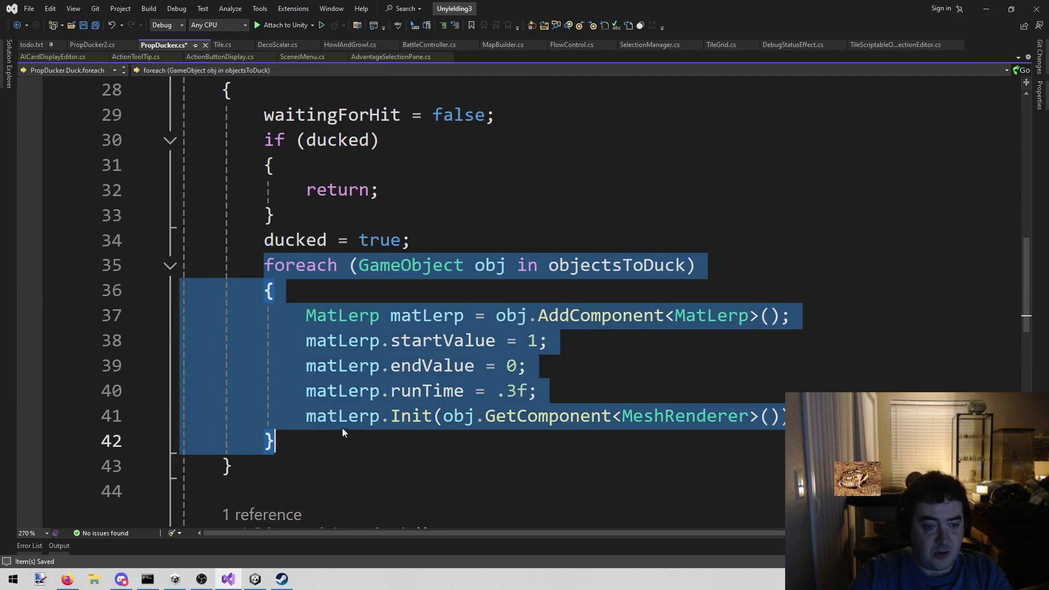
pyautogui.scroll(-2, 338, 429)
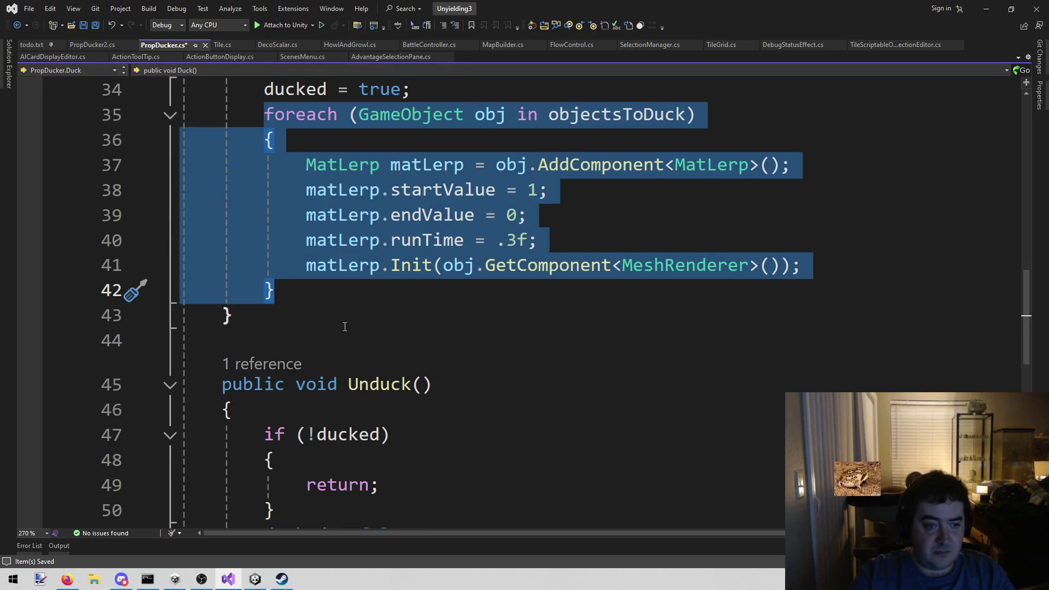
pyautogui.scroll(4, 345, 327)
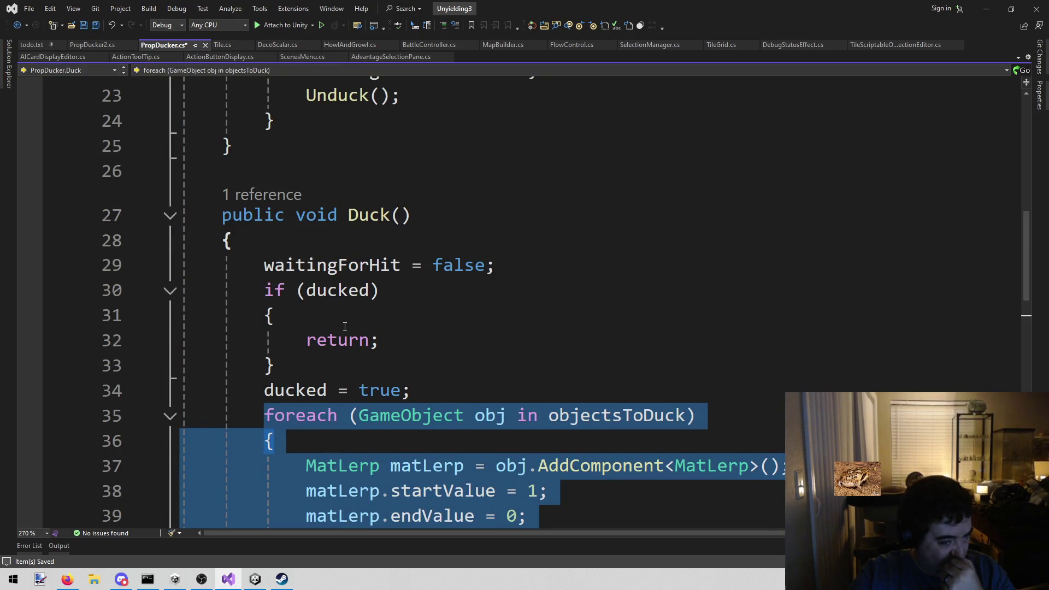
pyautogui.scroll(-4, 360, 263)
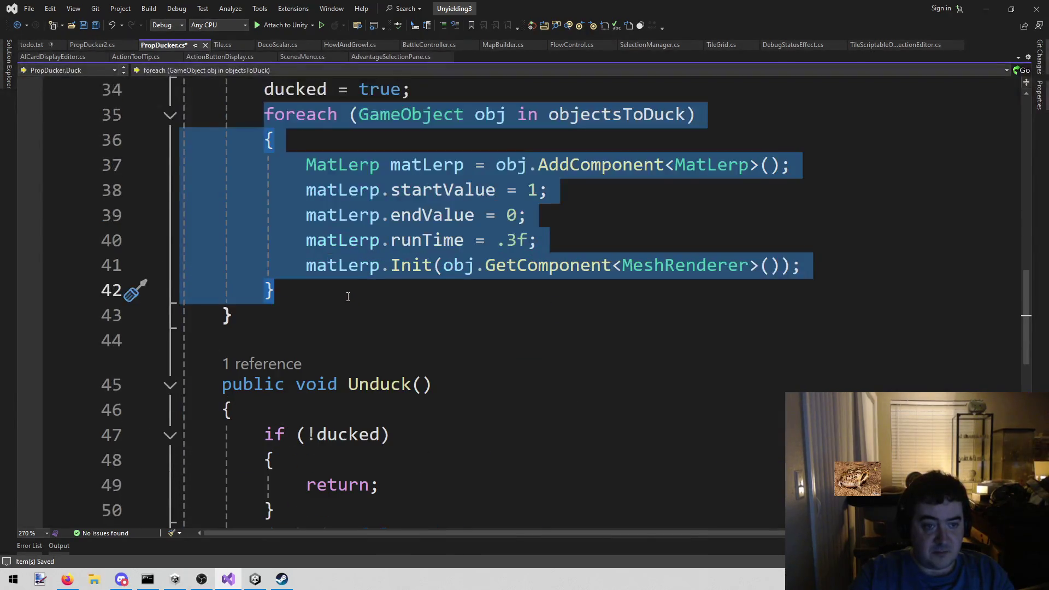
pyautogui.scroll(4, 348, 308)
pyautogui.click(397, 201)
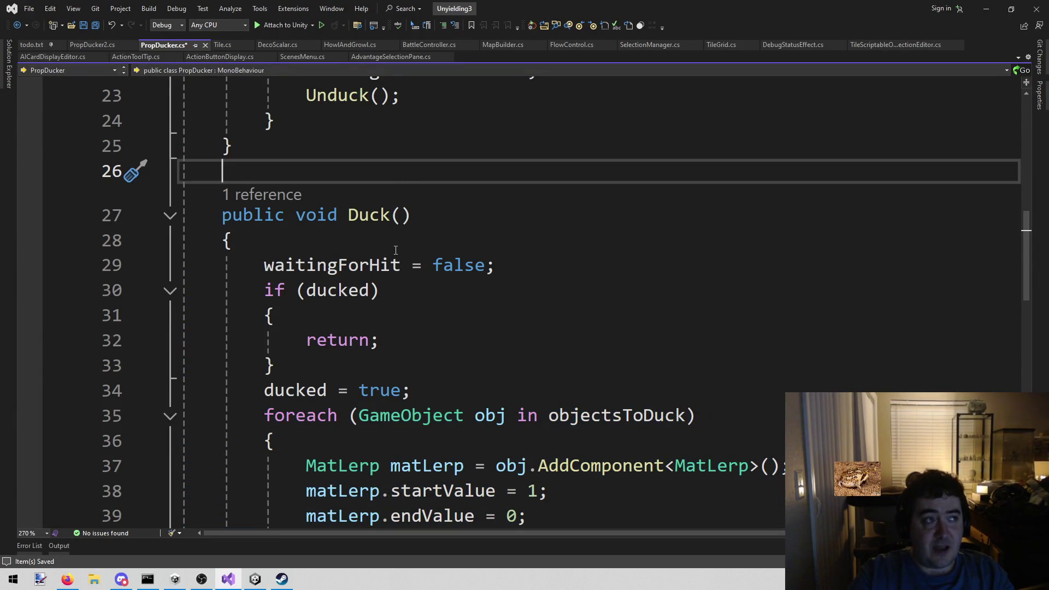
# Add a new line above Duck() declaring 'public void abstract Duck2()'
pyautogui.scroll(3, 395, 251)
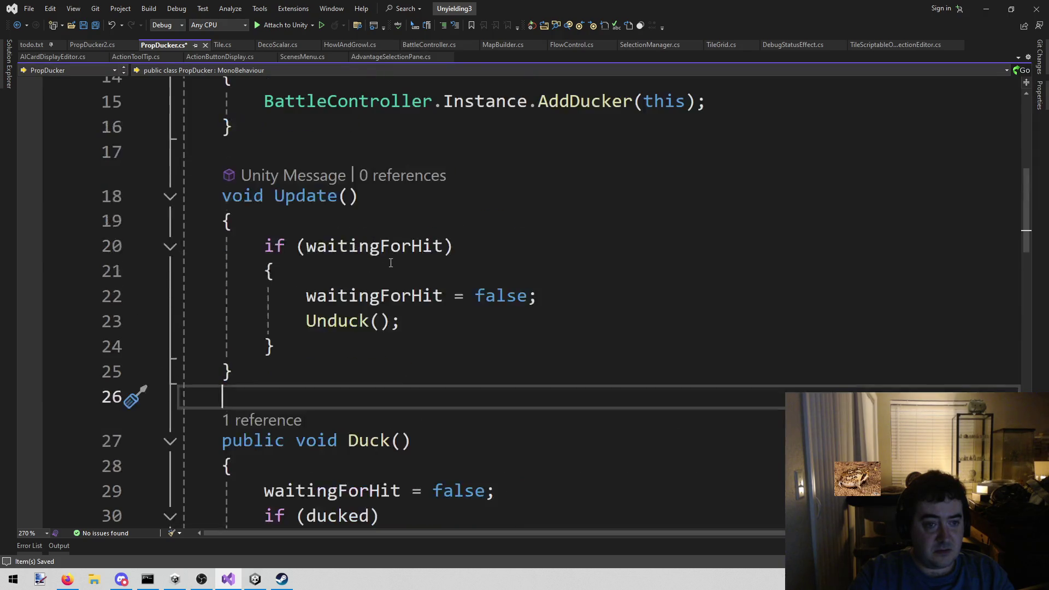
pyautogui.scroll(-4, 395, 262)
pyautogui.press('Return')
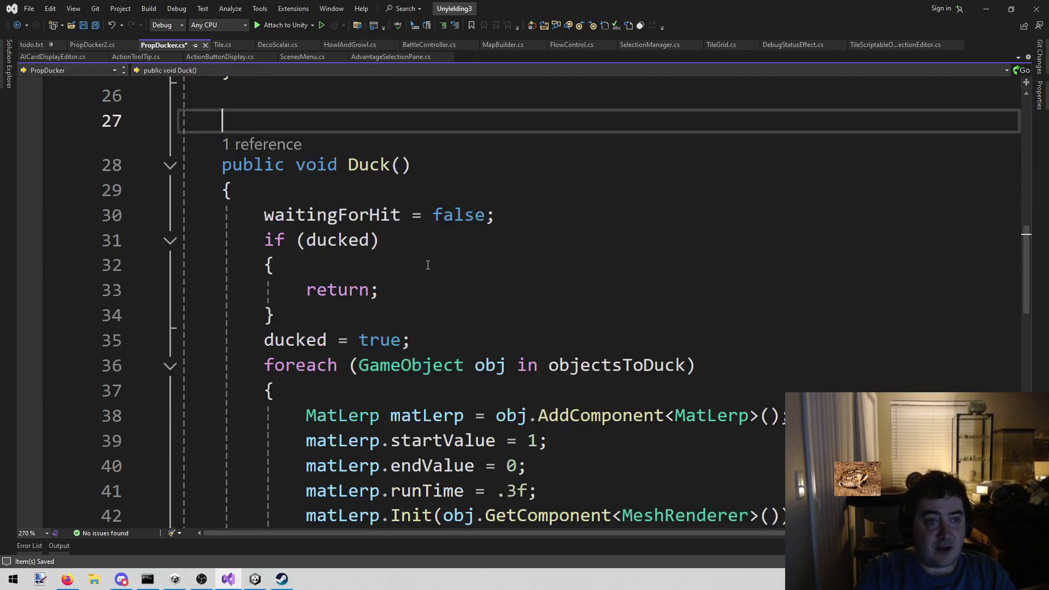
pyautogui.press('Return')
pyautogui.press('Up')
pyautogui.write('pu')
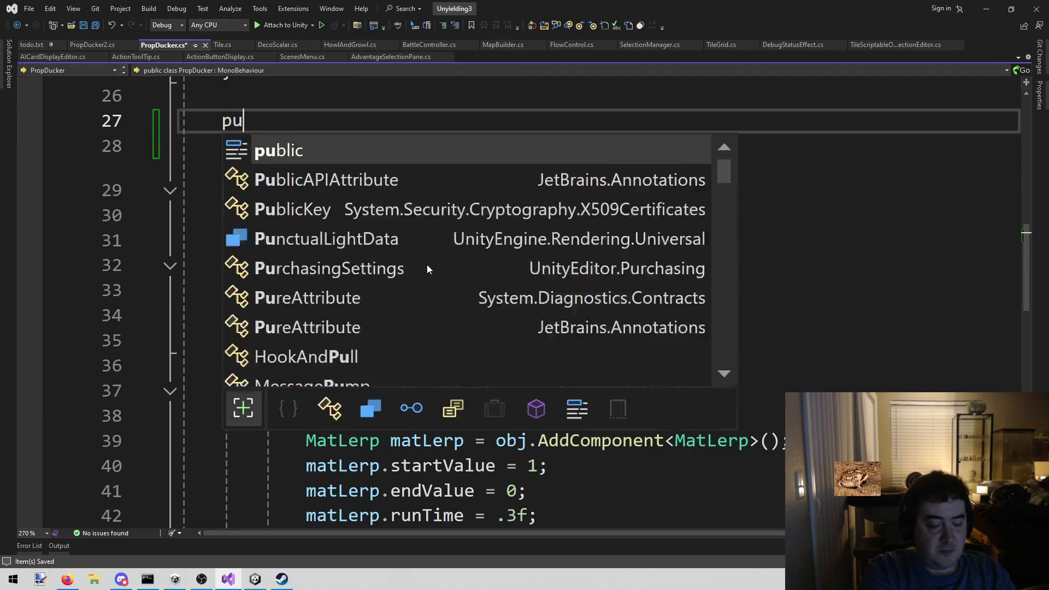
pyautogui.write('blic void abstract')
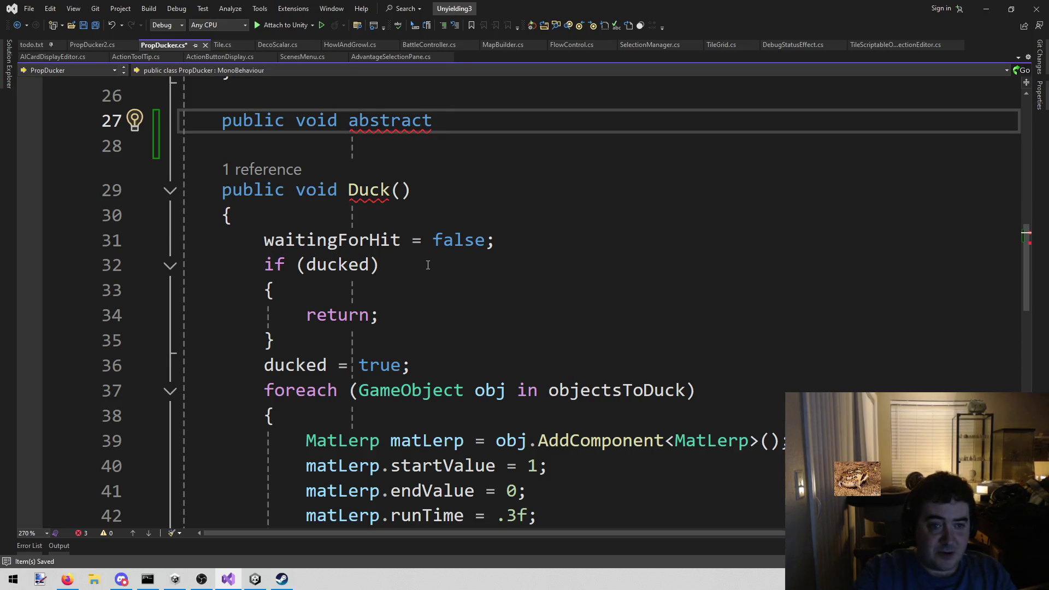
pyautogui.scroll(2, 427, 265)
pyautogui.scroll(-1, 501, 302)
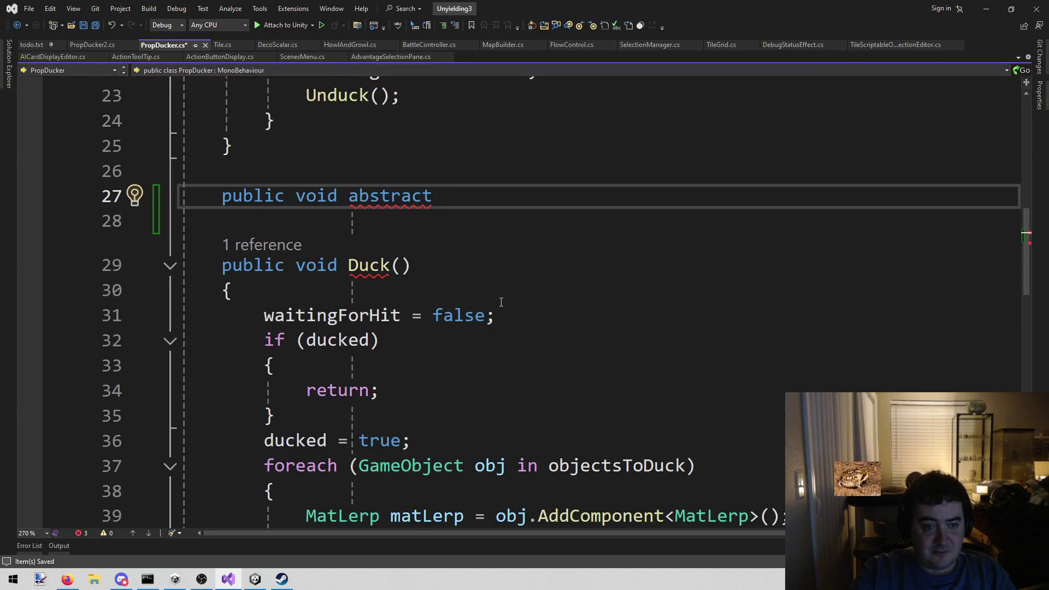
pyautogui.write('Duck2')
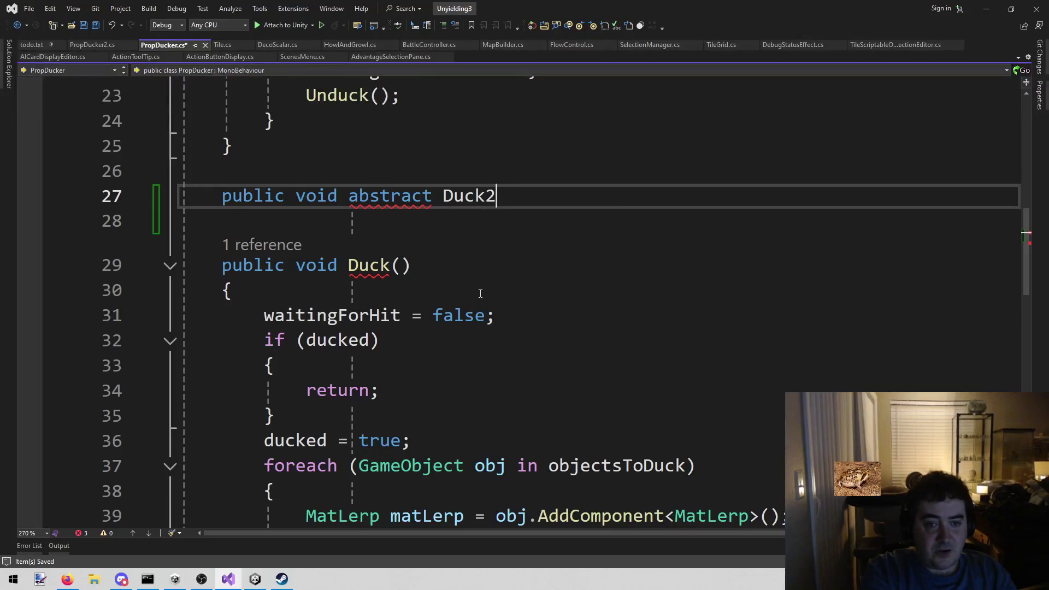
pyautogui.write('()')
pyautogui.press('Return')
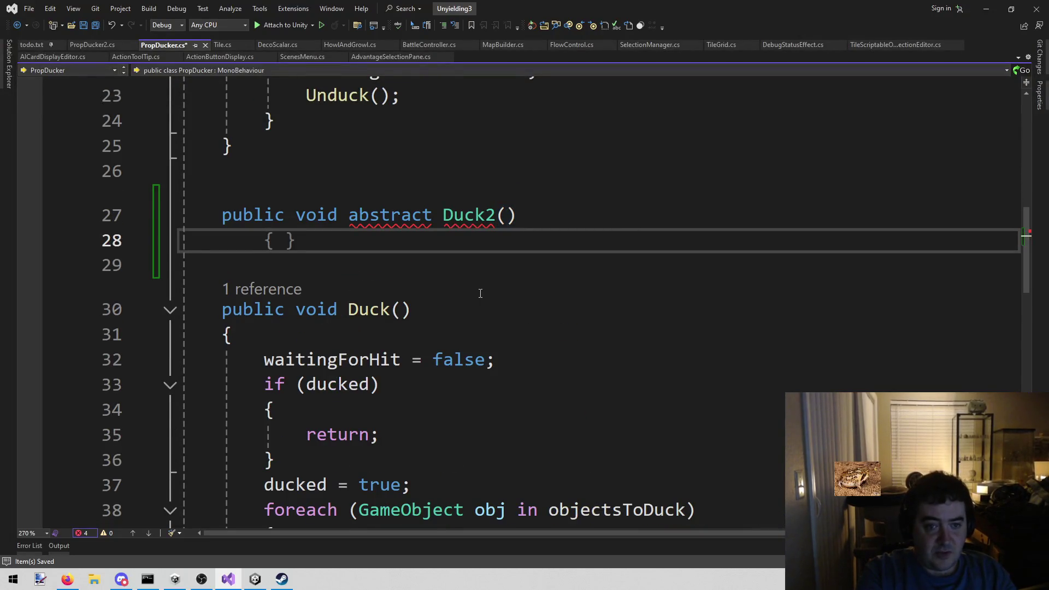
# Move 'abstract' to the front of the Duck2 declaration and start a brace body
pyautogui.scroll(7, 513, 301)
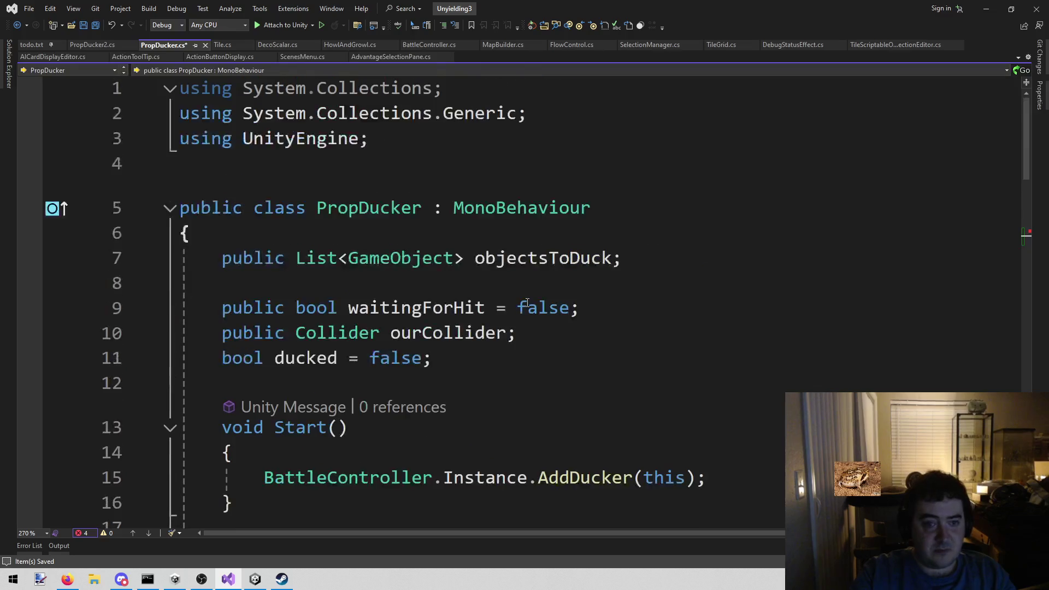
pyautogui.scroll(-5, 527, 306)
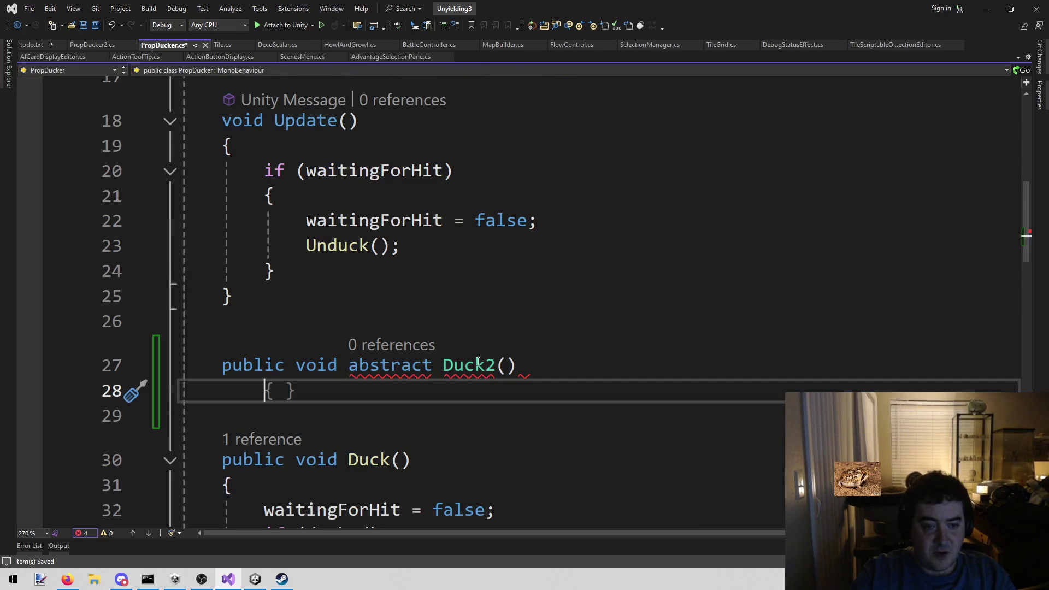
pyautogui.moveTo(404, 363)
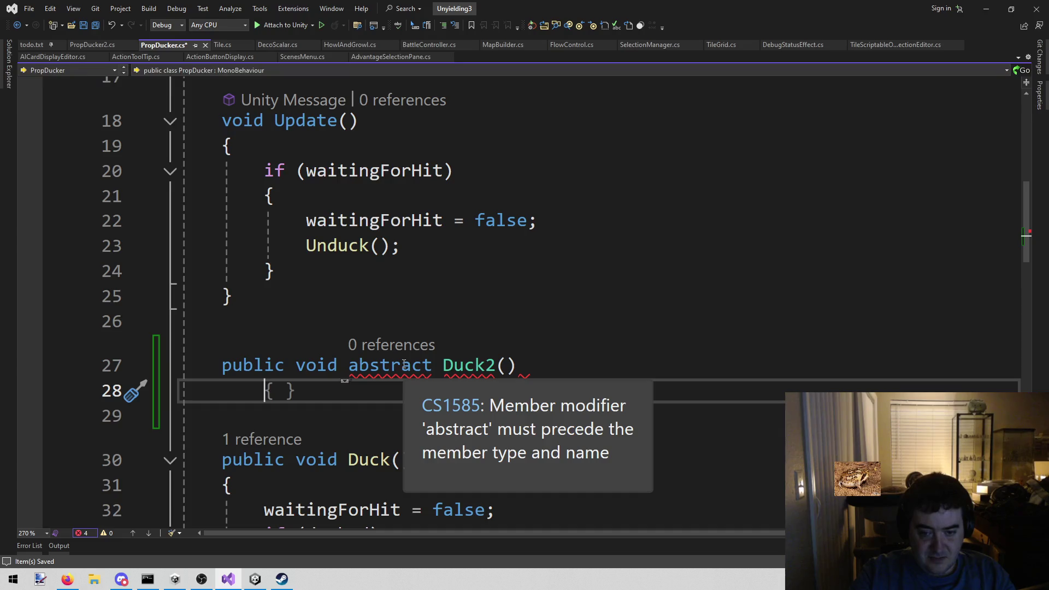
pyautogui.doubleClick(404, 364)
pyautogui.hotkey('ctrl', 'x')
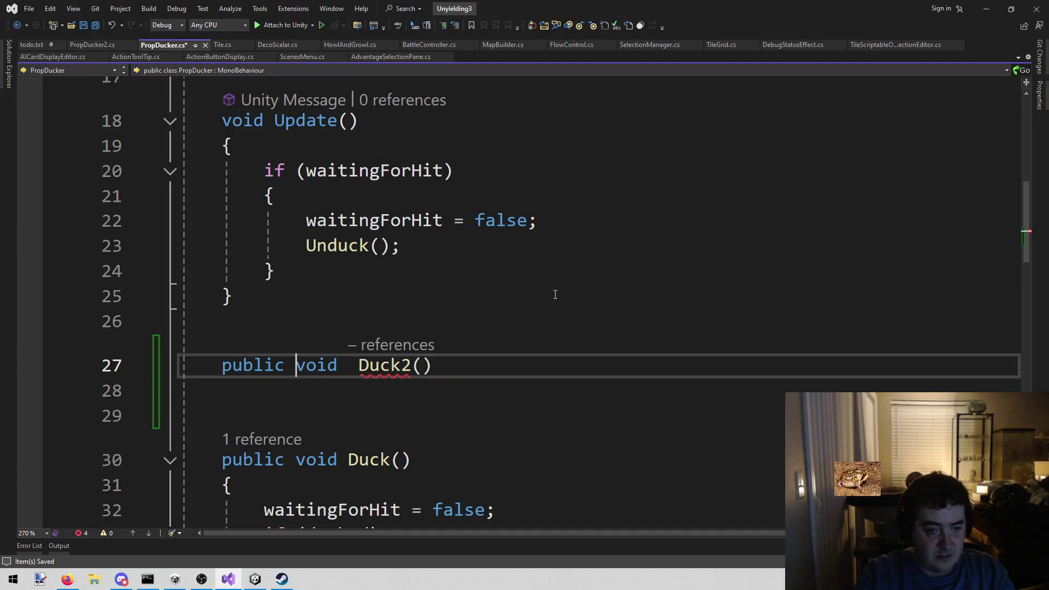
pyautogui.press('Home')
pyautogui.hotkey('ctrl', 'v')
pyautogui.press('End')
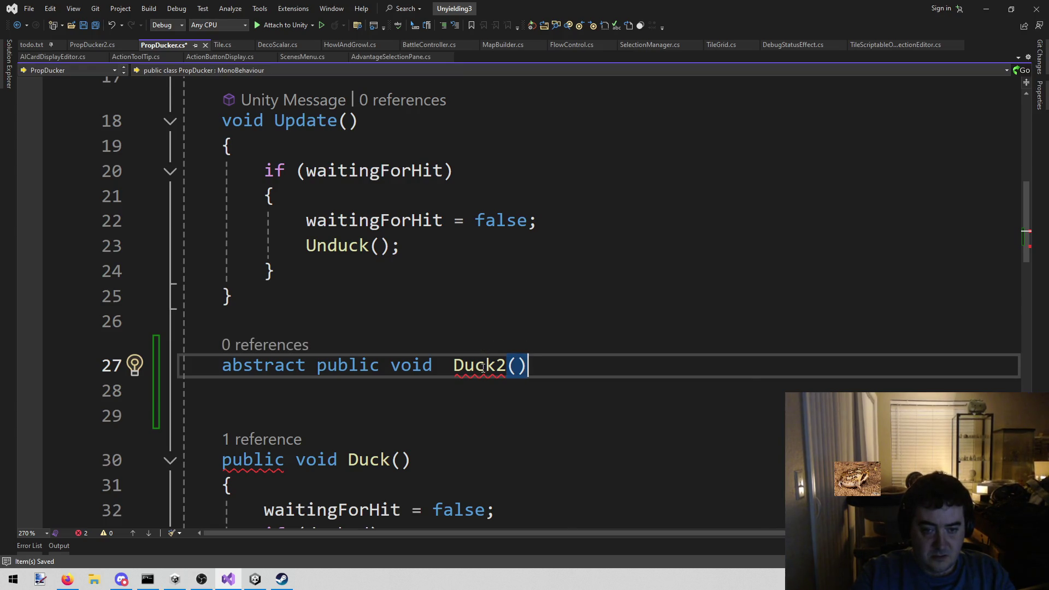
pyautogui.moveTo(483, 367)
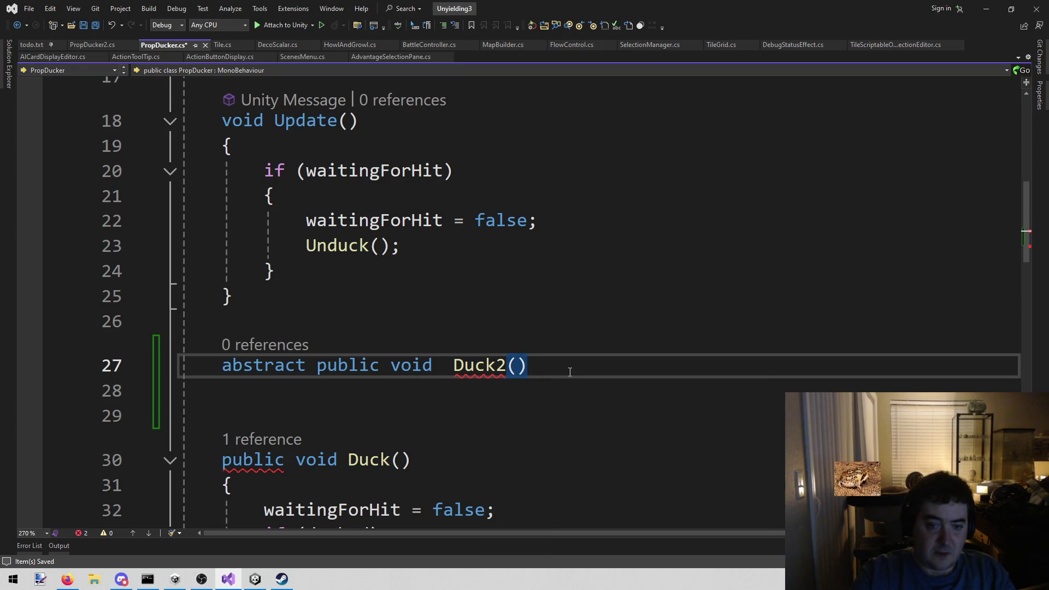
pyautogui.press('Return')
pyautogui.write('{')
pyautogui.press('Return')
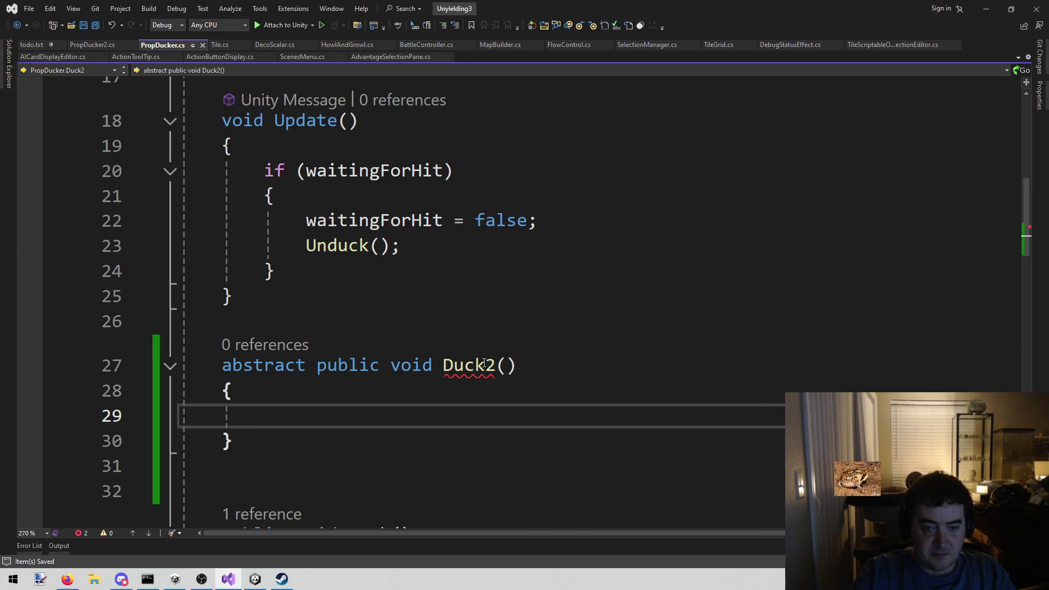
# Delete Duck2's braces and end it with a semicolon: abstract public void Duck2();
pyautogui.click(413, 365)
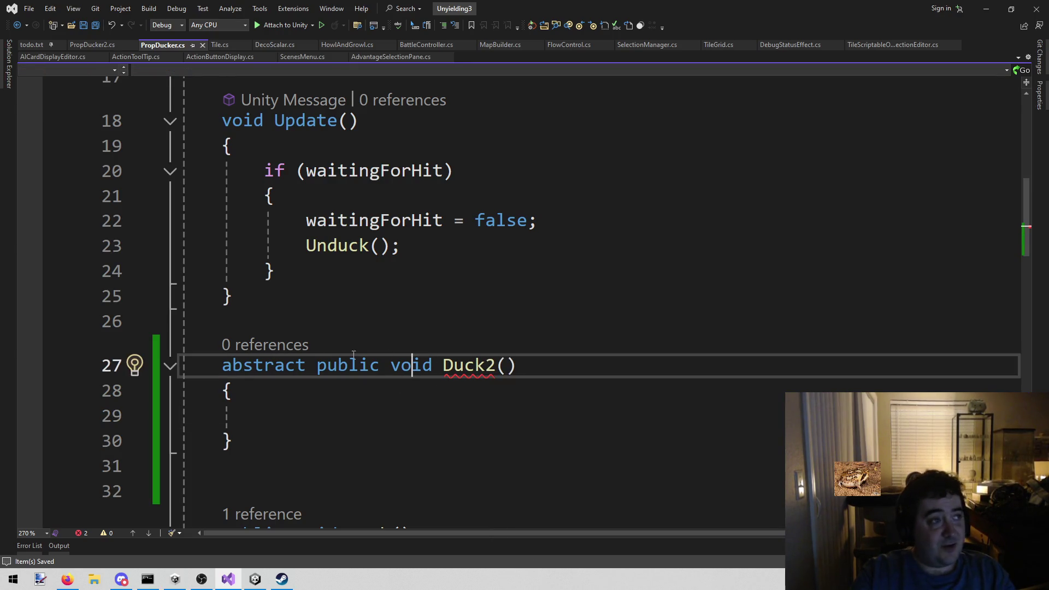
pyautogui.scroll(-1, 461, 352)
pyautogui.click(440, 343)
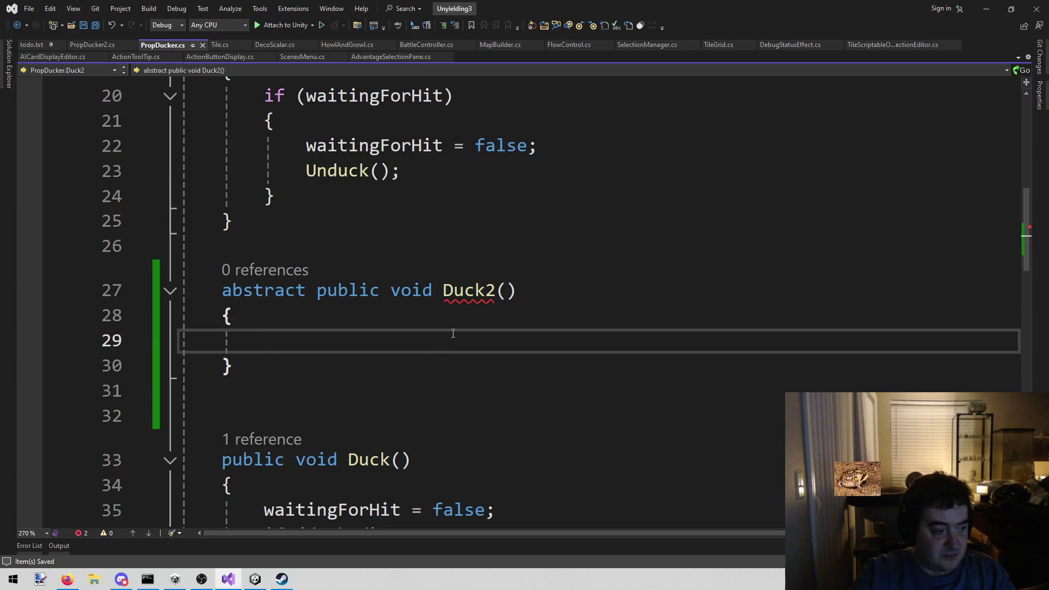
pyautogui.click(469, 293)
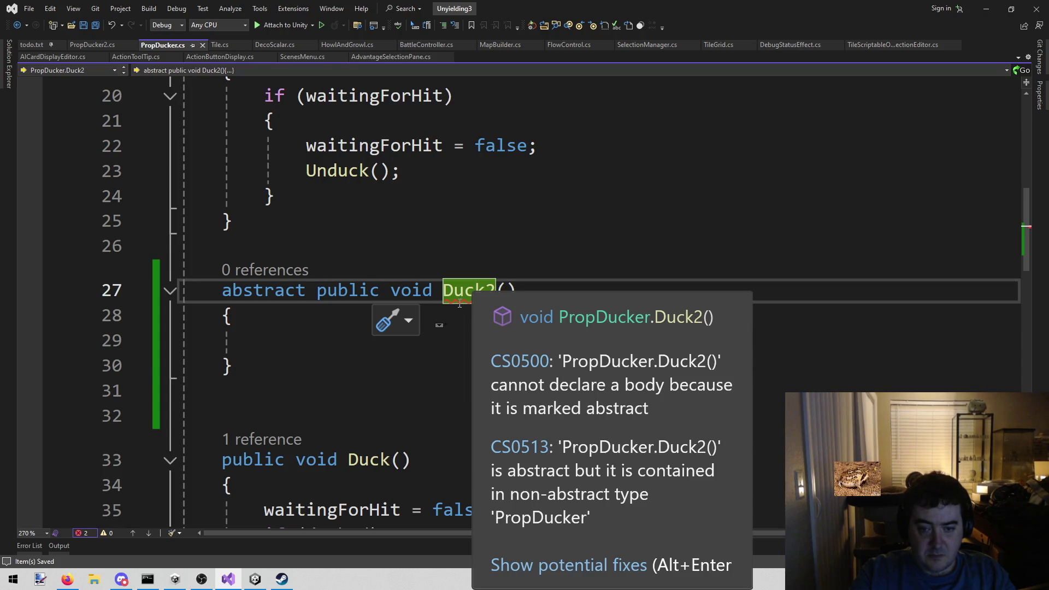
pyautogui.click(402, 362)
pyautogui.moveTo(403, 362); pyautogui.dragTo(386, 325)
pyautogui.press('BackSpace')
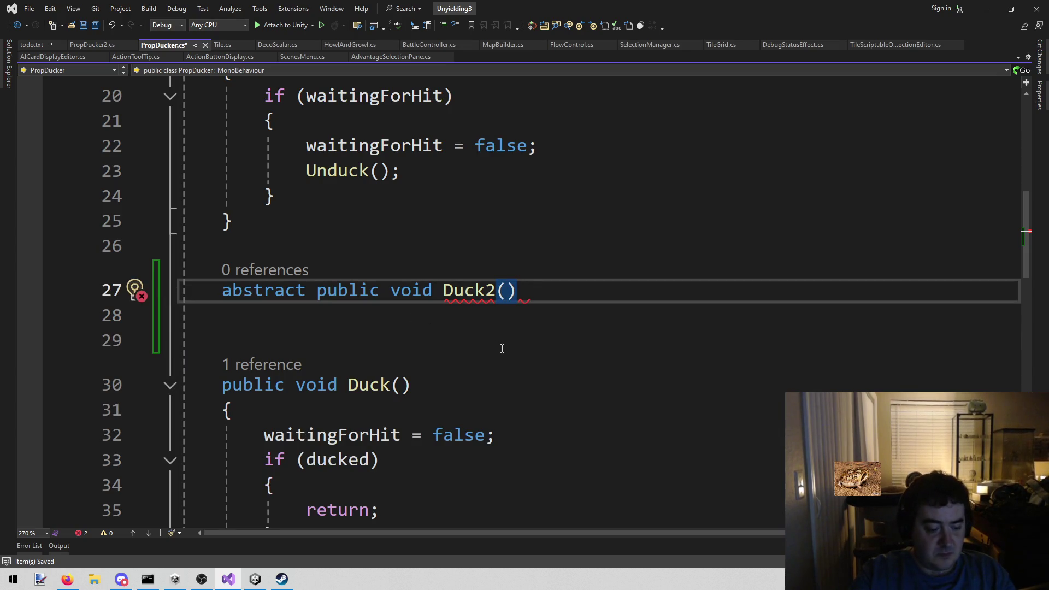
pyautogui.write(';')
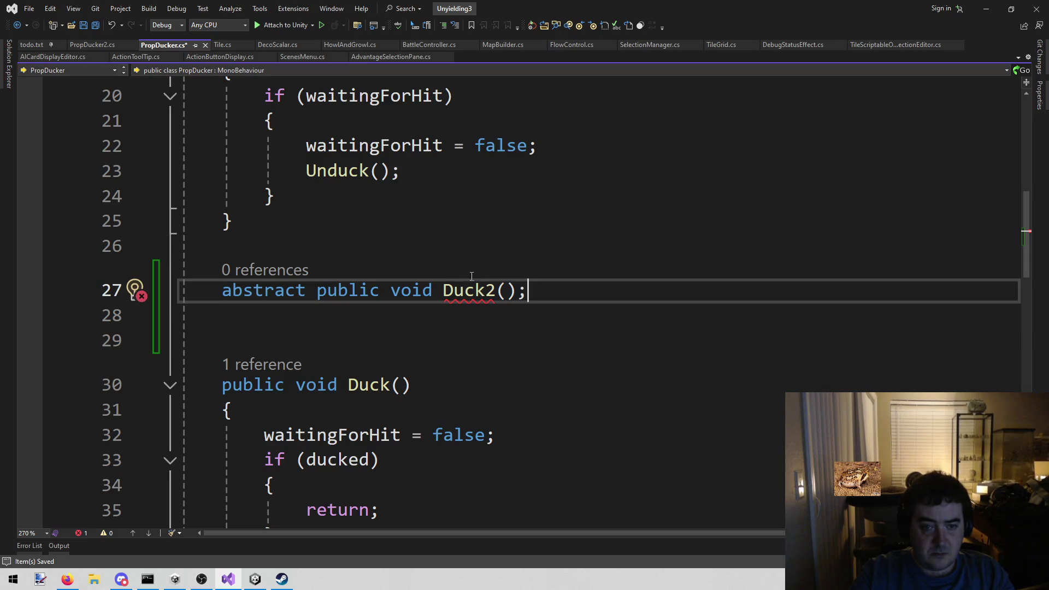
# Go to the start of the PropDucker class declaration line
pyautogui.moveTo(478, 288)
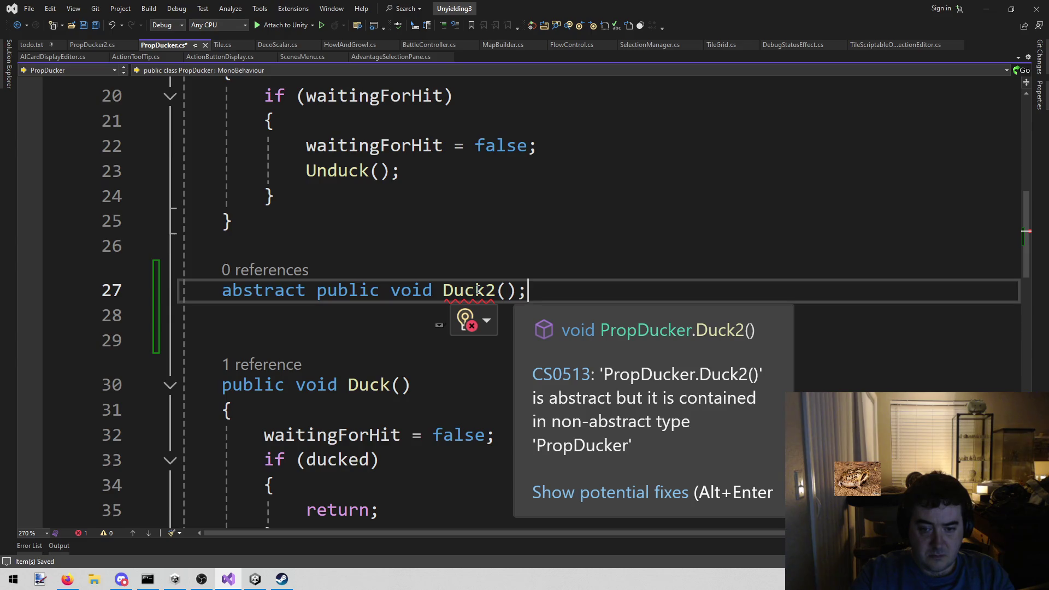
pyautogui.scroll(5, 478, 290)
pyautogui.scroll(-4, 492, 313)
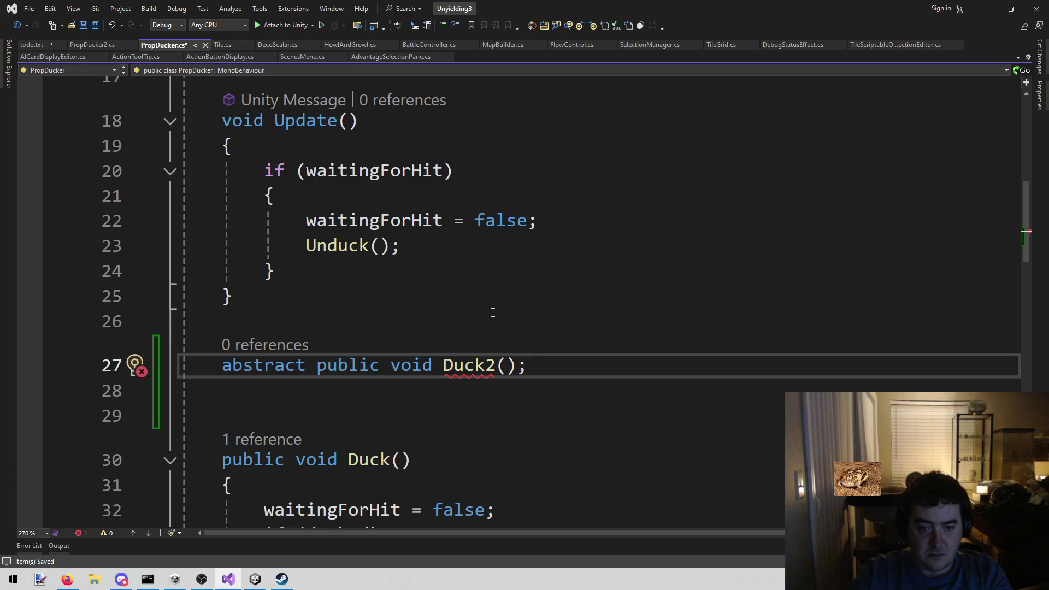
pyautogui.scroll(5, 487, 315)
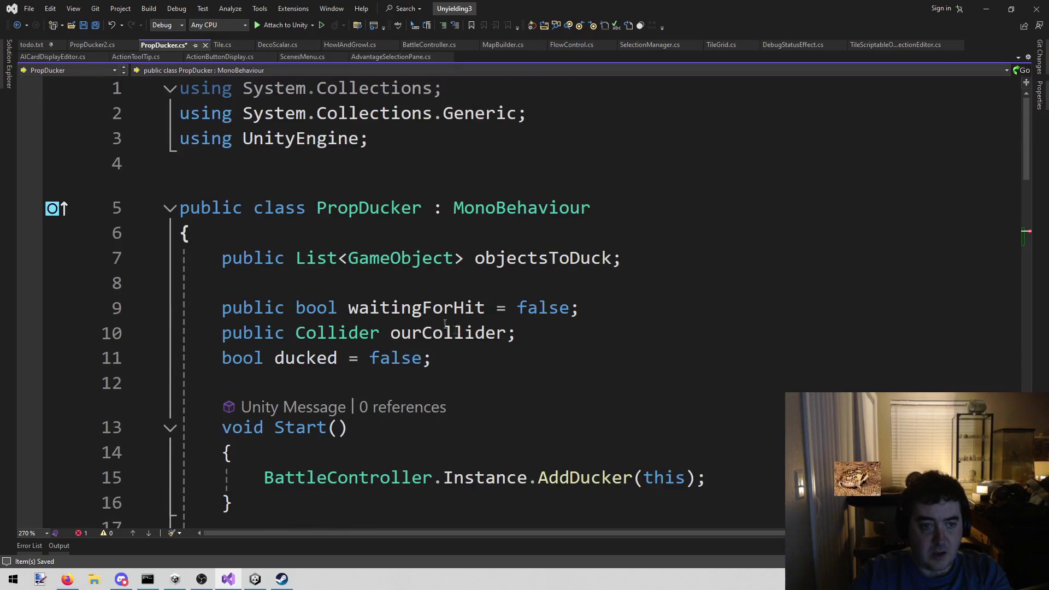
pyautogui.click(267, 210)
pyautogui.press('Home')
# Make the PropDucker class abstract by typing 'abstract' before 'public class'
pyautogui.write('abstract')
pyautogui.scroll(-4, 620, 332)
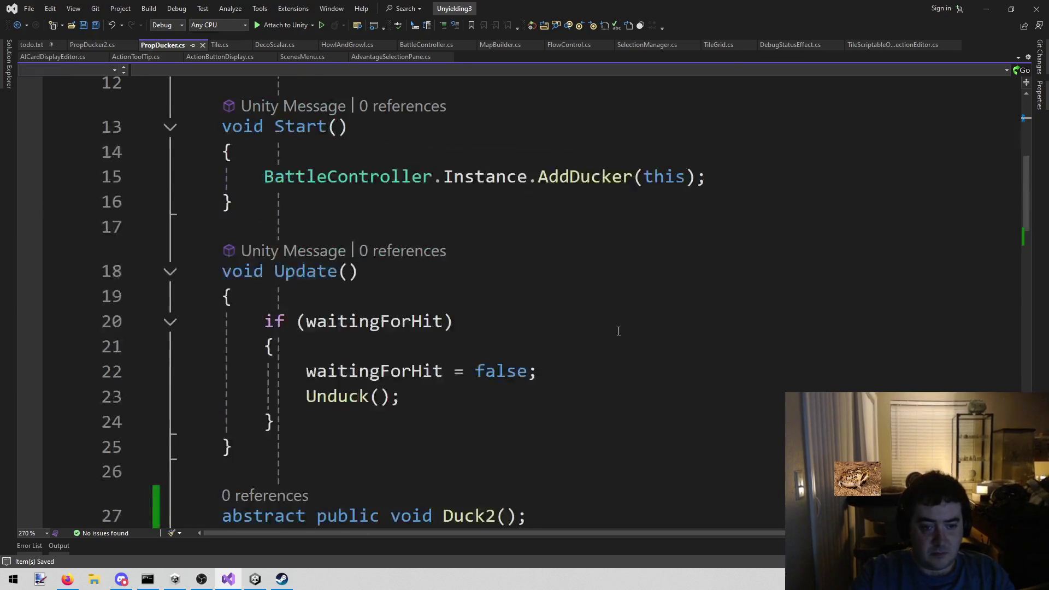
pyautogui.scroll(-2, 619, 332)
pyautogui.click(579, 327)
pyautogui.scroll(-1, 579, 327)
# Duplicate the abstract Duck2 declaration onto the line below it
pyautogui.click(561, 290)
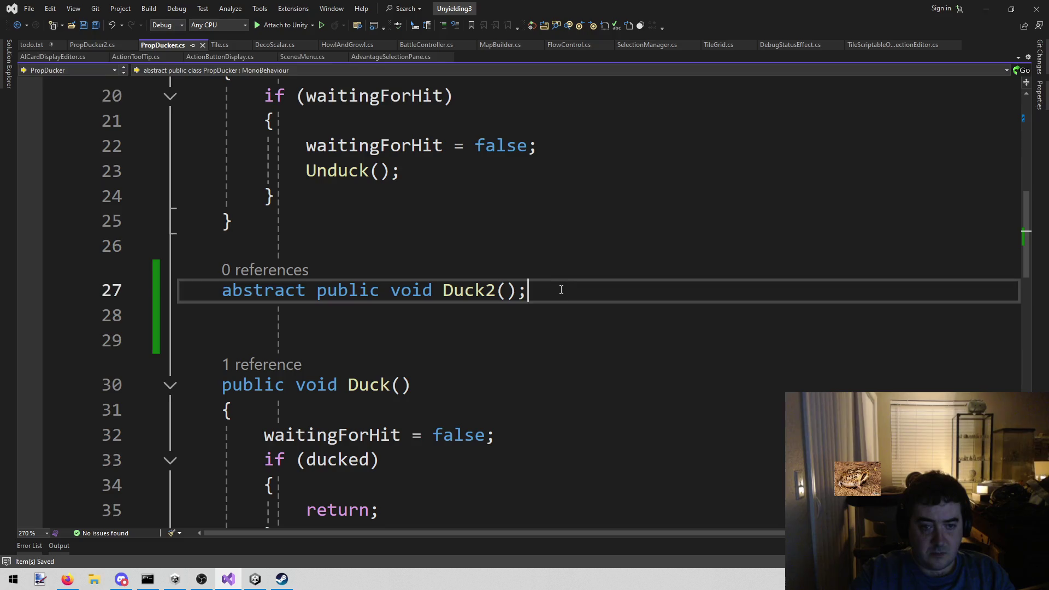
pyautogui.click(498, 306)
pyautogui.click(534, 290)
pyautogui.moveTo(534, 290); pyautogui.dragTo(224, 285)
pyautogui.hotkey('ctrl', 'c')
pyautogui.click(598, 298)
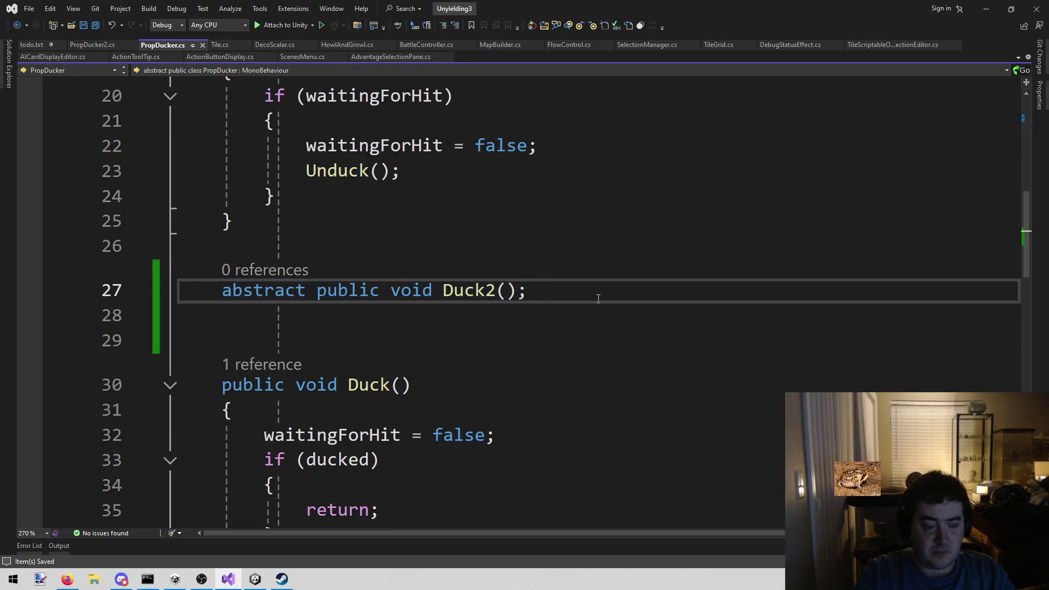
pyautogui.press('Return')
pyautogui.hotkey('ctrl', 'v')
# Rename the duplicated declaration to Unduck2
pyautogui.hotkey('ctrl', 'Left')
pyautogui.hotkey('ctrl', 'shift', 'Left')
pyautogui.scroll(-7, 585, 299)
pyautogui.scroll(7, 553, 313)
pyautogui.hotkey('ctrl', 'r')
pyautogui.hotkey('ctrl', 'r')
pyautogui.press('Home')
pyautogui.write('Un')
pyautogui.press('Delete')
pyautogui.write('d')
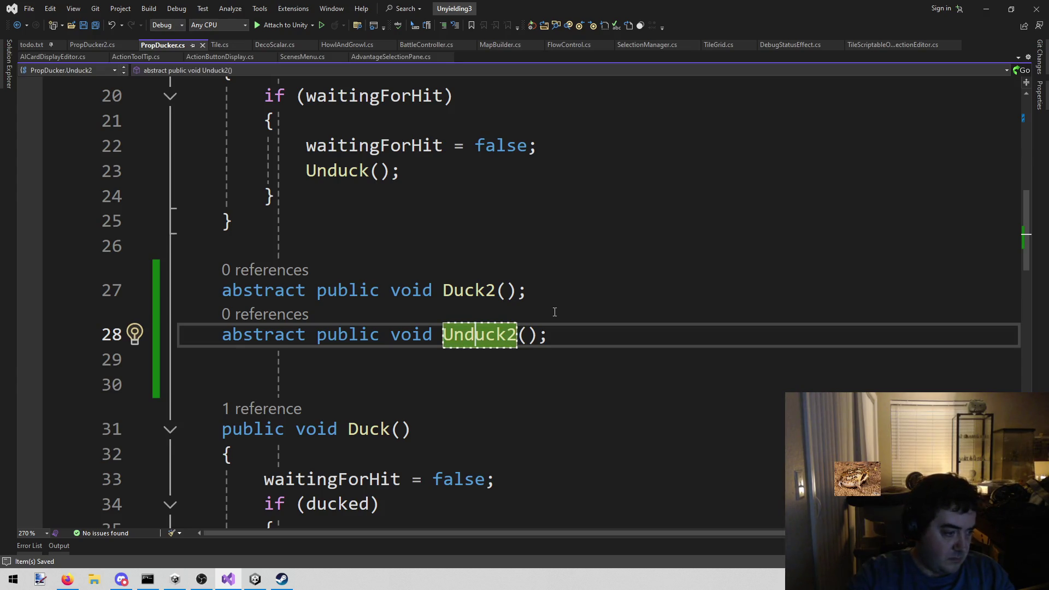
pyautogui.press('Return')
pyautogui.press('Down')
# Check both abstract declarations and add an empty line below Unduck2
pyautogui.click(561, 337)
pyautogui.moveTo(581, 331); pyautogui.dragTo(226, 297)
pyautogui.click(564, 330)
pyautogui.press('Down')
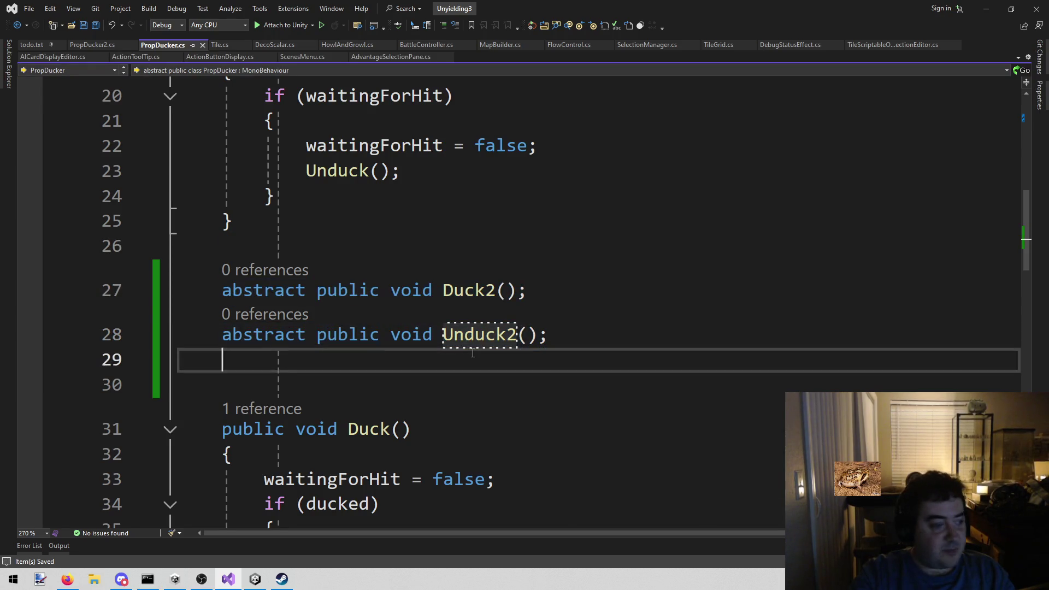
pyautogui.click(606, 340)
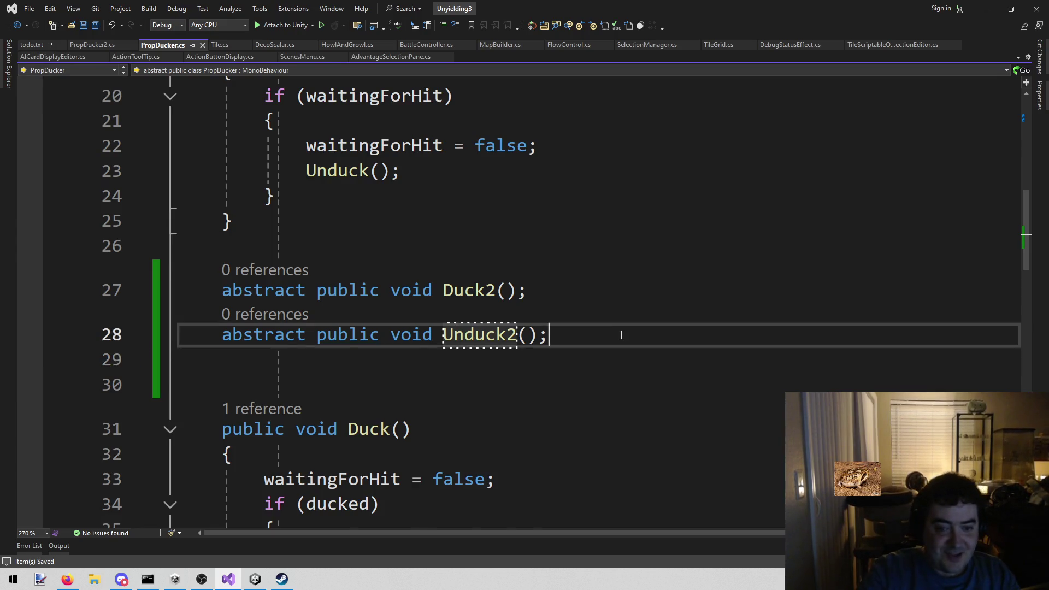
# Remove the extra blank lines at the end of the file and save the script
pyautogui.scroll(-10, 601, 342)
pyautogui.scroll(15, 594, 344)
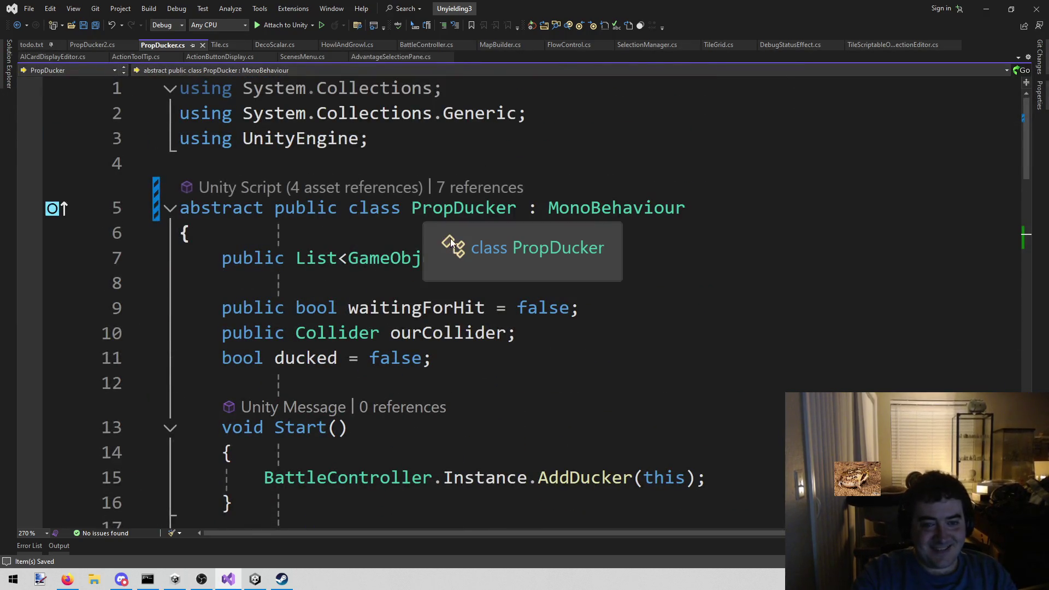
pyautogui.scroll(-15, 296, 341)
pyautogui.scroll(-5, 296, 341)
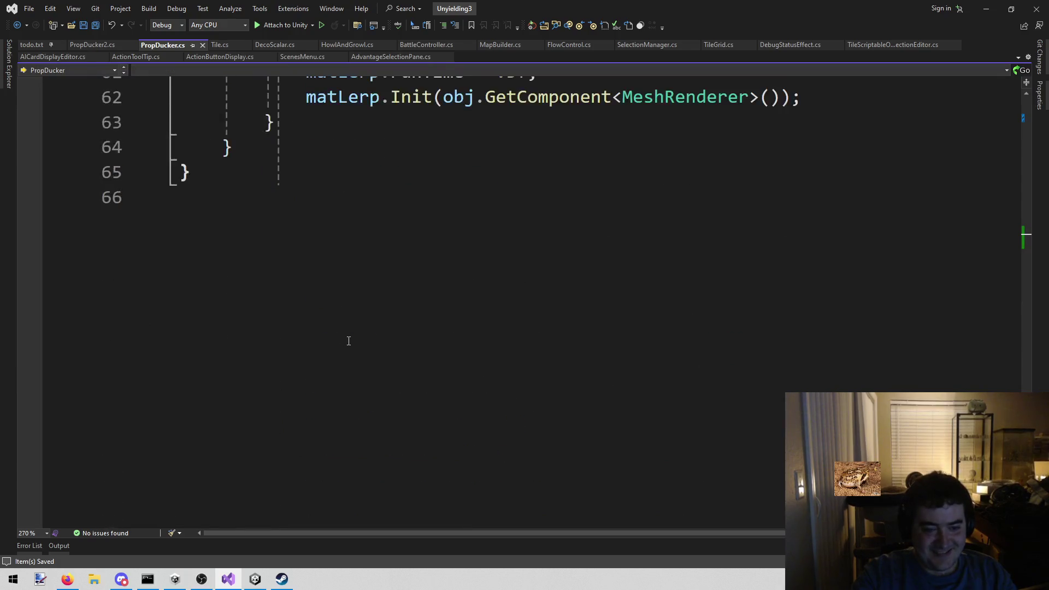
pyautogui.scroll(3, 295, 341)
pyautogui.click(295, 374)
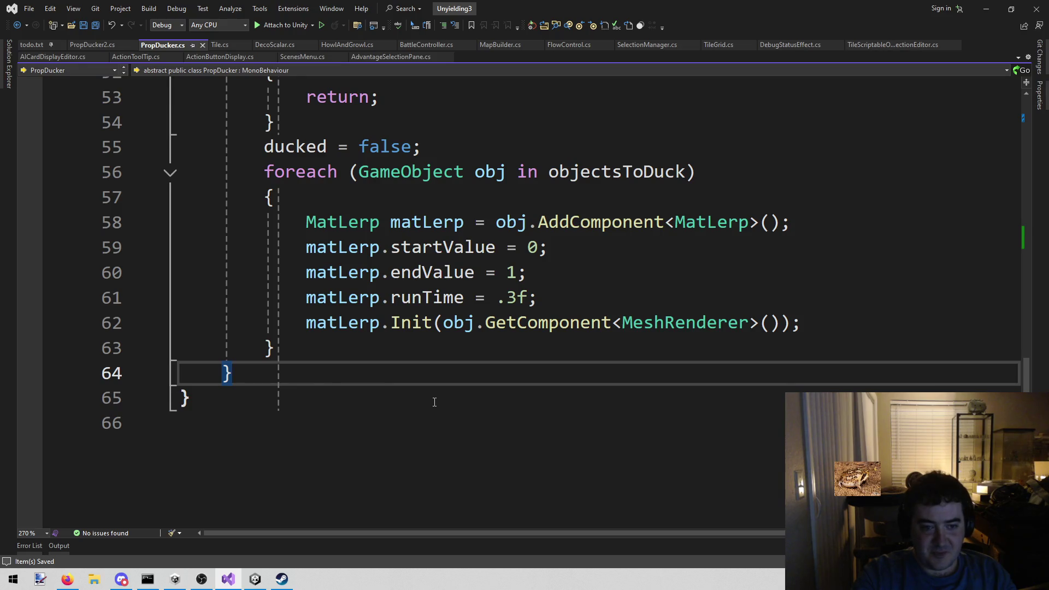
pyautogui.scroll(6, 435, 402)
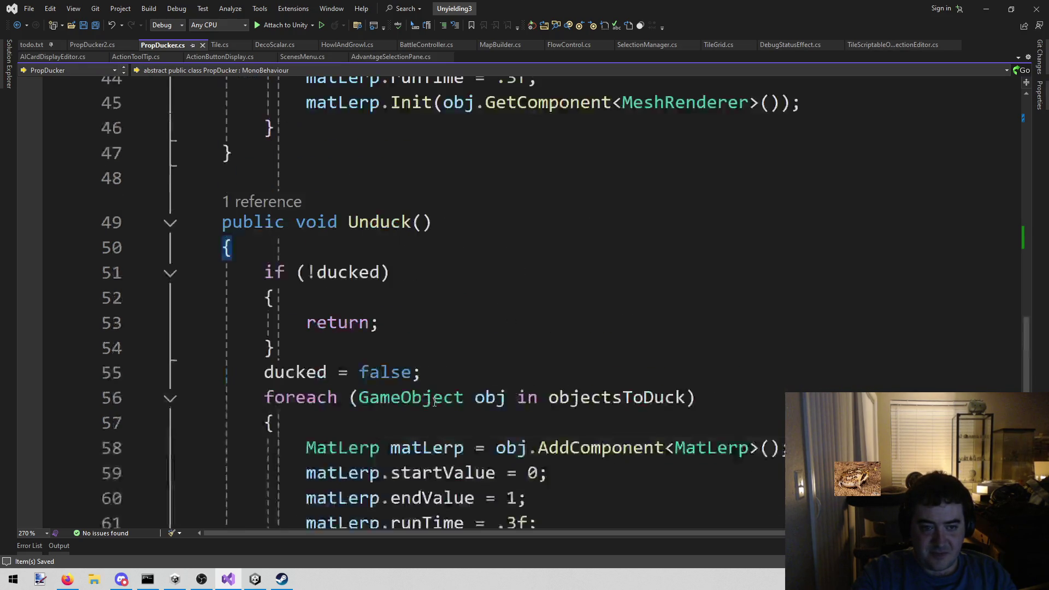
pyautogui.scroll(-7, 432, 396)
pyautogui.press('Return')
pyautogui.press('Return')
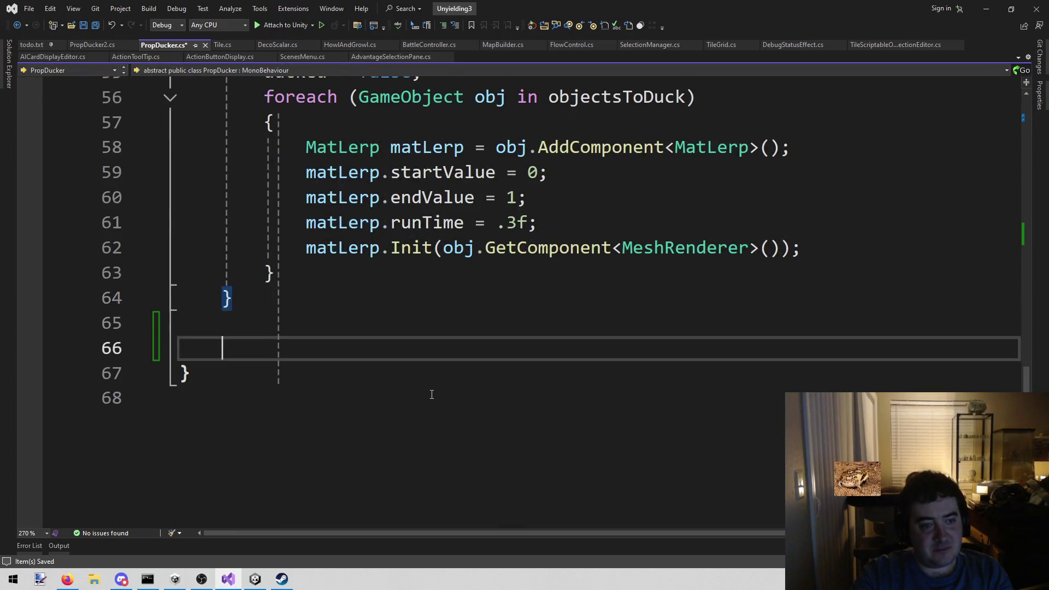
pyautogui.scroll(3, 430, 394)
pyautogui.scroll(3, 427, 391)
pyautogui.scroll(-3, 421, 392)
pyautogui.scroll(4, 408, 395)
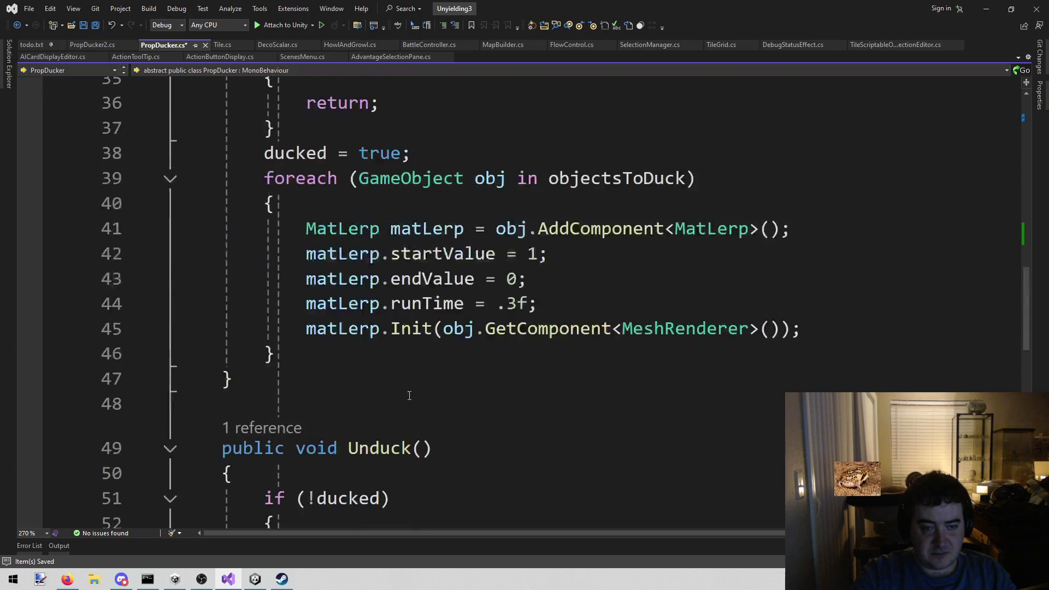
pyautogui.scroll(-4, 568, 406)
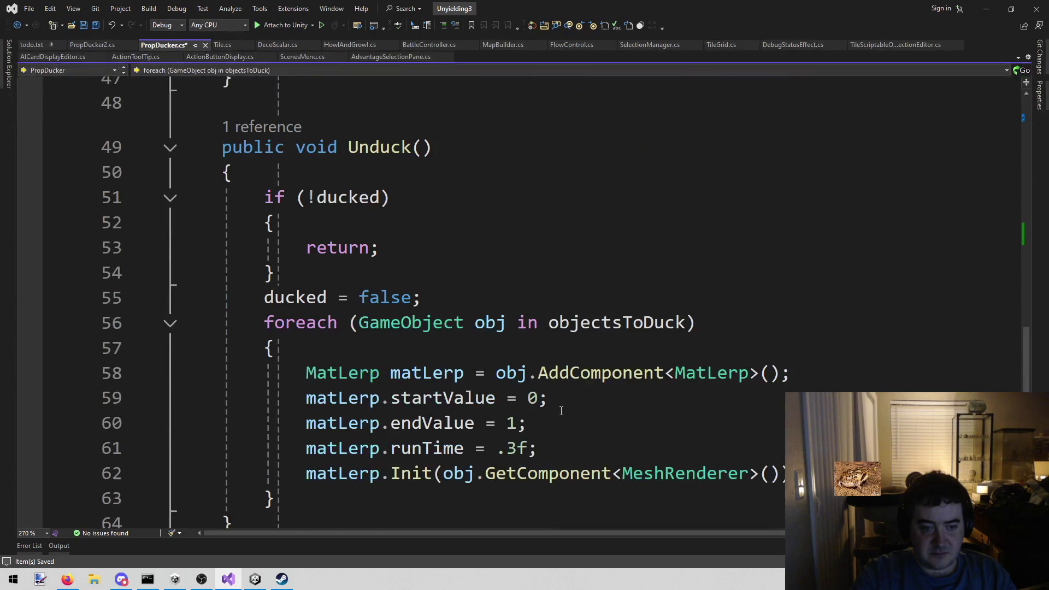
pyautogui.scroll(-2, 545, 412)
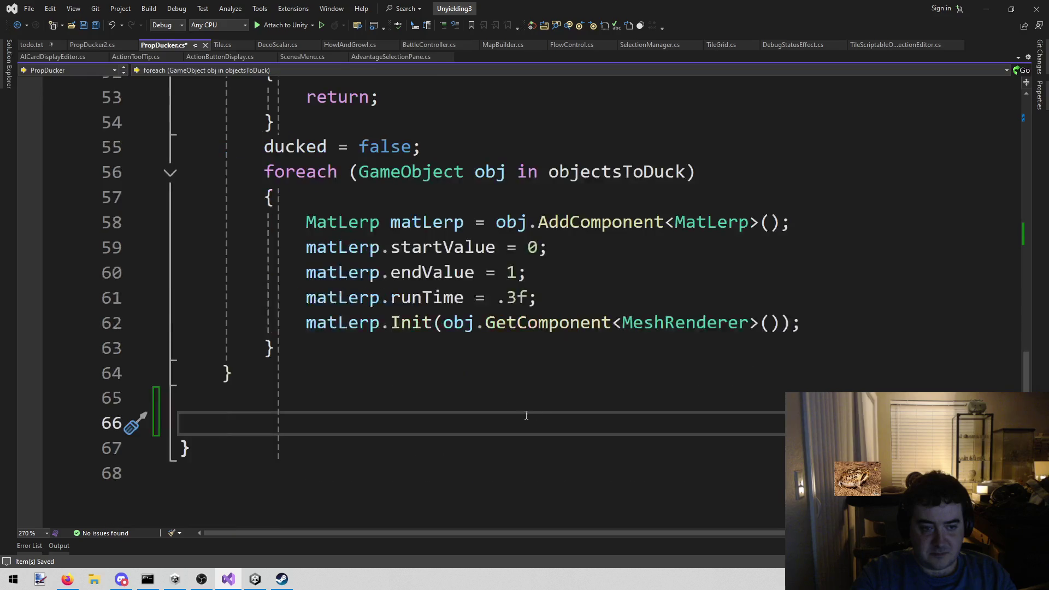
pyautogui.scroll(2, 291, 336)
pyautogui.scroll(-3, 263, 323)
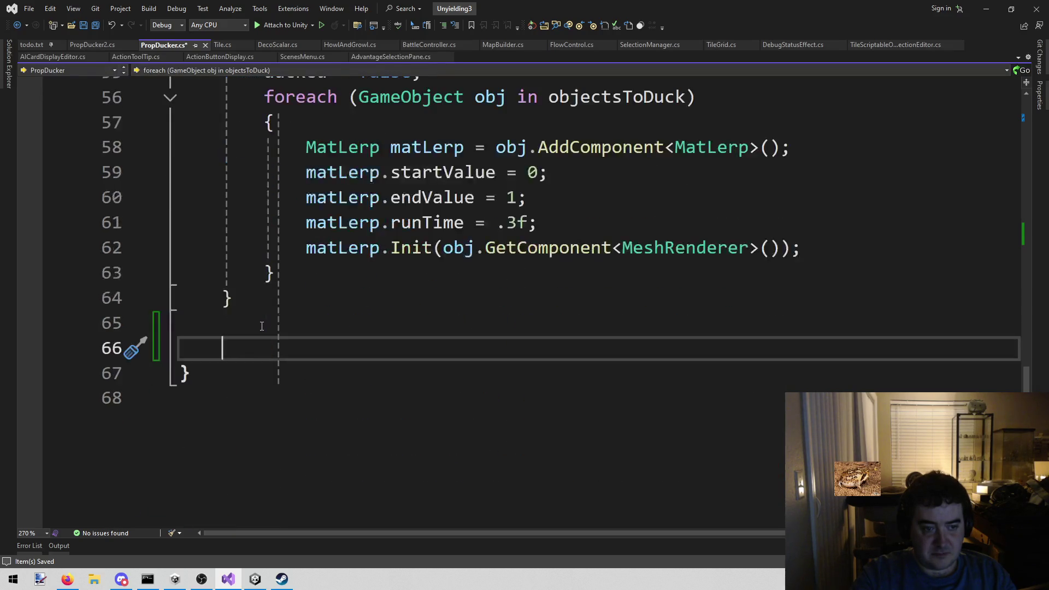
pyautogui.scroll(18, 290, 343)
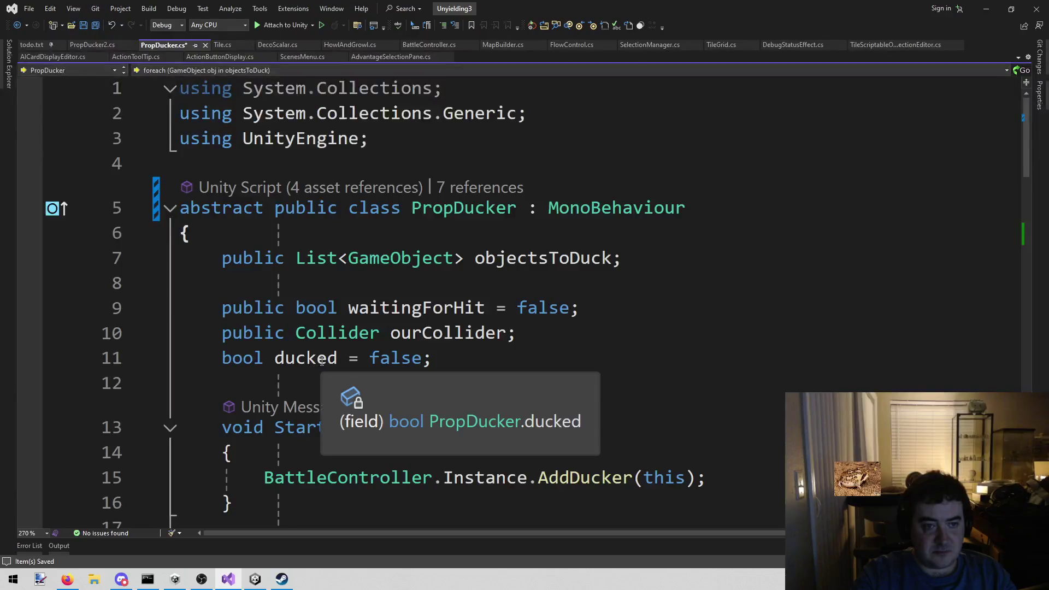
pyautogui.scroll(-14, 323, 359)
pyautogui.scroll(-2, 323, 359)
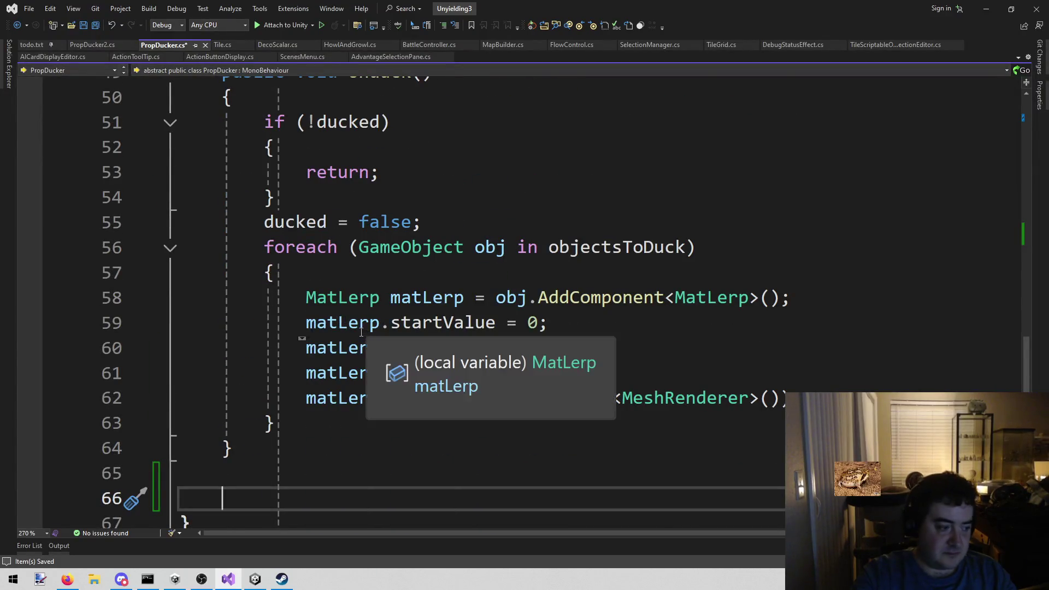
pyautogui.scroll(1, 380, 341)
pyautogui.scroll(15, 383, 342)
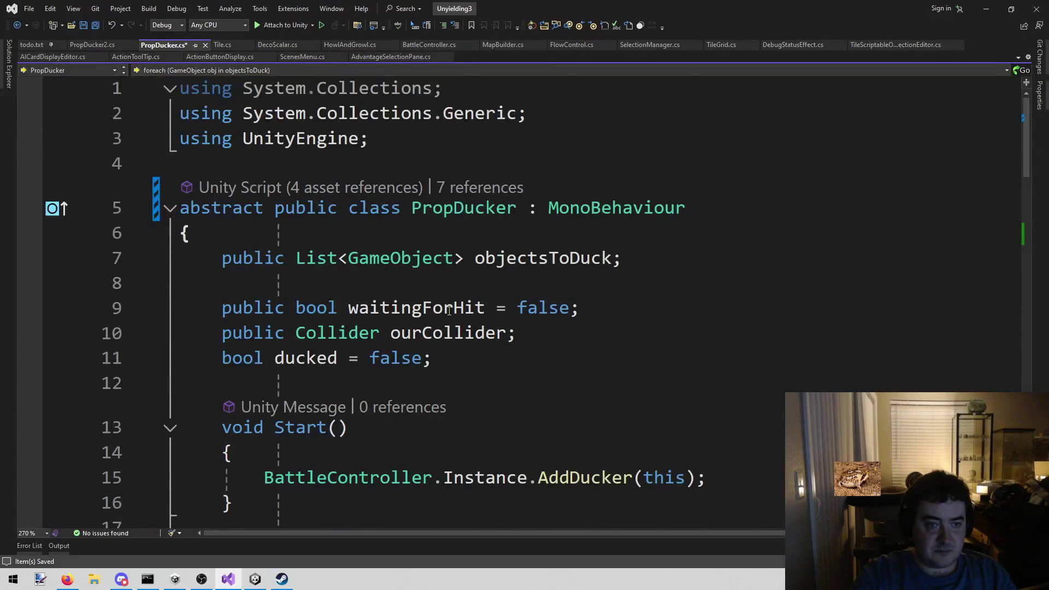
pyautogui.scroll(-15, 454, 309)
pyautogui.click(455, 310)
pyautogui.scroll(-2, 454, 309)
pyautogui.click(133, 421)
pyautogui.press('BackSpace')
pyautogui.press('BackSpace')
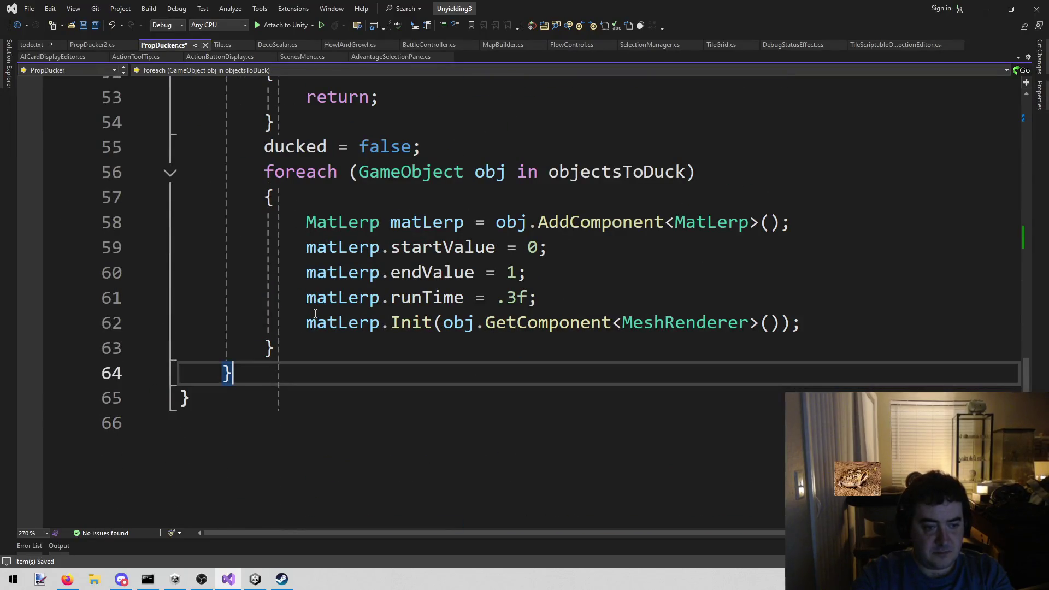
pyautogui.hotkey('ctrl', 's')
# Add a Duck2(); call right after ducked = true in Duck()
pyautogui.scroll(9, 377, 344)
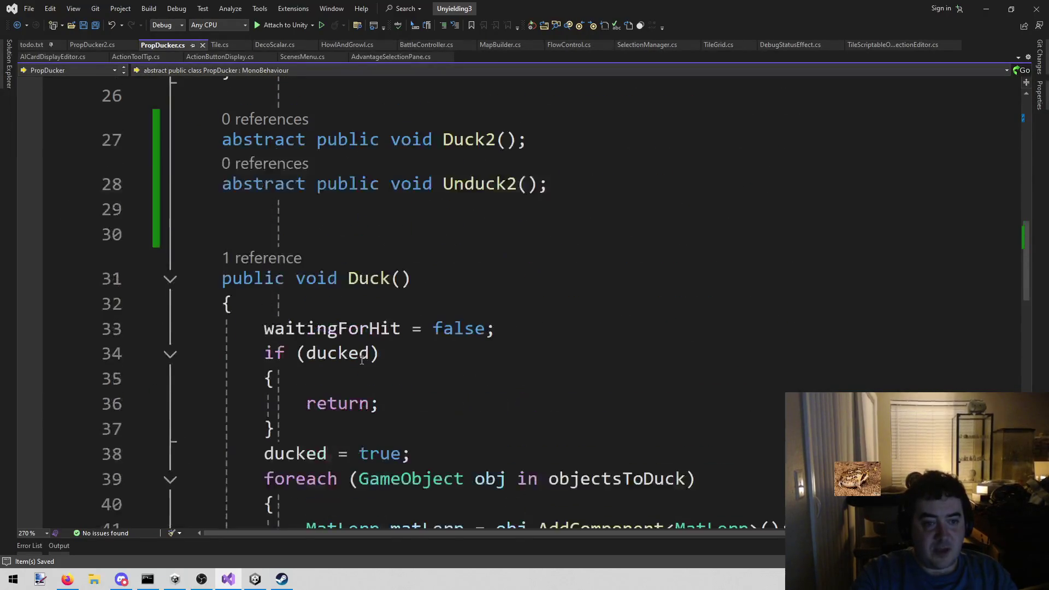
pyautogui.click(378, 347)
pyautogui.scroll(-3, 379, 347)
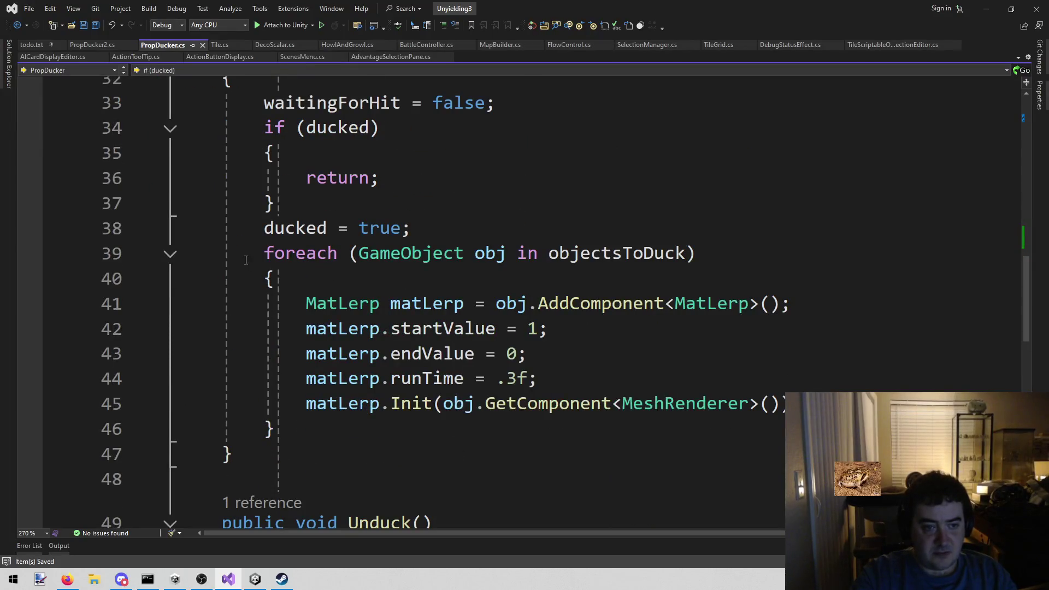
pyautogui.click(263, 255)
pyautogui.scroll(4, 266, 257)
pyautogui.click(469, 283)
pyautogui.scroll(-4, 313, 246)
pyautogui.click(455, 227)
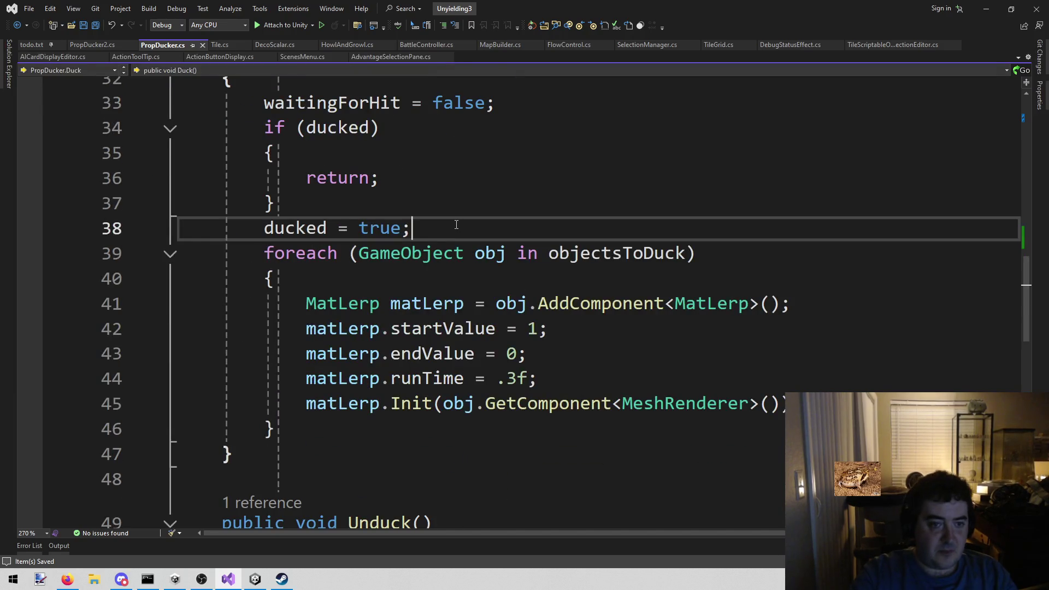
pyautogui.press('Return')
pyautogui.write('Duck2();')
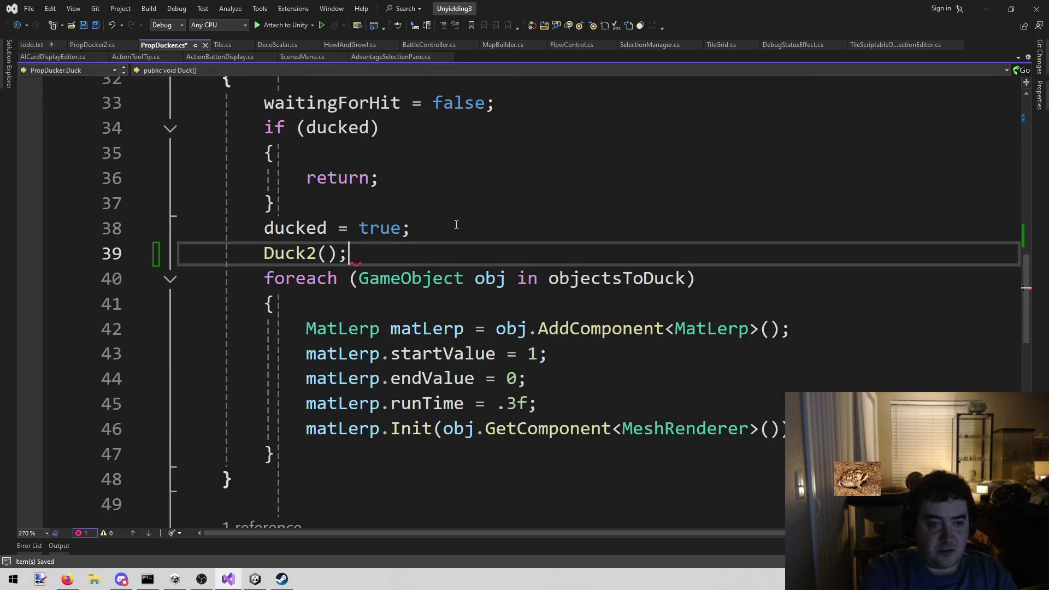
# Add an Unduck2(); call right after ducked = false in Unduck()
pyautogui.scroll(-5, 456, 224)
pyautogui.click(445, 312)
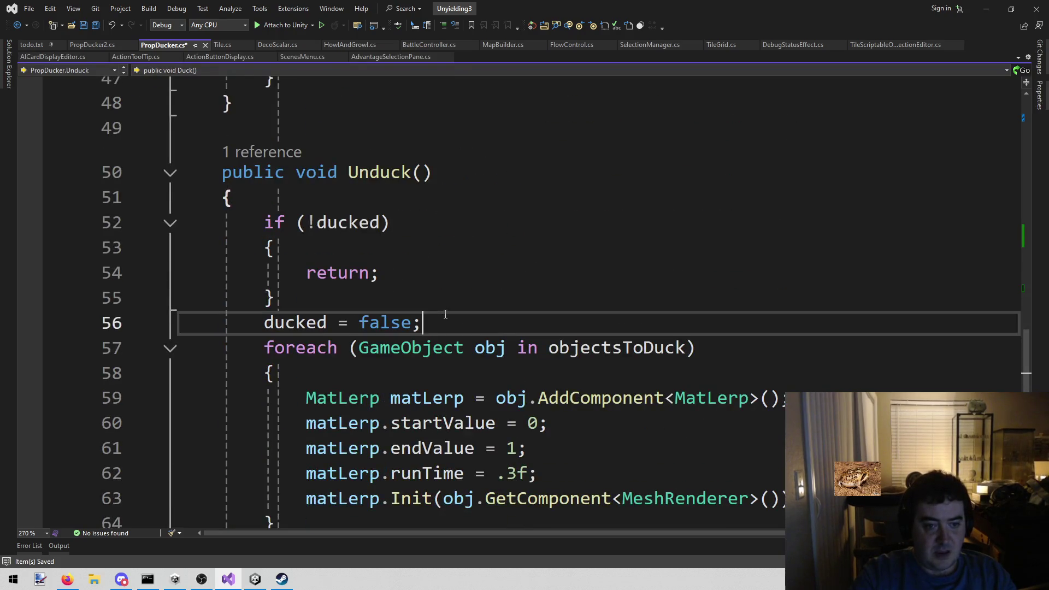
pyautogui.press('Return')
pyautogui.write('Un')
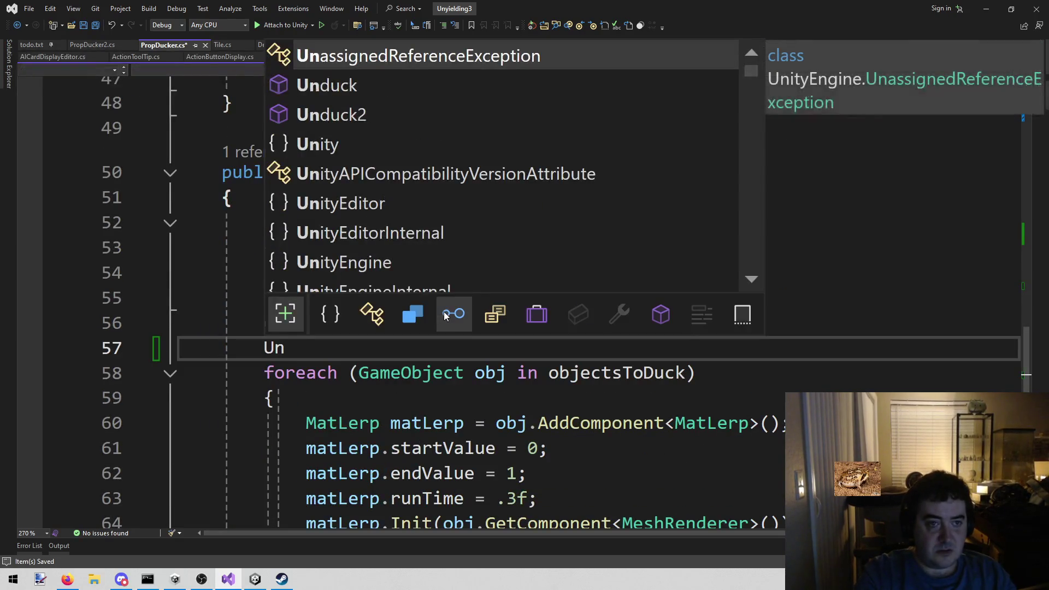
pyautogui.press('Down')
pyautogui.press('Down')
pyautogui.press('Tab')
pyautogui.write('();')
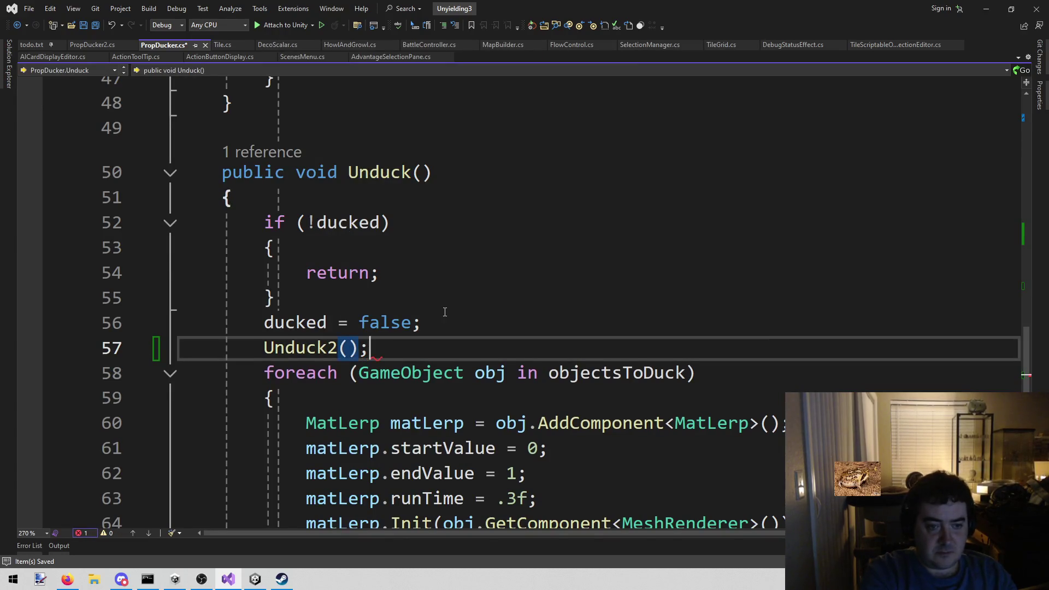
# Bring up the available code actions for the Duck2 declaration
pyautogui.scroll(8, 445, 312)
pyautogui.click(451, 219)
pyautogui.rightClick(451, 219)
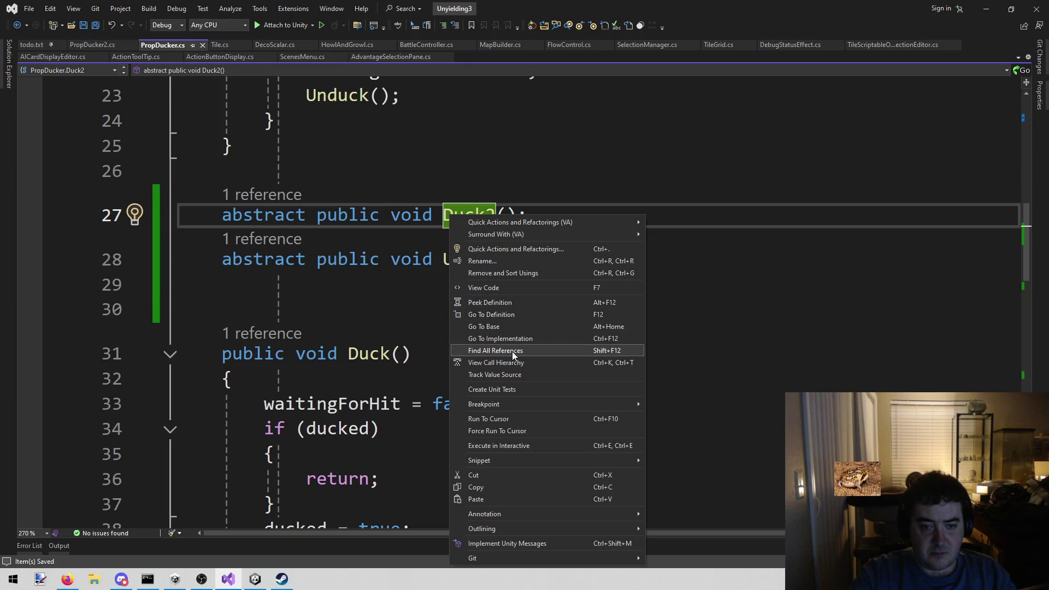
# Rename the abstract method Duck2 to DuckActual across the project
pyautogui.moveTo(531, 224)
pyautogui.click(672, 222)
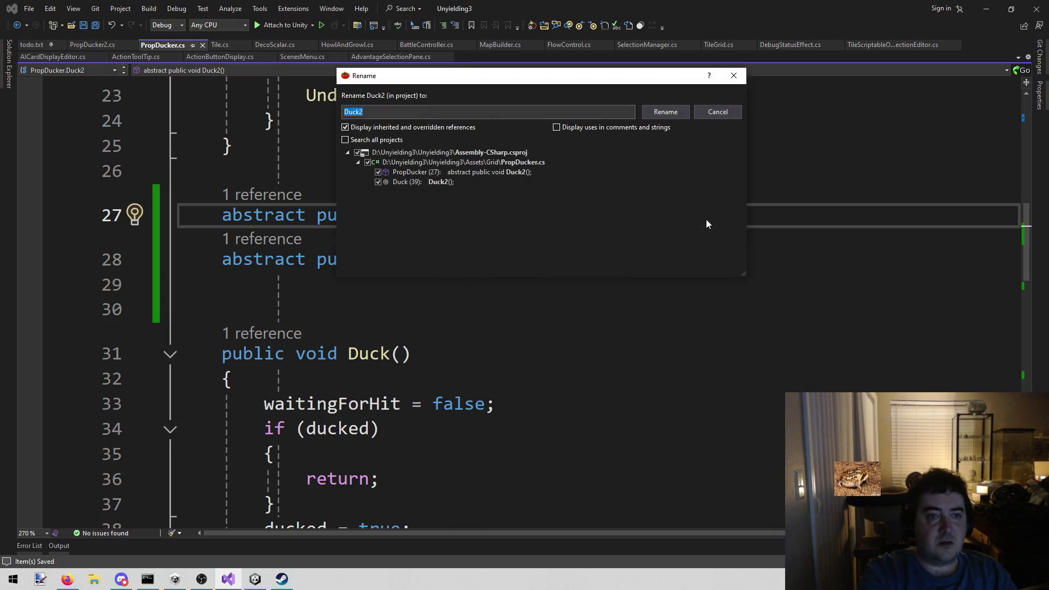
pyautogui.press('End')
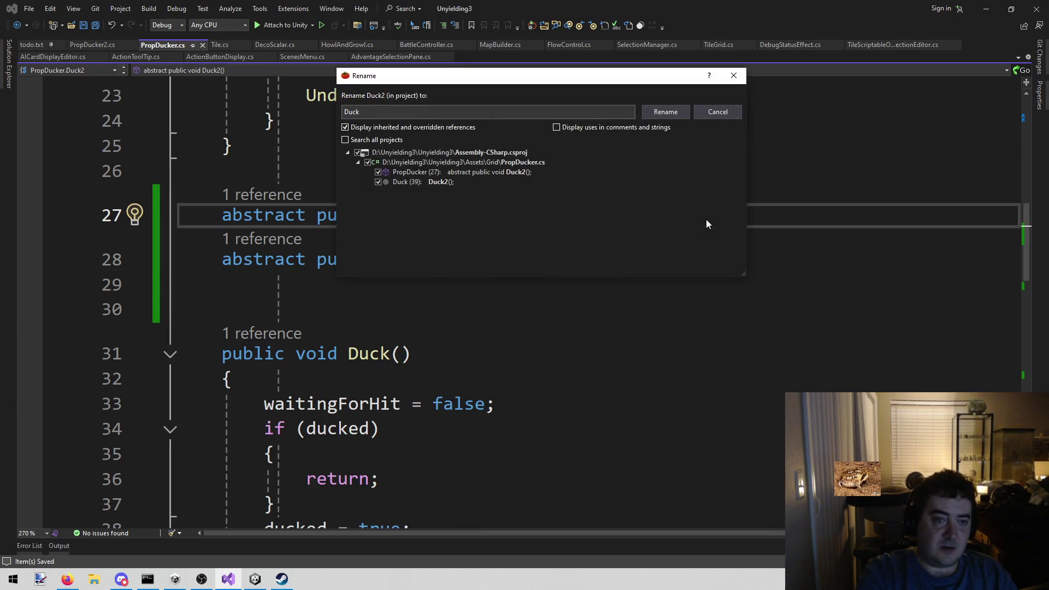
pyautogui.write('ctual')
pyautogui.press('Return')
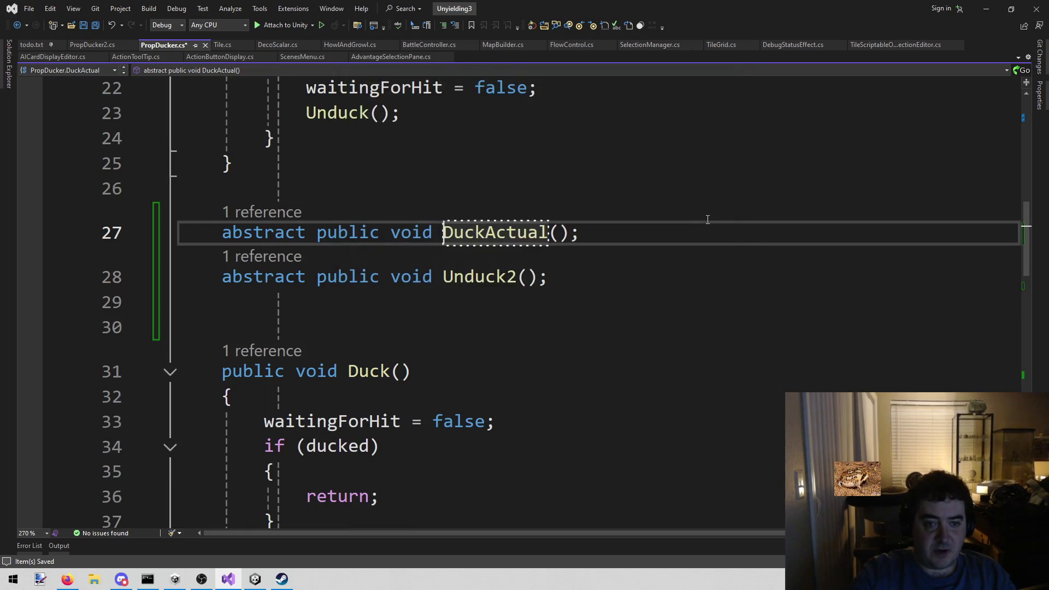
# Rename the abstract method Unduck2 to UnduckActual across the project
pyautogui.click(484, 276)
pyautogui.rightClick(484, 277)
pyautogui.moveTo(565, 225)
pyautogui.click(698, 227)
pyautogui.press('End')
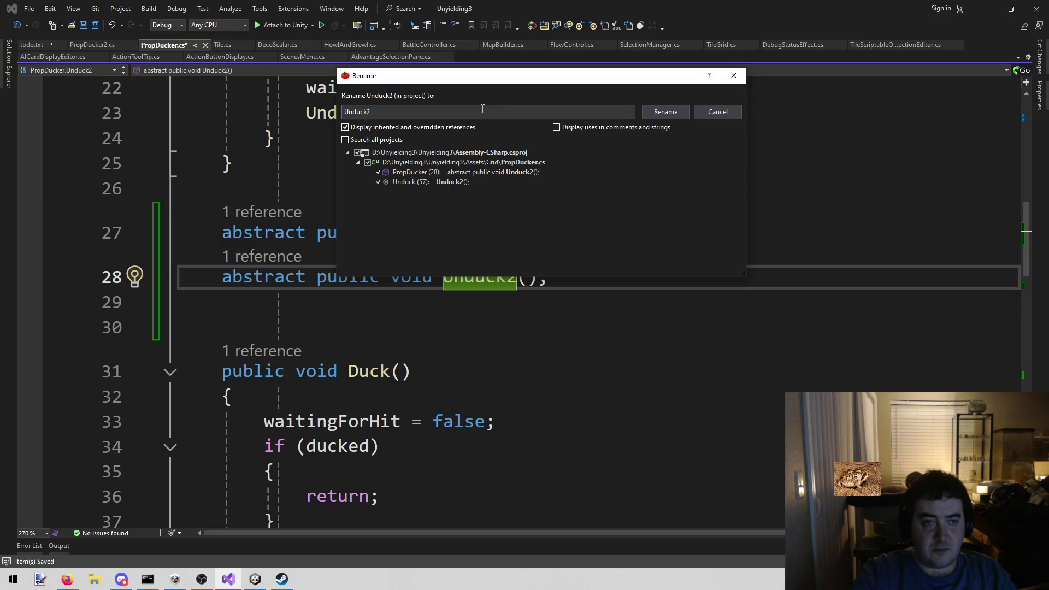
pyautogui.press('BackSpace')
pyautogui.write('Actual')
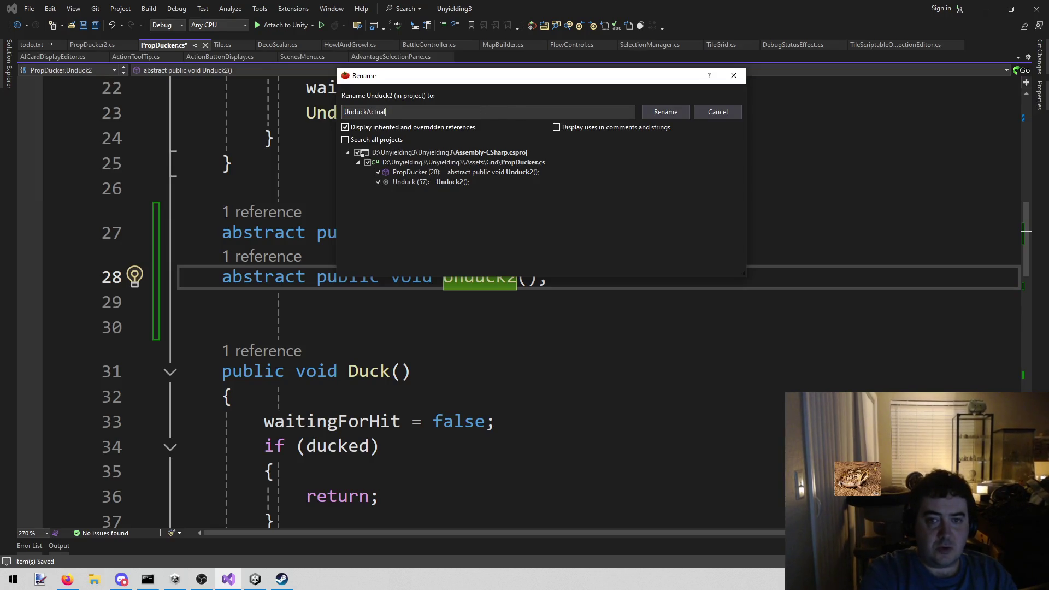
pyautogui.press('Return')
# Check the renamed UnduckActual call and declaration, then switch to Unity
pyautogui.hotkey('ctrl', 'shift', 'Down')
pyautogui.hotkey('ctrl', 'shift', 'Up')
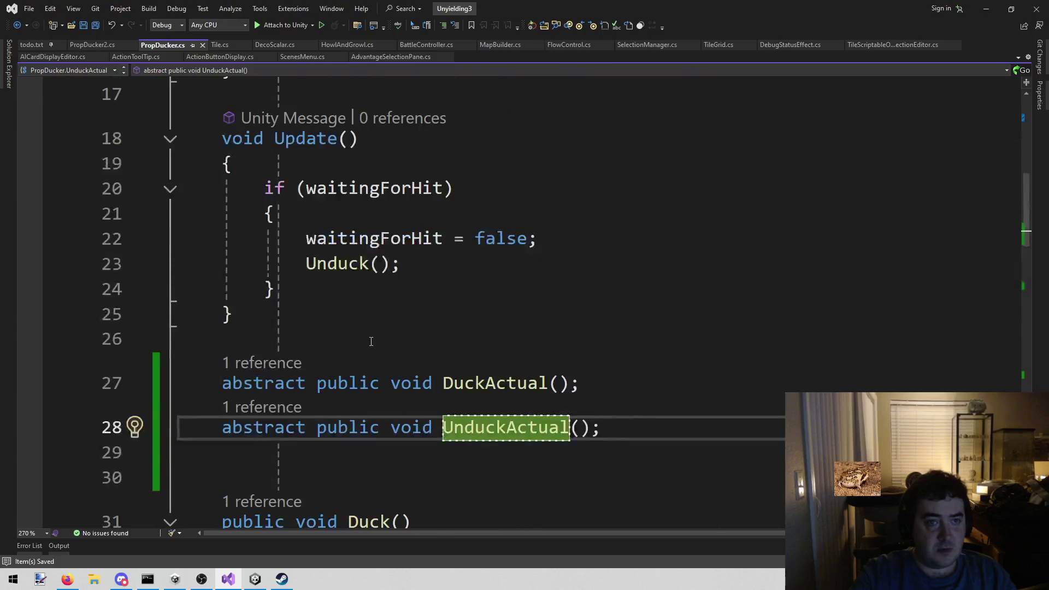
pyautogui.click(257, 579)
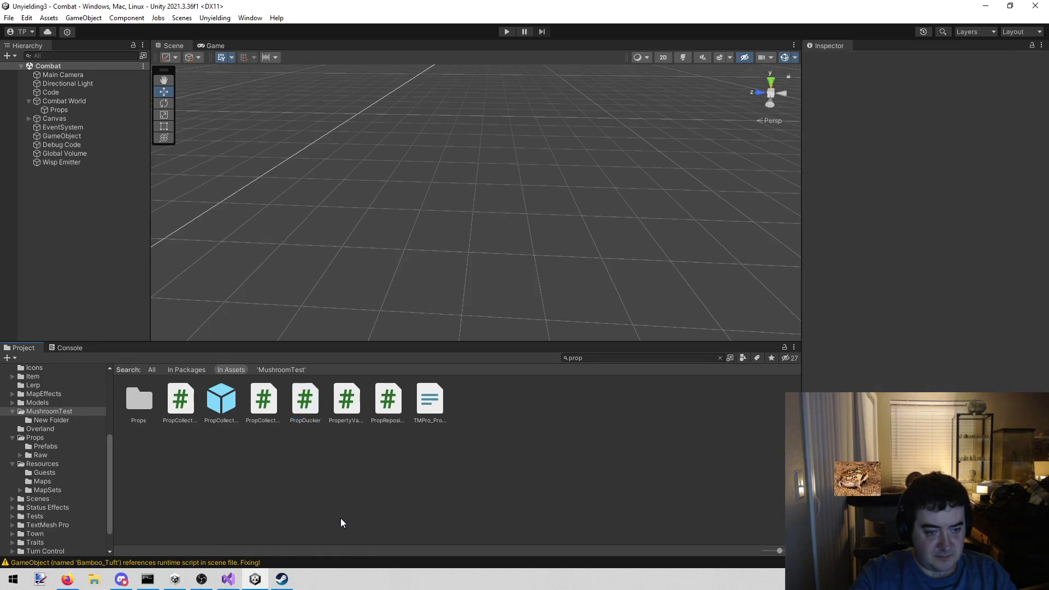
# Duplicate the PropDucker script and rename the copy to MatDucker
pyautogui.click(305, 402)
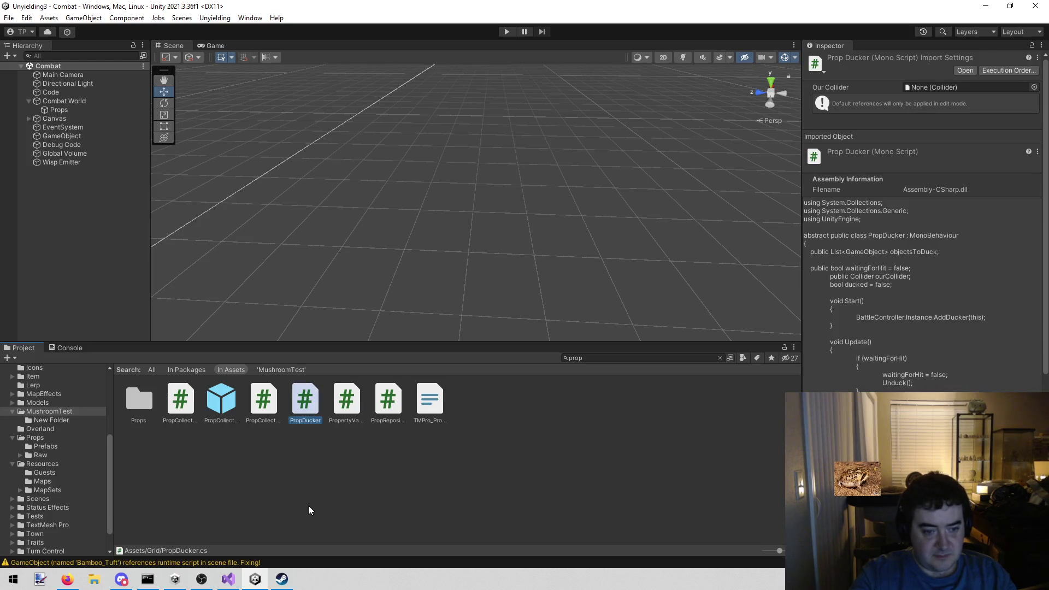
pyautogui.hotkey('ctrl', 'd')
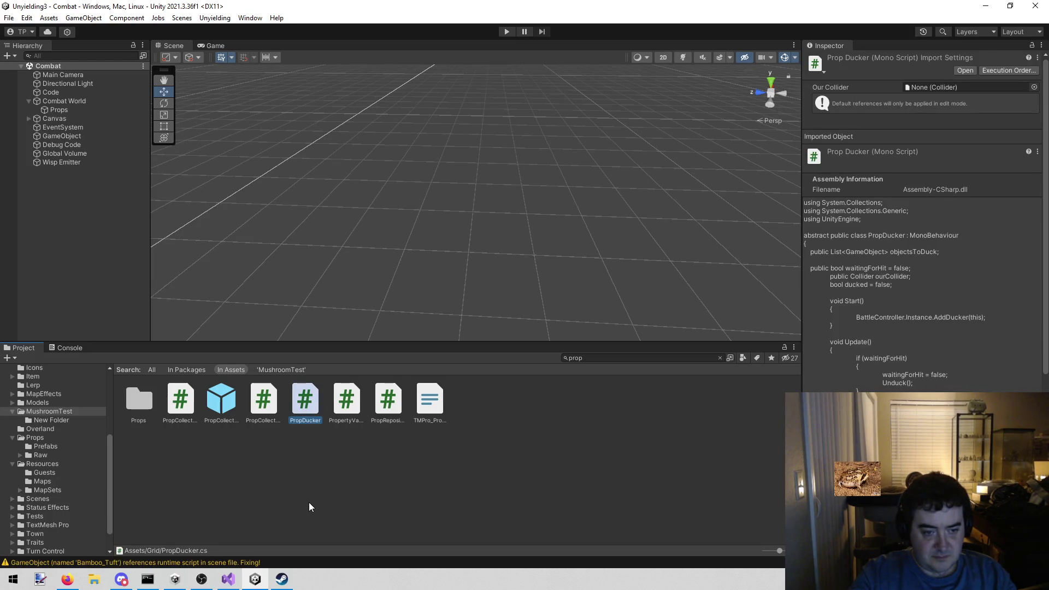
pyautogui.click(350, 410)
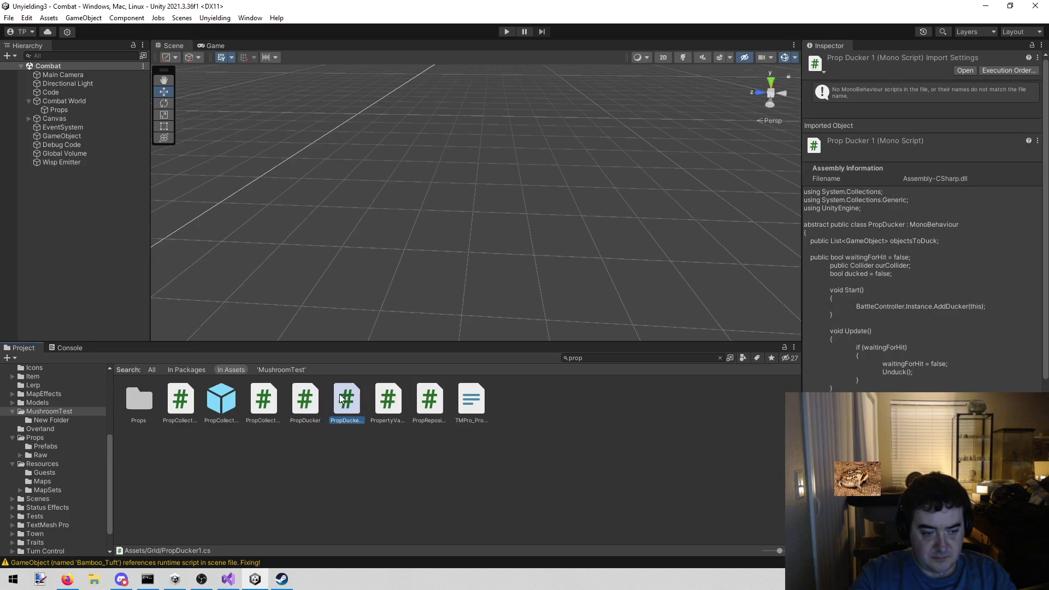
pyautogui.click(352, 419)
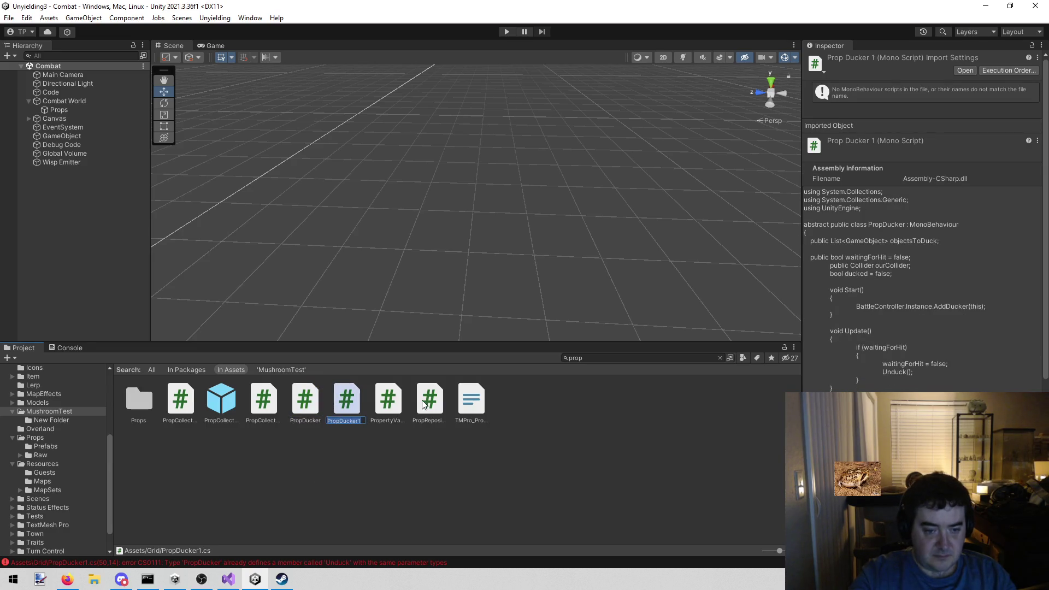
pyautogui.press('BackSpace')
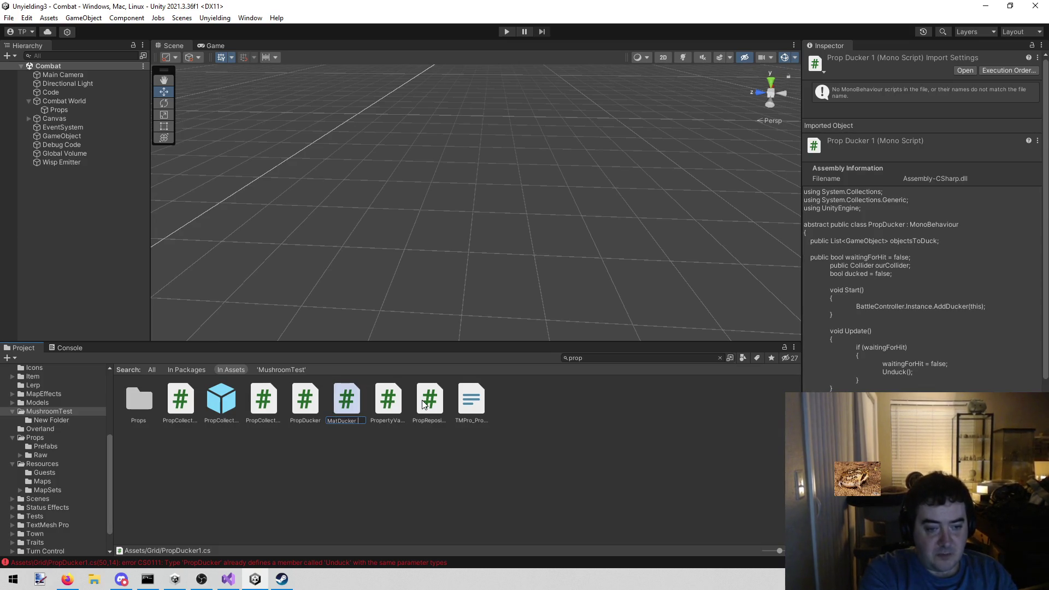
pyautogui.press('Return')
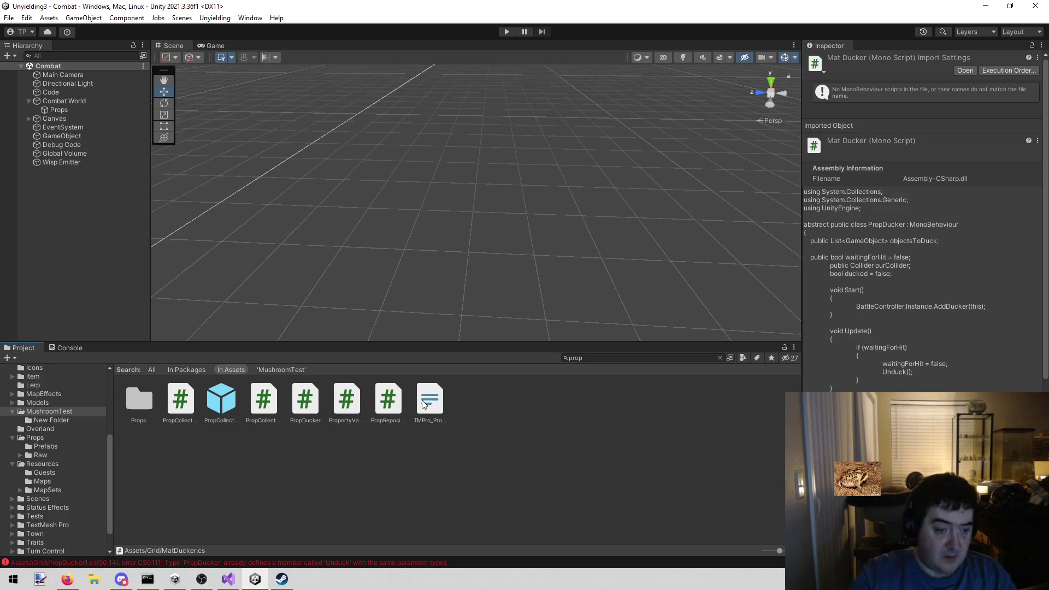
# Clear the 'prop' search so the Grid folder is shown again
pyautogui.click(610, 355)
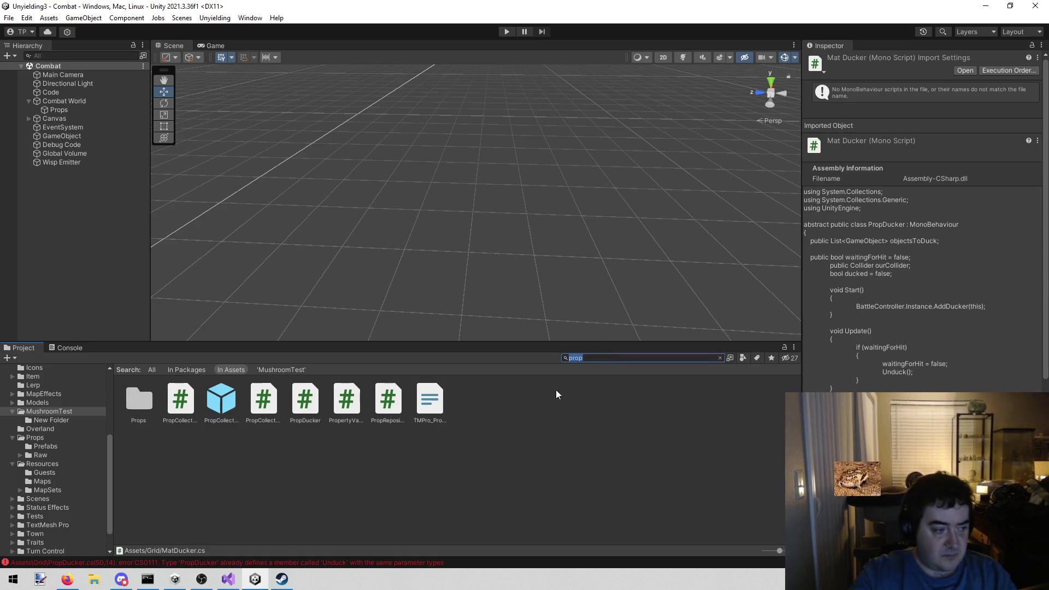
pyautogui.click(295, 402)
pyautogui.click(574, 358)
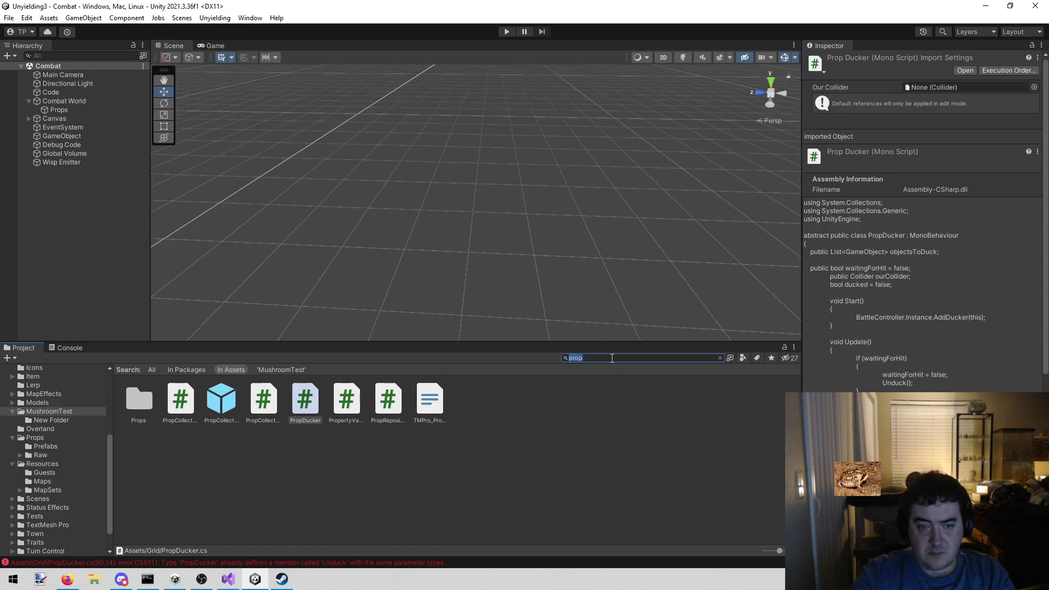
pyautogui.press('BackSpace')
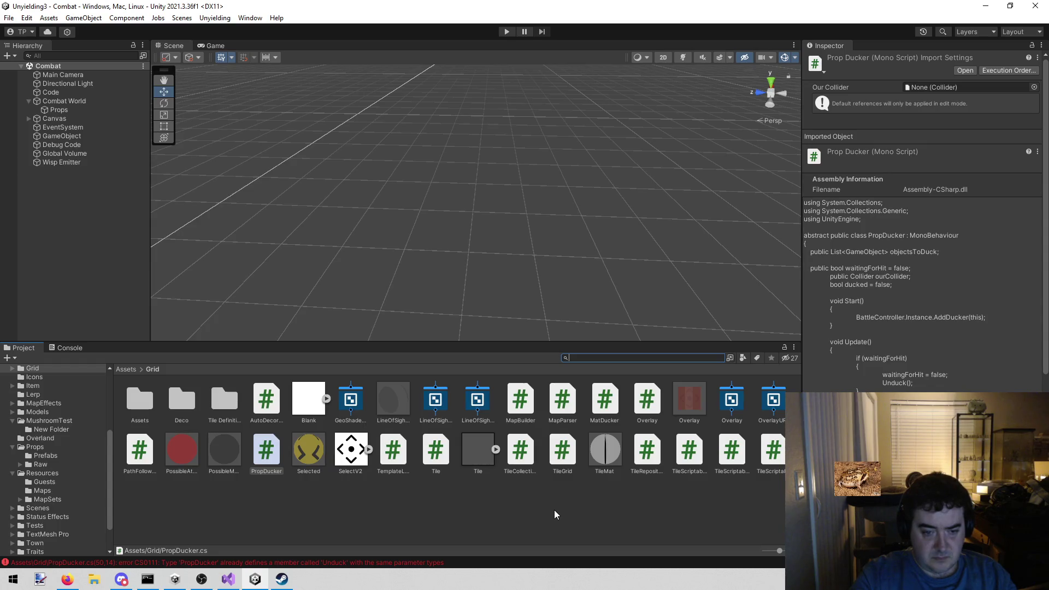
# Duplicate the MatDucker script and rename the copy to HeightDucker
pyautogui.click(304, 494)
pyautogui.click(272, 458)
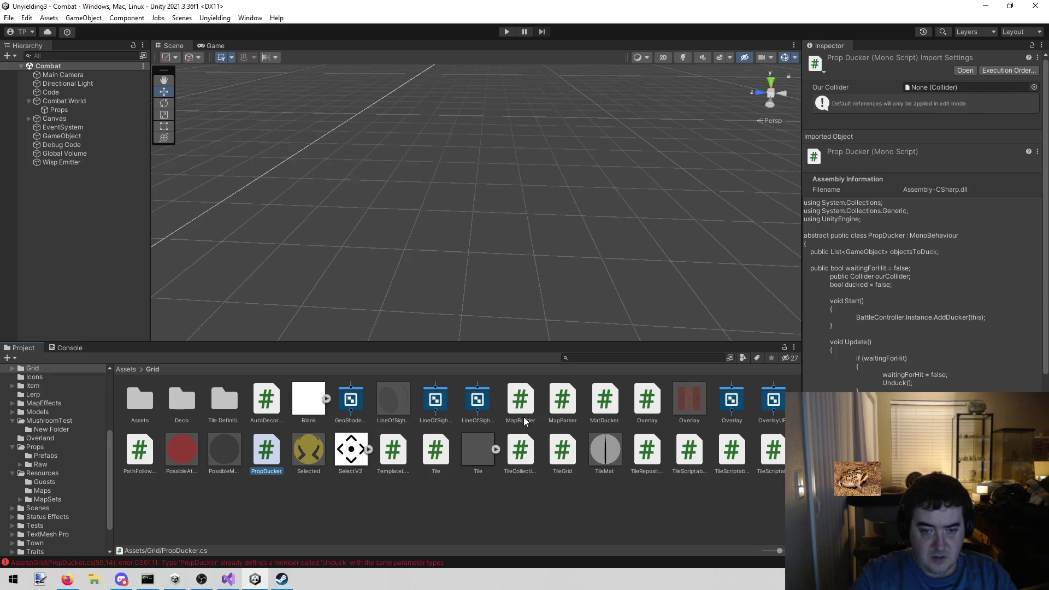
pyautogui.click(604, 407)
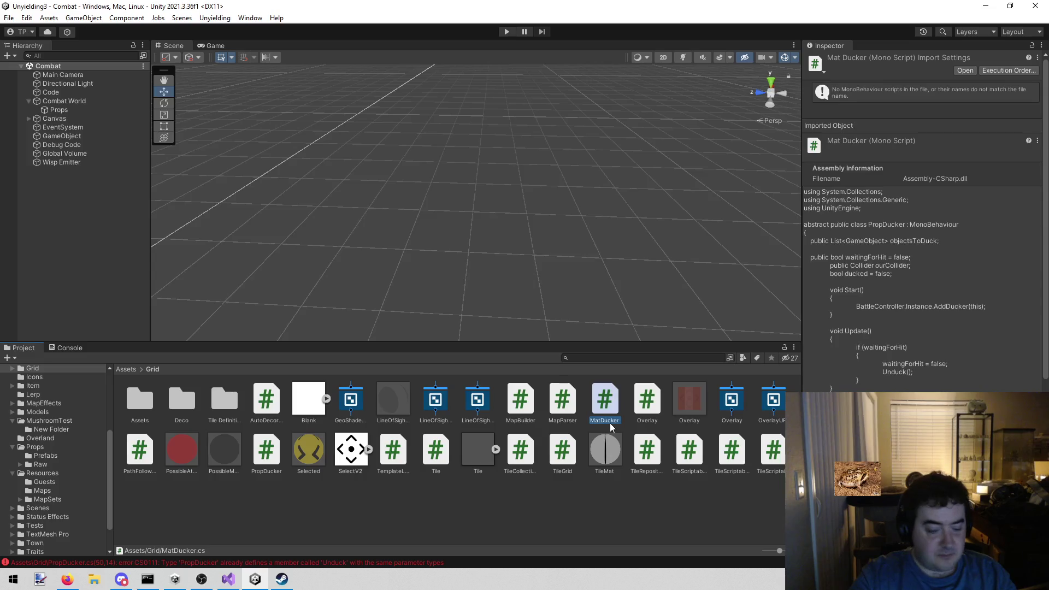
pyautogui.hotkey('ctrl', 'd')
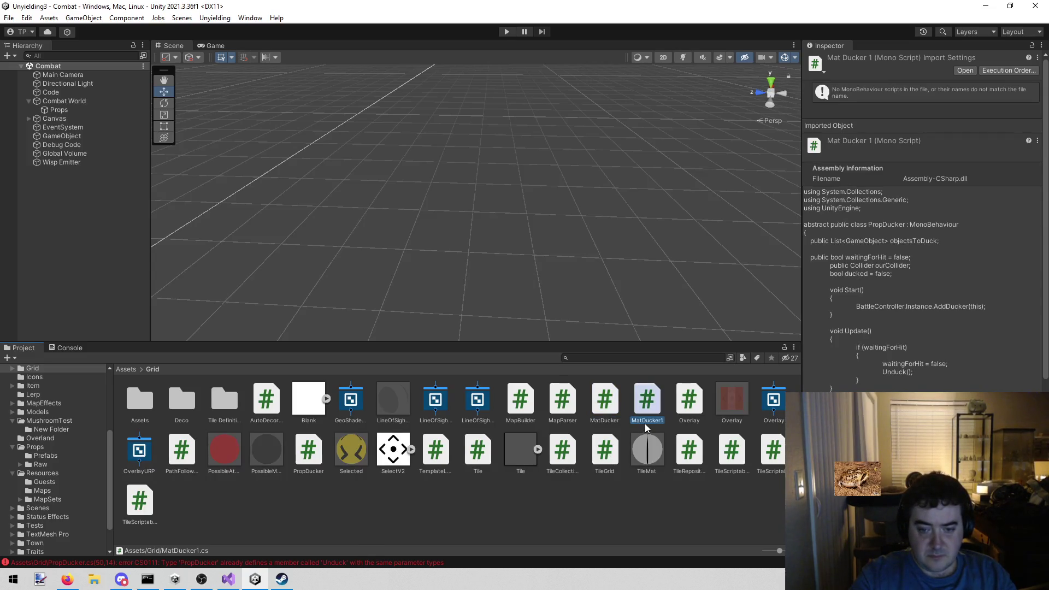
pyautogui.click(664, 421)
pyautogui.press('BackSpace')
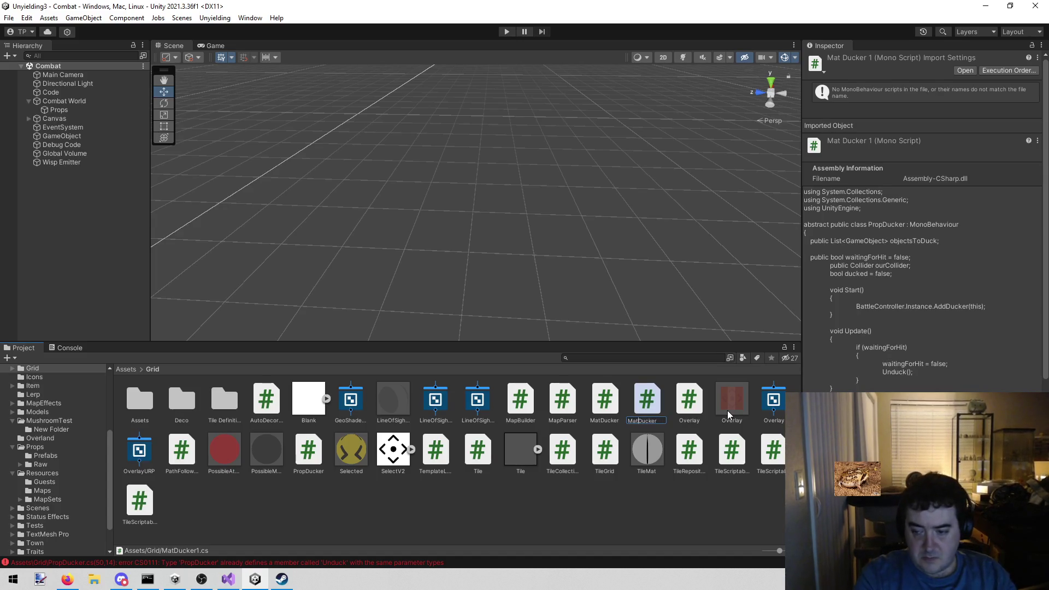
pyautogui.hotkey('shift', 'Home')
pyautogui.write('Height')
pyautogui.press('Return')
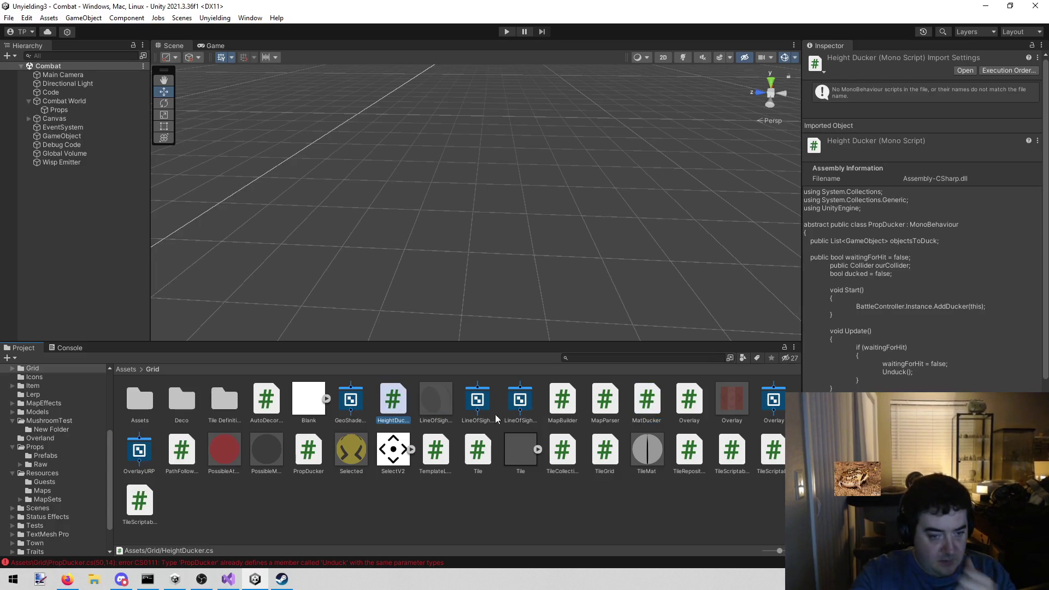
pyautogui.click(644, 404)
# Open MatDucker.cs, rename the class MatDucker, base it on PropDucker and drop abstract
pyautogui.doubleClick(644, 404)
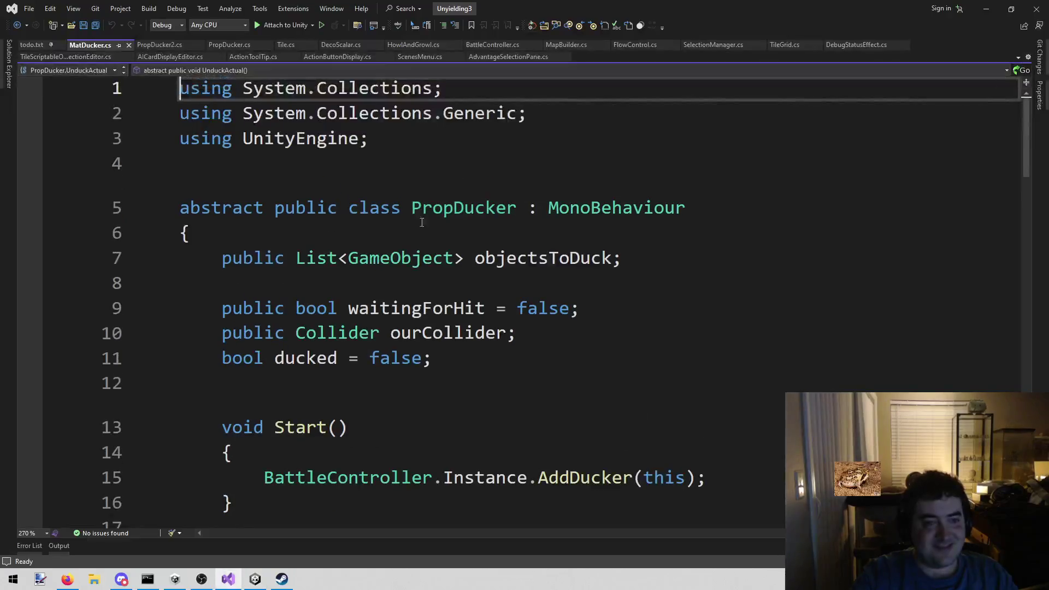
pyautogui.doubleClick(446, 207)
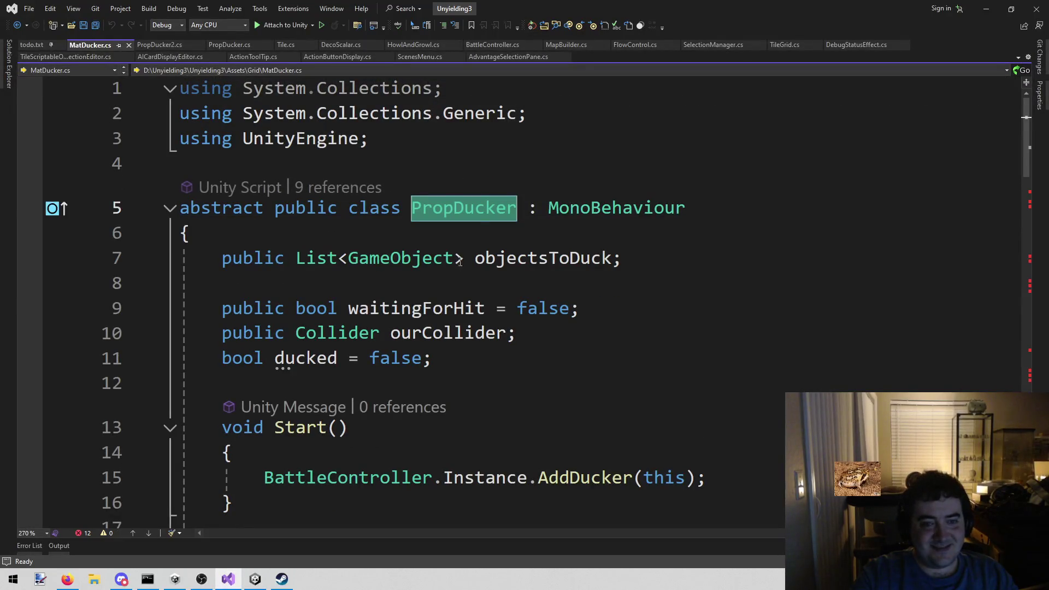
pyautogui.click(691, 213)
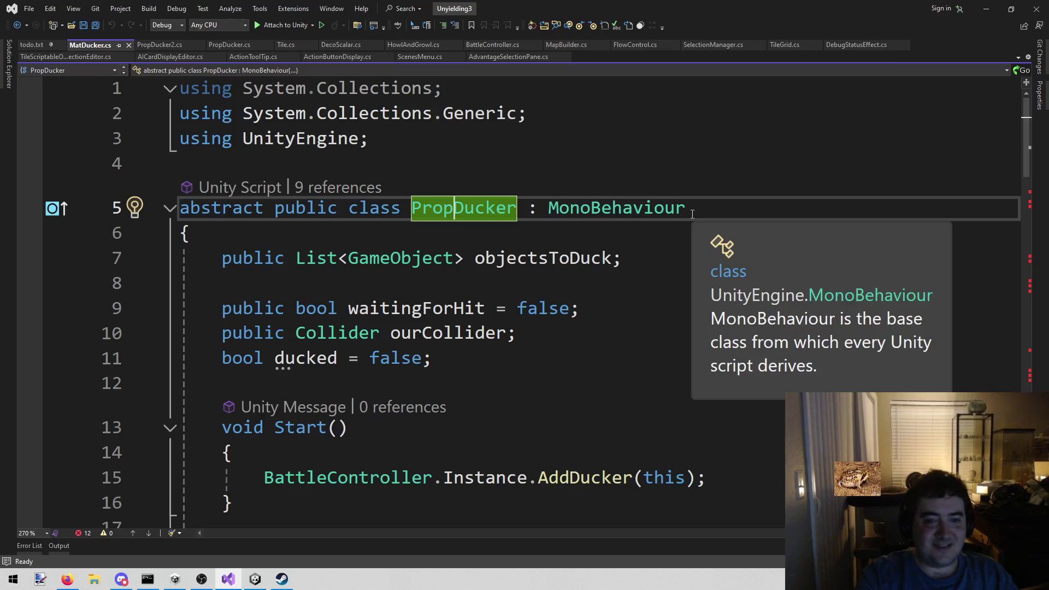
pyautogui.press('BackSpace')
pyautogui.press('BackSpace')
pyautogui.press('BackSpace')
pyautogui.write('Mat')
pyautogui.hotkey('ctrl', 's')
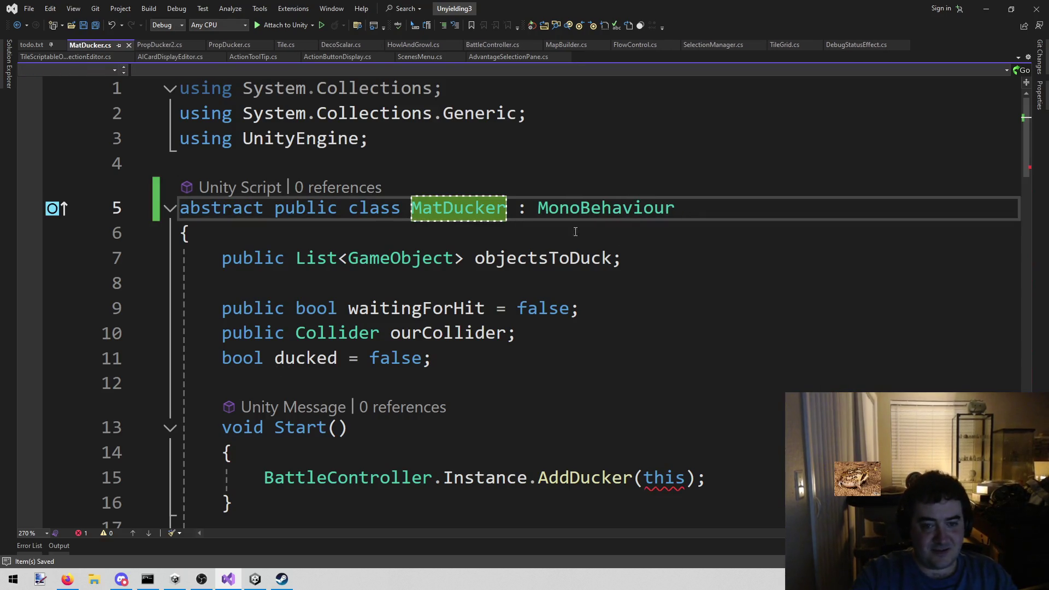
pyautogui.doubleClick(555, 210)
pyautogui.write('Pr')
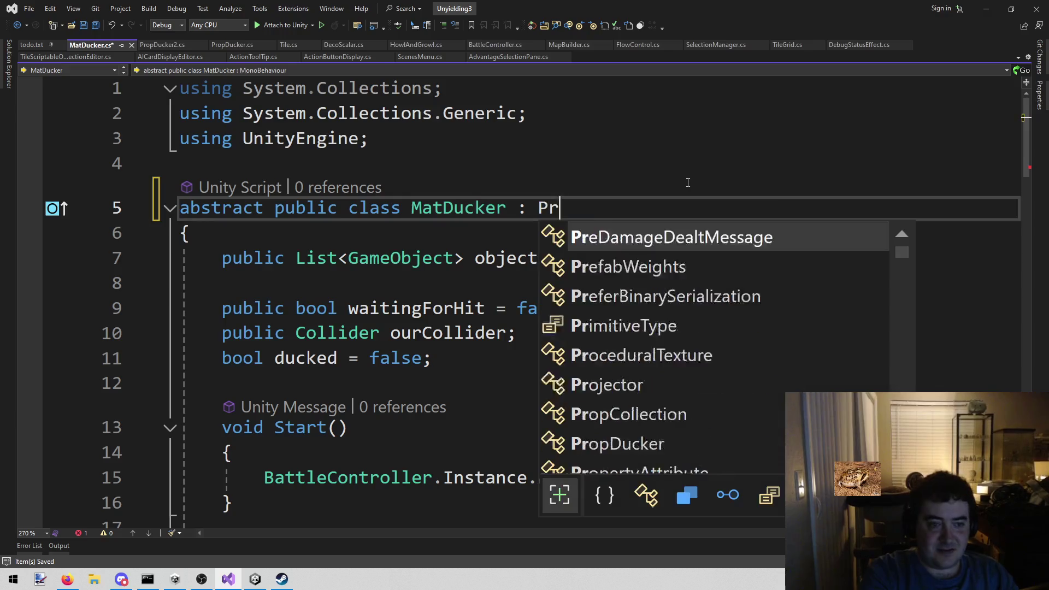
pyautogui.write('o')
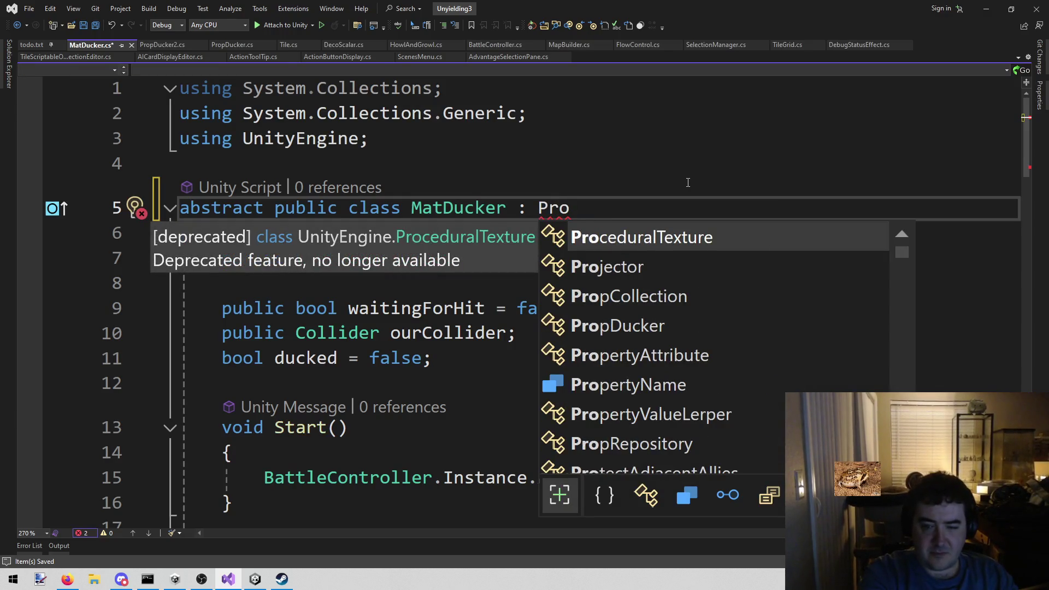
pyautogui.write('pDucker')
pyautogui.press('Home')
pyautogui.hotkey('ctrl', 'shift', 'Right')
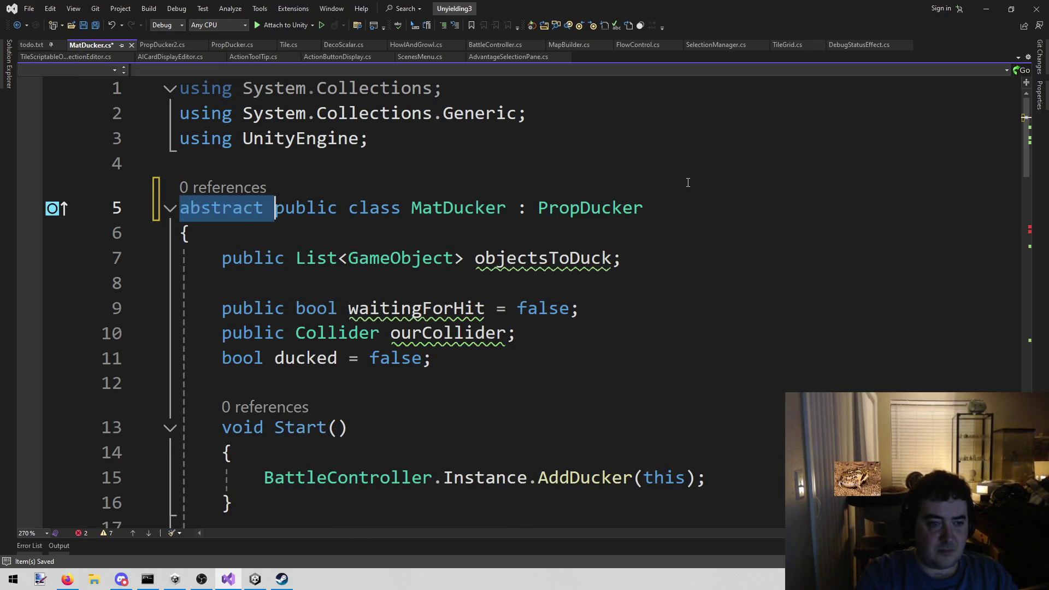
pyautogui.press('Delete')
# Delete the fields and the Update method from MatDucker
pyautogui.scroll(-1, 688, 183)
pyautogui.moveTo(221, 180)
pyautogui.mouseDown()
pyautogui.moveTo(340, 232)
pyautogui.moveTo(360, 196)
pyautogui.mouseUp()
pyautogui.scroll(-4, 339, 231)
pyautogui.scroll(-1, 367, 268)
pyautogui.keyDown('shift'); pyautogui.click(347, 300); pyautogui.keyUp('shift')
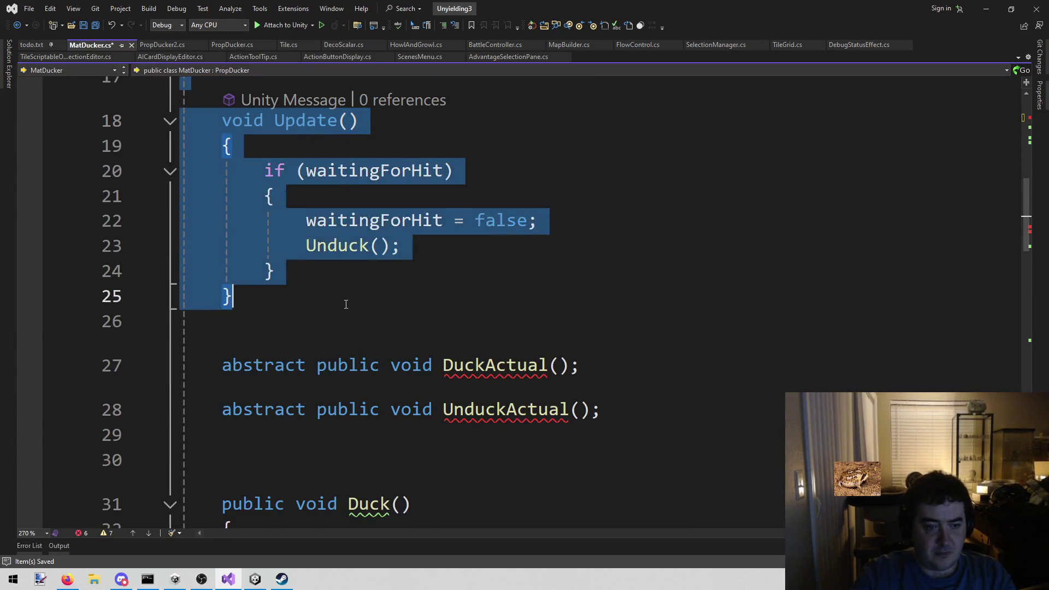
pyautogui.press('Delete')
# Delete the foreach loop inside MatDucker's Duck() method
pyautogui.scroll(-1, 261, 247)
pyautogui.scroll(-1, 261, 247)
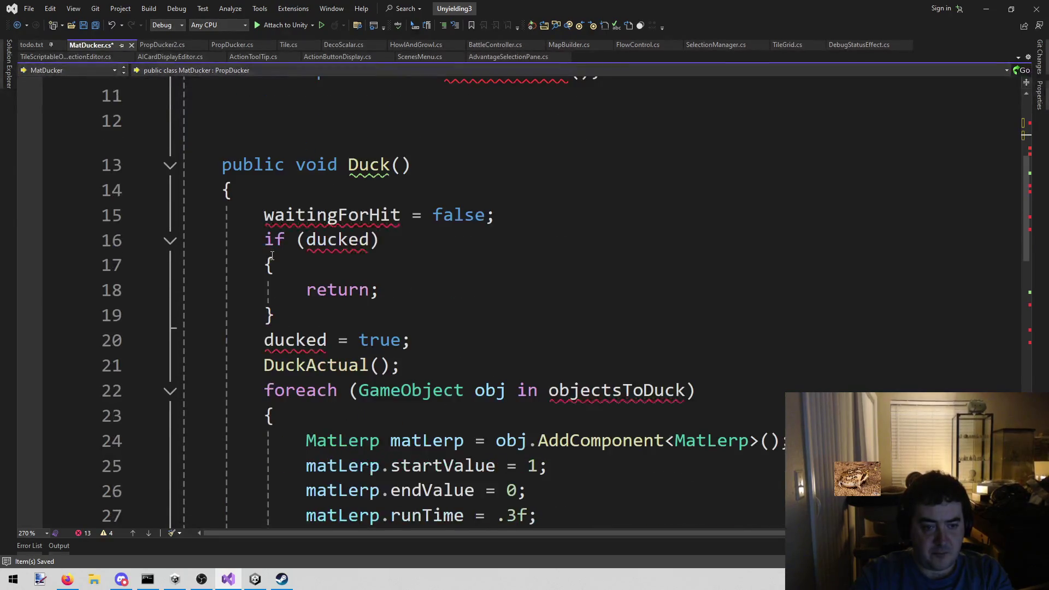
pyautogui.scroll(-1, 266, 295)
pyautogui.moveTo(266, 316)
pyautogui.mouseDown()
pyautogui.moveTo(305, 415)
pyautogui.moveTo(311, 494)
pyautogui.mouseUp()
pyautogui.press('Delete')
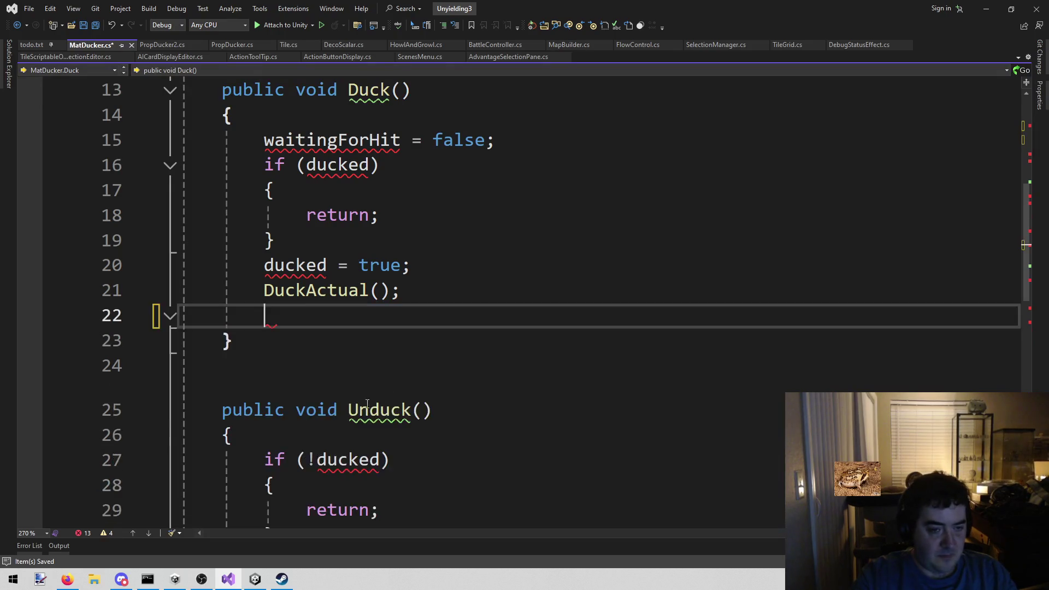
pyautogui.scroll(3, 367, 405)
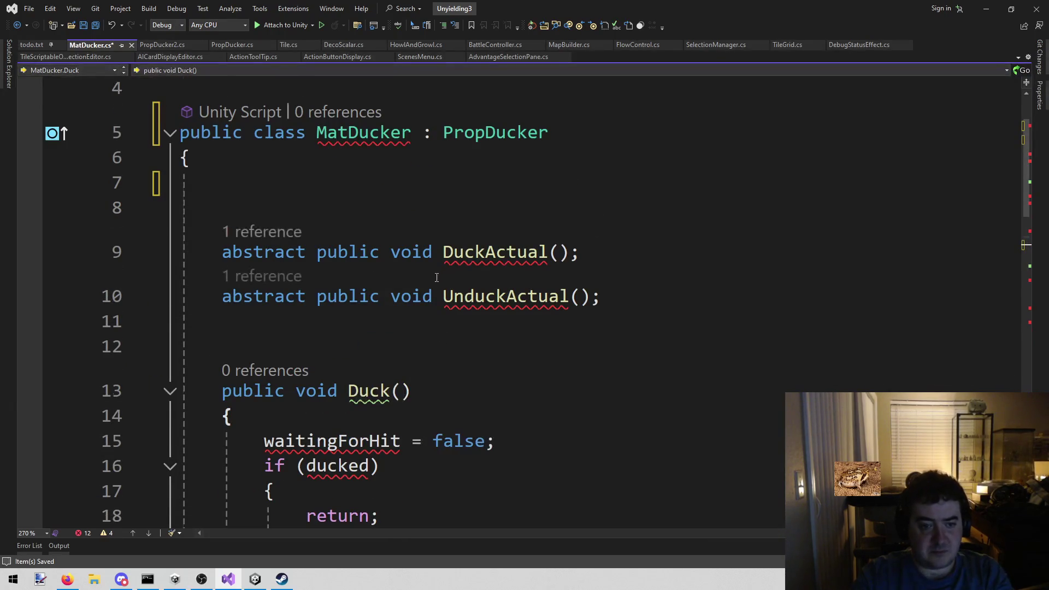
# Delete MatDucker's Duck() method and the leftover blank lines
pyautogui.scroll(-3, 322, 393)
pyautogui.moveTo(235, 416); pyautogui.dragTo(222, 165)
pyautogui.press('Delete')
pyautogui.scroll(2, 438, 297)
pyautogui.press('BackSpace')
pyautogui.press('BackSpace')
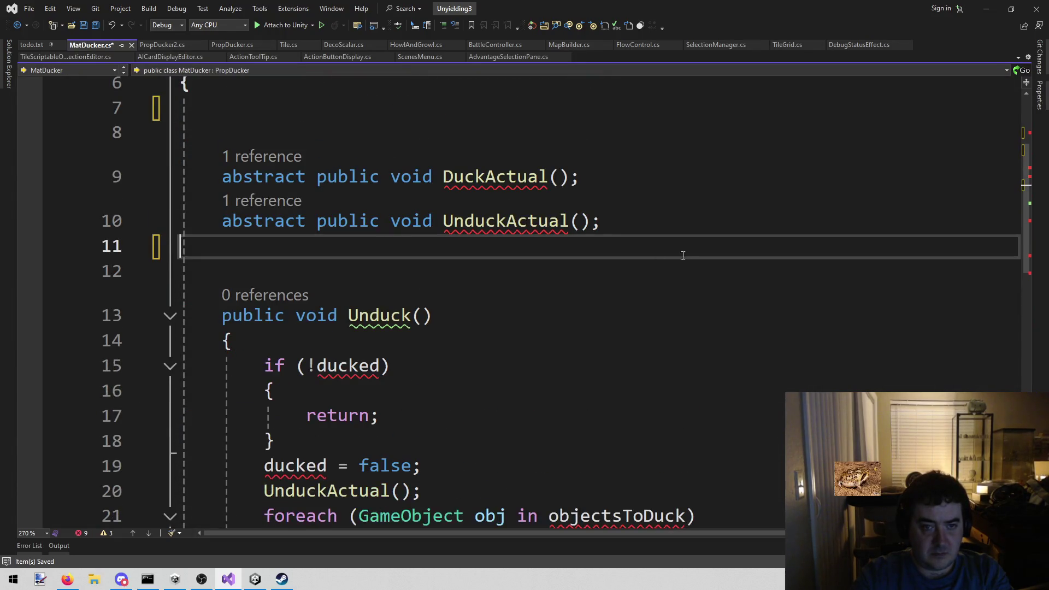
# Replace the semicolon after DuckActual() with an empty body block
pyautogui.press('Return')
pyautogui.press('Return')
pyautogui.press('Up')
pyautogui.press('Up')
pyautogui.press('Up')
pyautogui.press('End')
pyautogui.press('BackSpace')
pyautogui.press('Return')
pyautogui.write('}')
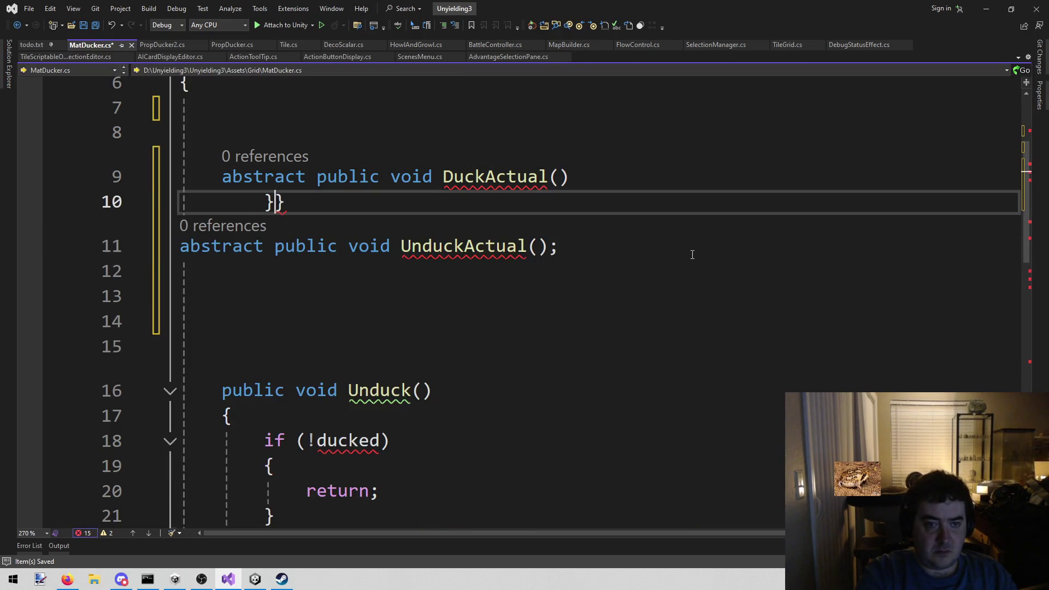
pyautogui.press('BackSpace')
pyautogui.write('{')
pyautogui.press('Return')
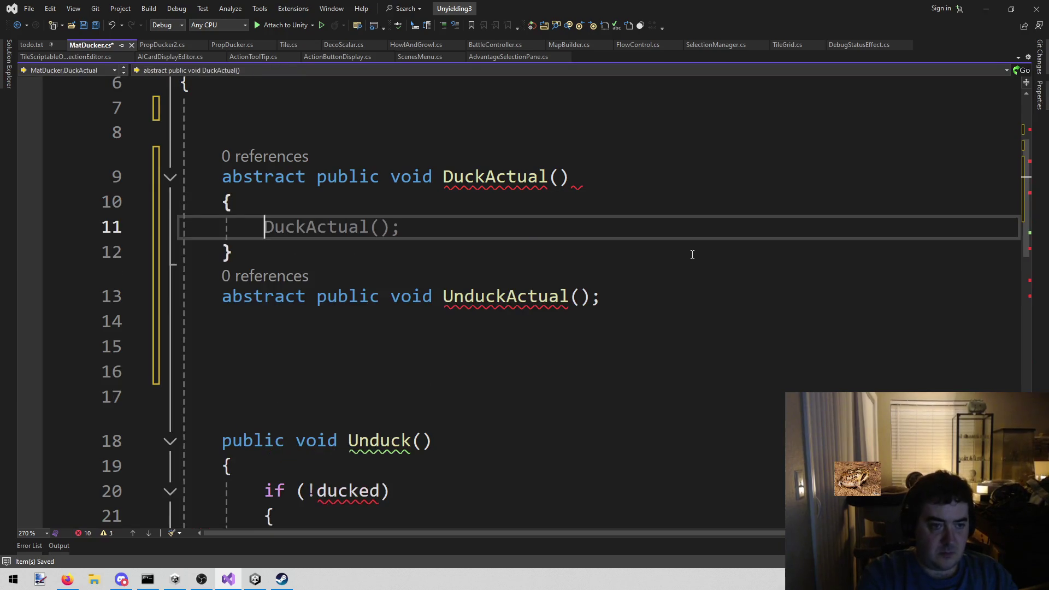
# Change DuckActual's abstract modifier to override
pyautogui.press('Up')
pyautogui.press('Up')
pyautogui.press('Right')
pyautogui.press('Right')
pyautogui.hotkey('ctrl', 'shift', 'Left')
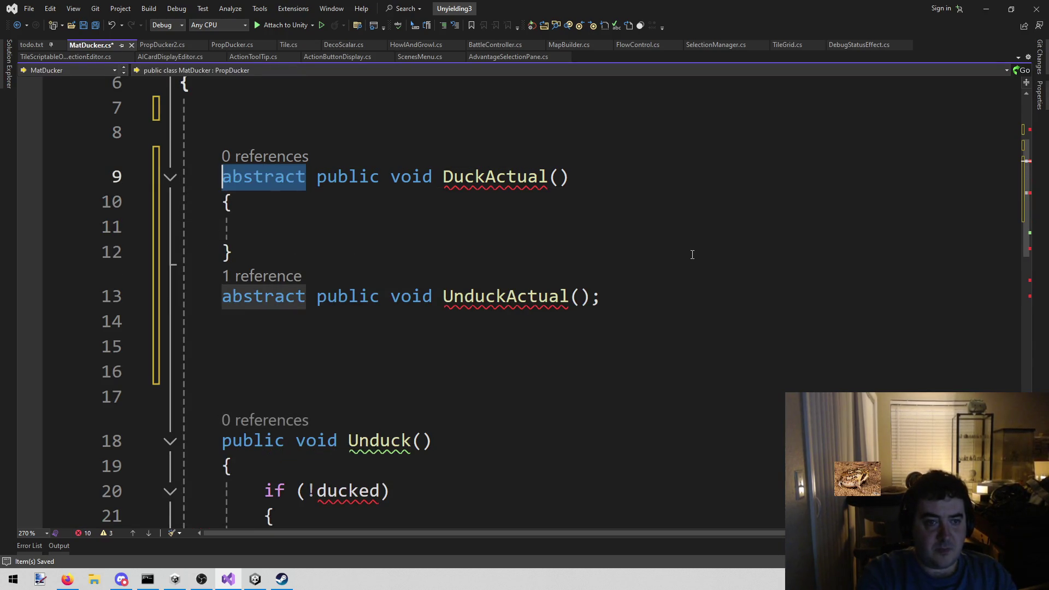
pyautogui.write('v')
pyautogui.press('BackSpace')
pyautogui.write('o')
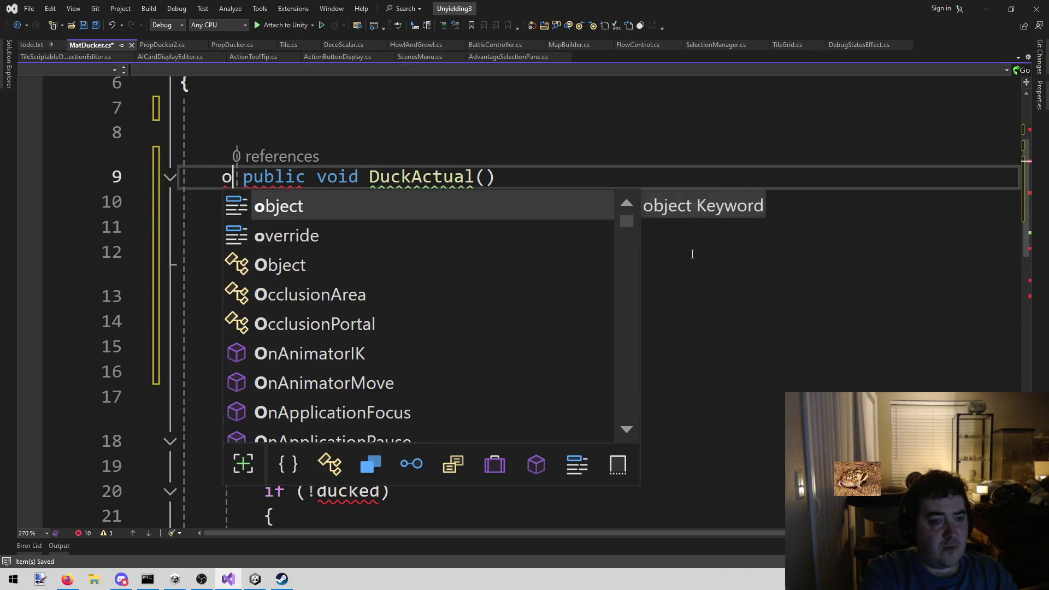
pyautogui.press('Down')
pyautogui.press('Tab')
# Paste the MatLerp foreach loop over objectsToDuck into DuckActual's body
pyautogui.press('Down')
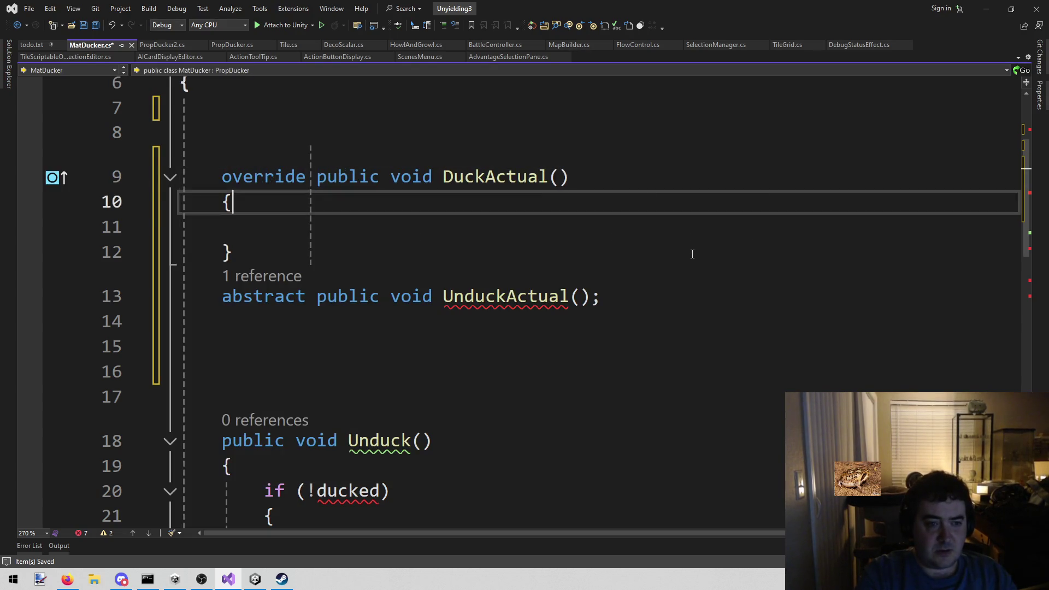
pyautogui.write('foreach (GameObject obj in objectsToDuck) {     MatLerp matLerp = obj.AddComponent<MatLerp>();     matLerp.startValue = 1;     matLerp.endValue = 0;     matLerp.runTime = .3f;     matLerp.Init(obj.GetComponent<MeshRenderer>()); }')
pyautogui.press('Down')
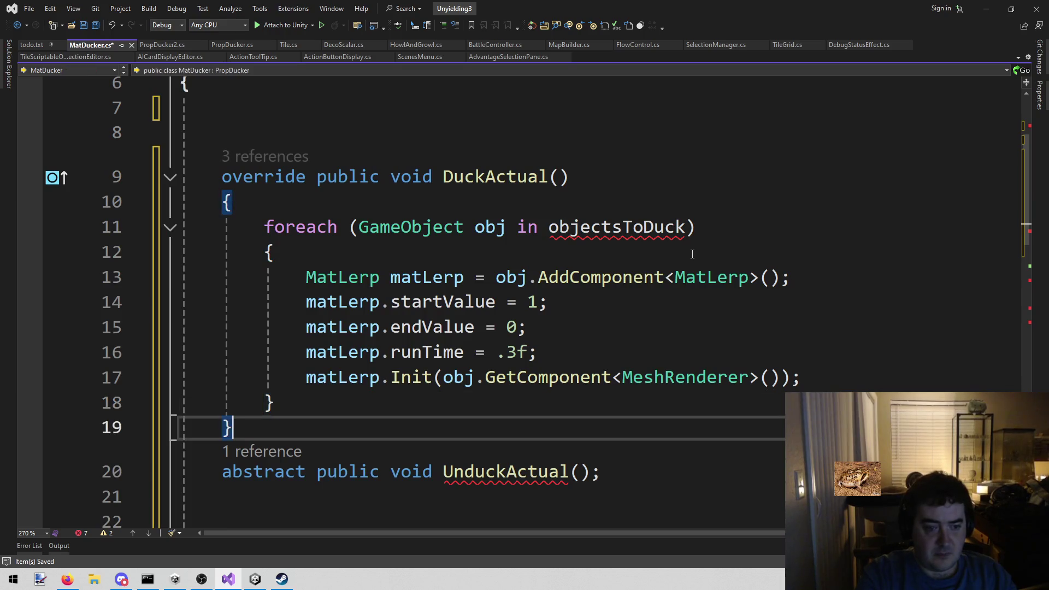
pyautogui.press('Return')
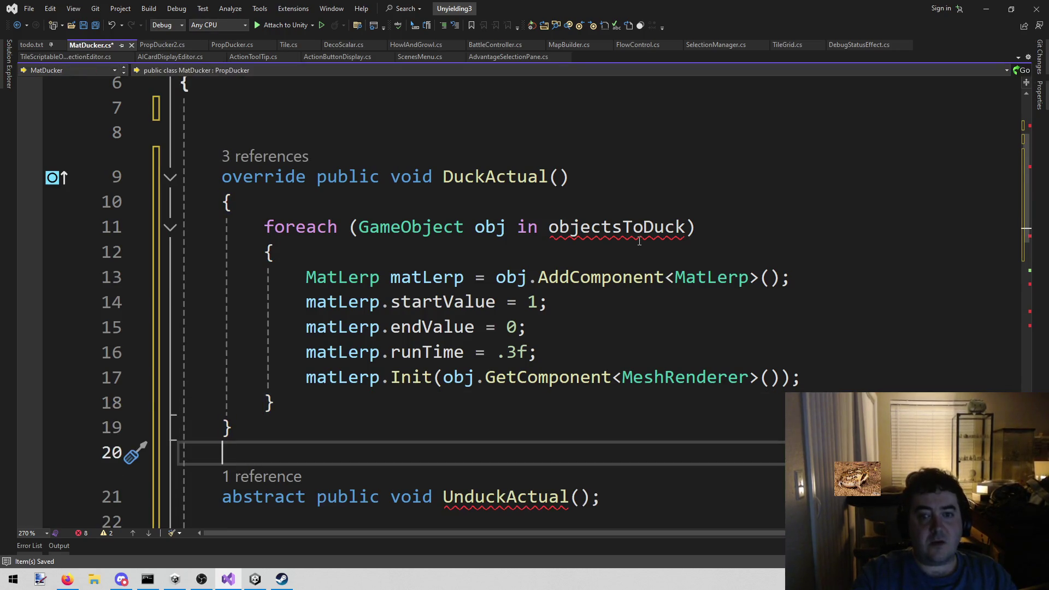
# Close the broken PropDucker2.cs file
pyautogui.moveTo(640, 235)
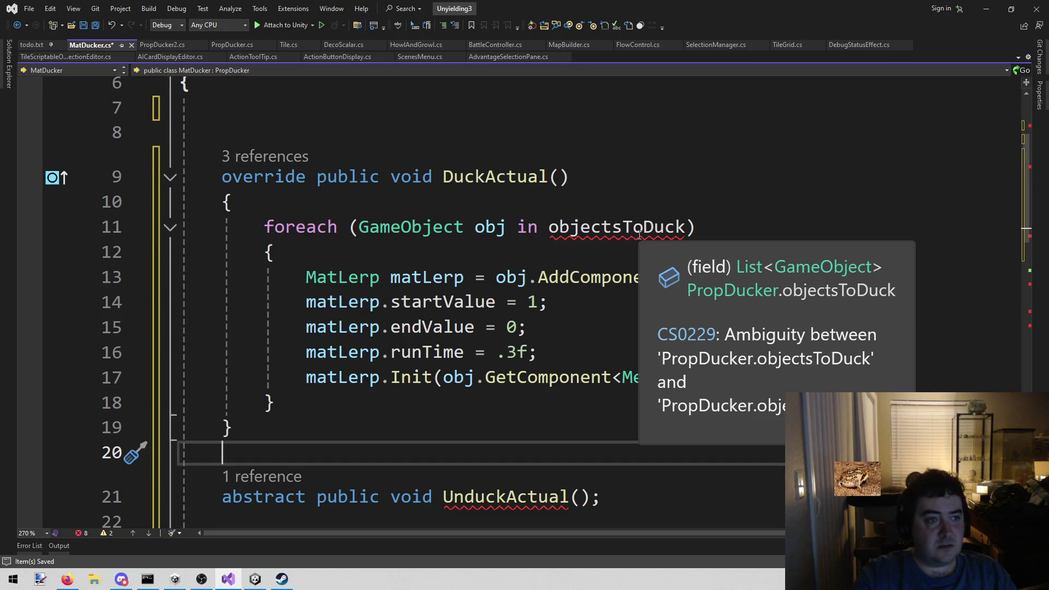
pyautogui.click(159, 44)
pyautogui.middleClick(156, 43)
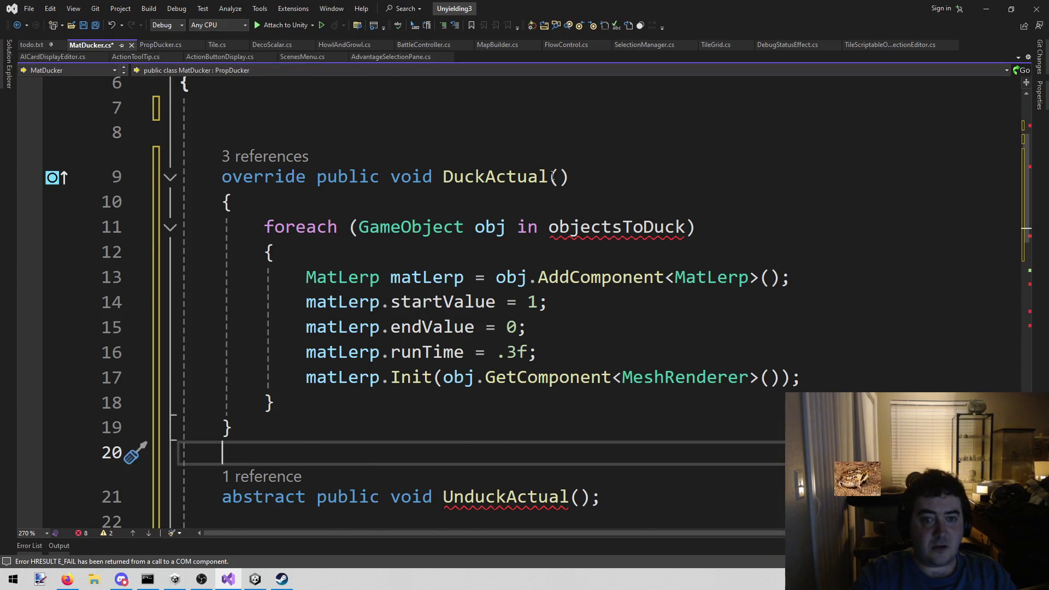
# List all declarations of PropDucker and open the second one
pyautogui.scroll(2, 133, 445)
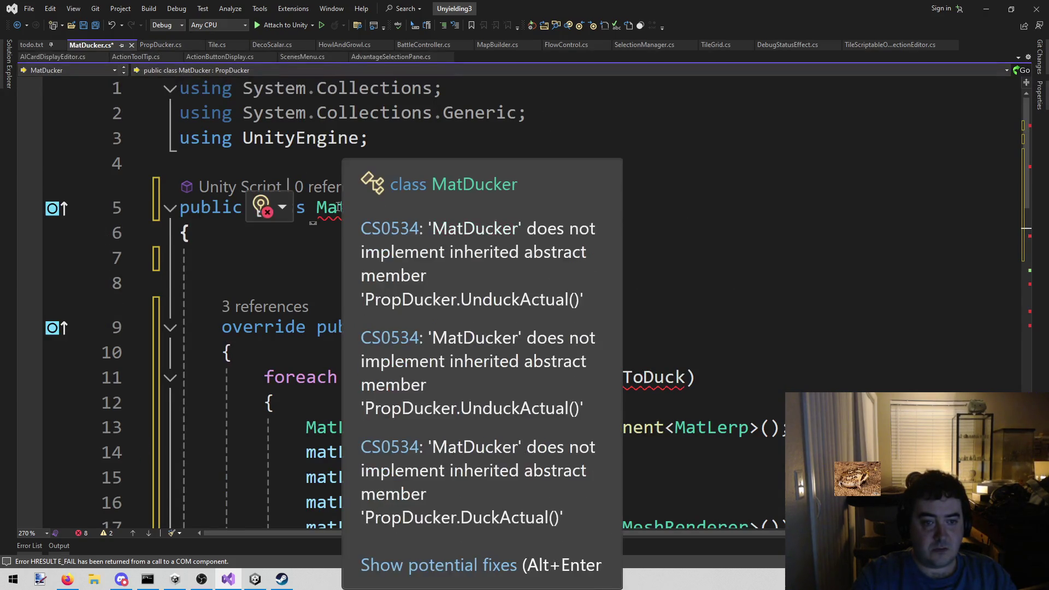
pyautogui.click(525, 113)
pyautogui.click(510, 208)
pyautogui.rightClick(509, 208)
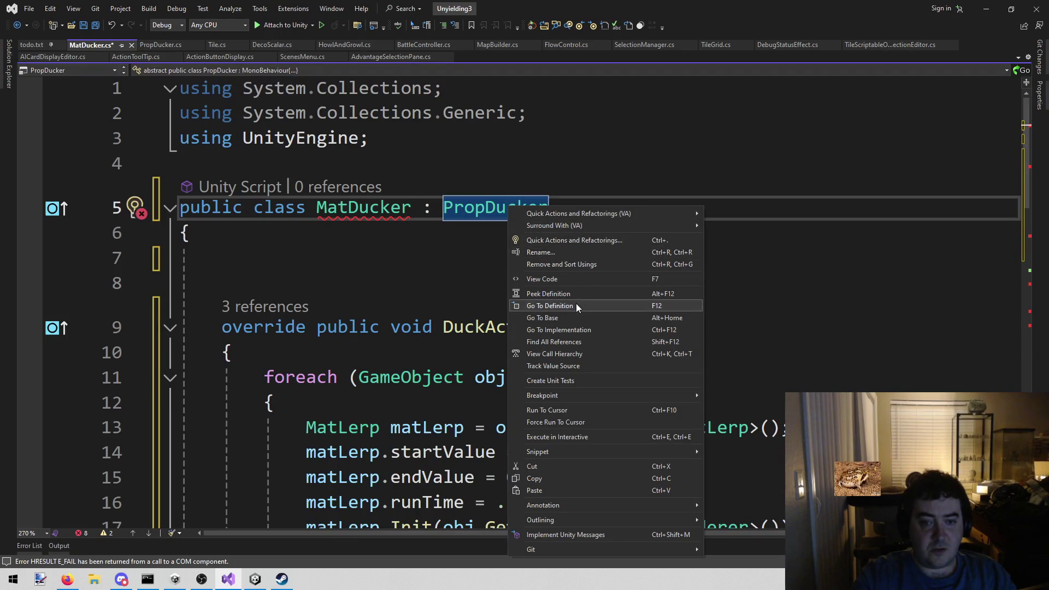
pyautogui.click(578, 306)
pyautogui.click(500, 293)
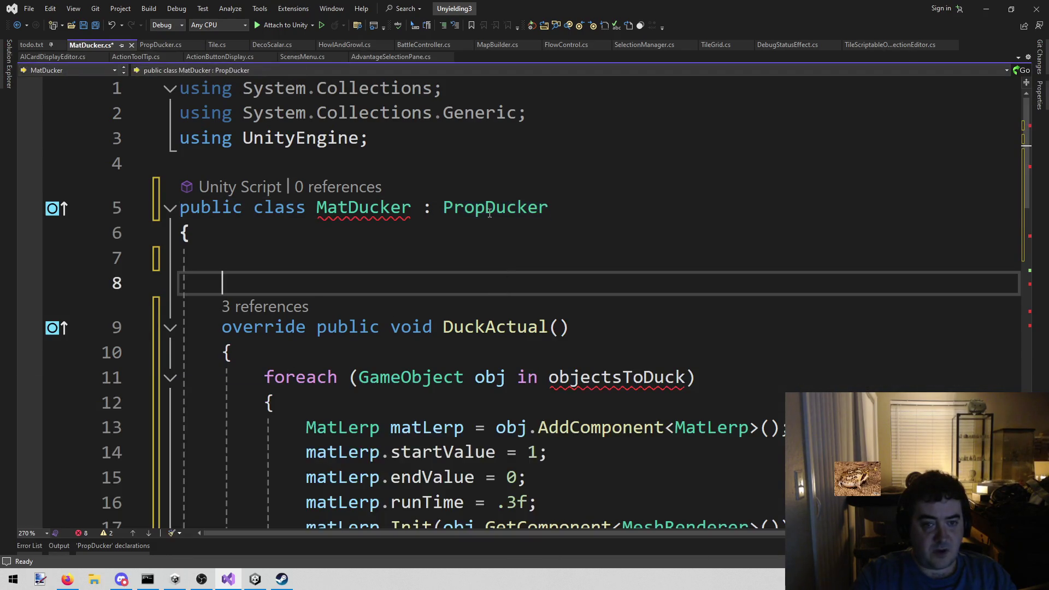
pyautogui.rightClick(491, 213)
pyautogui.click(534, 316)
pyautogui.click(483, 211)
pyautogui.rightClick(482, 214)
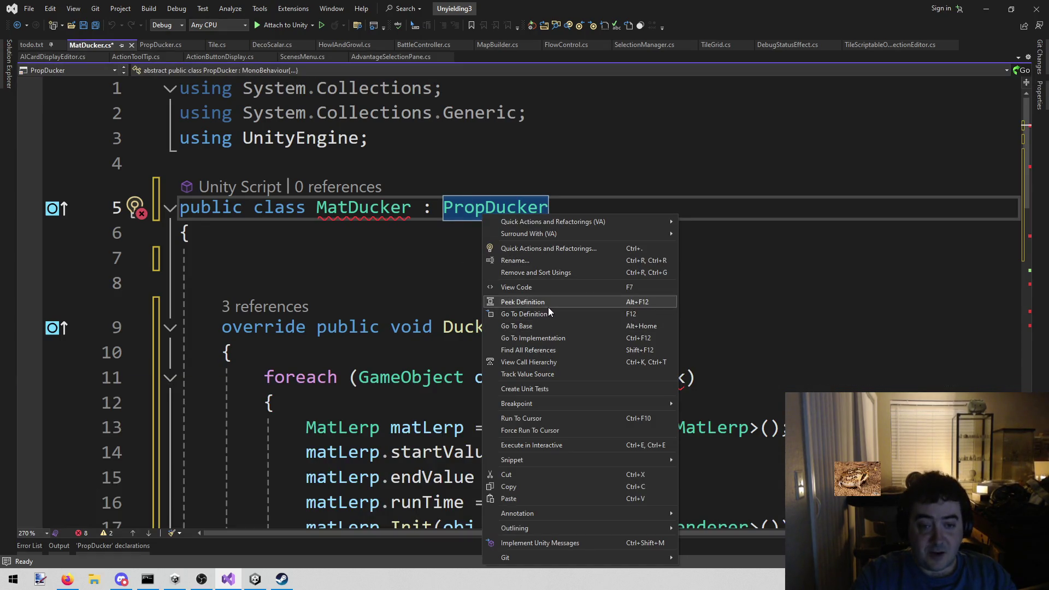
pyautogui.click(549, 313)
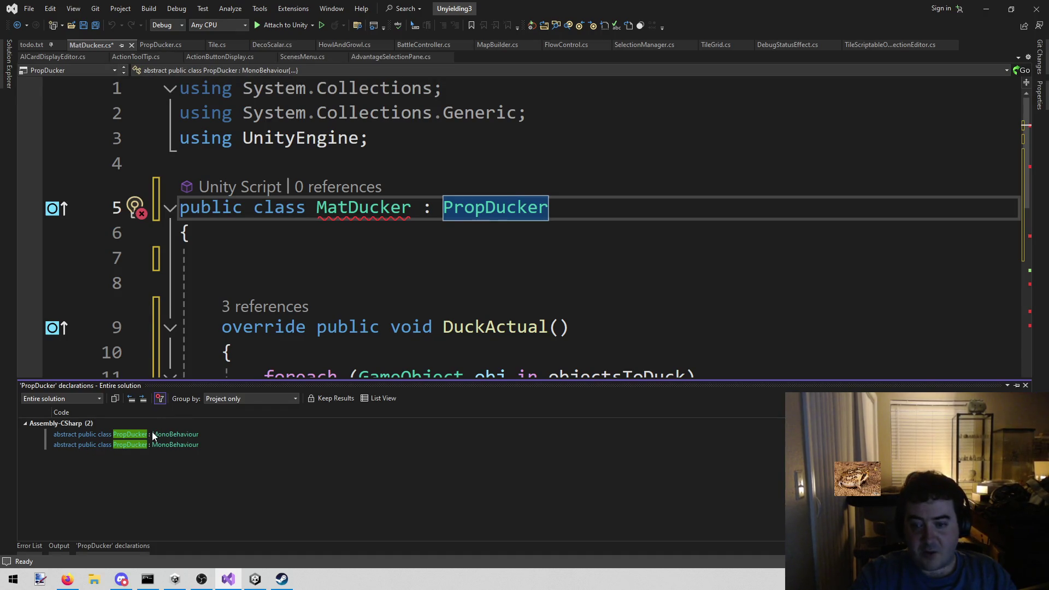
pyautogui.doubleClick(144, 444)
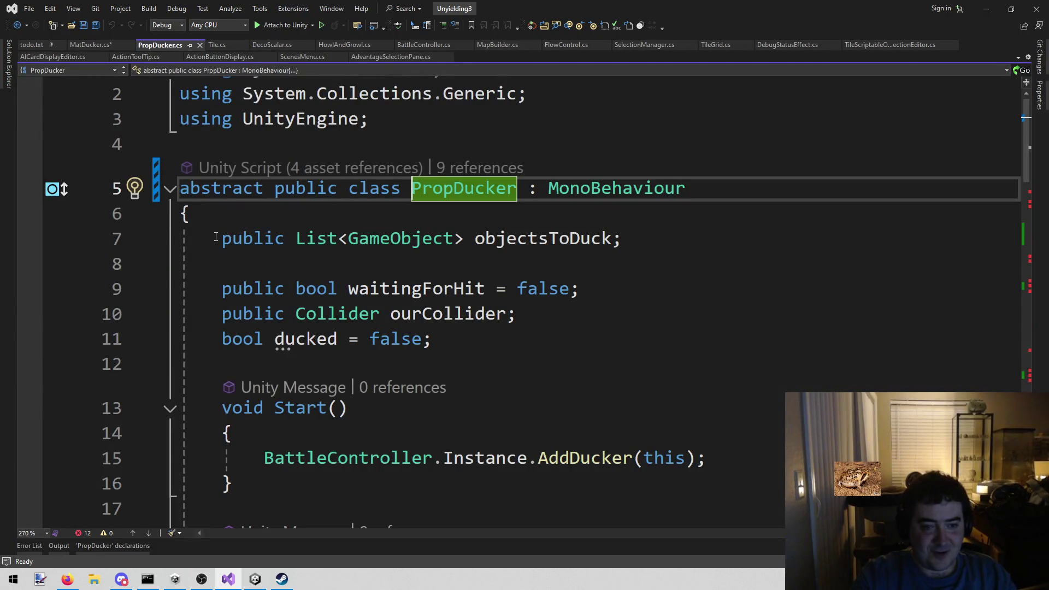
# Select part of objectsToDuck in PropDucker.cs, then return to MatDucker.cs at line 8
pyautogui.moveTo(534, 237)
pyautogui.moveTo(559, 238)
pyautogui.mouseDown()
pyautogui.moveTo(609, 241)
pyautogui.moveTo(508, 241)
pyautogui.moveTo(591, 240)
pyautogui.mouseUp()
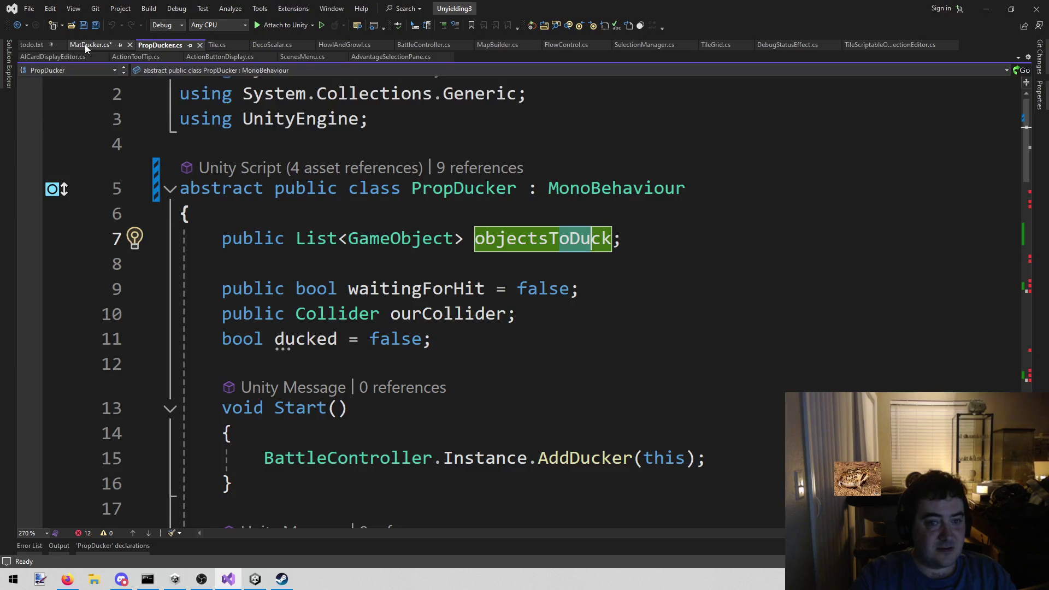
pyautogui.click(84, 44)
pyautogui.scroll(-4, 613, 303)
pyautogui.scroll(4, 613, 303)
pyautogui.click(612, 287)
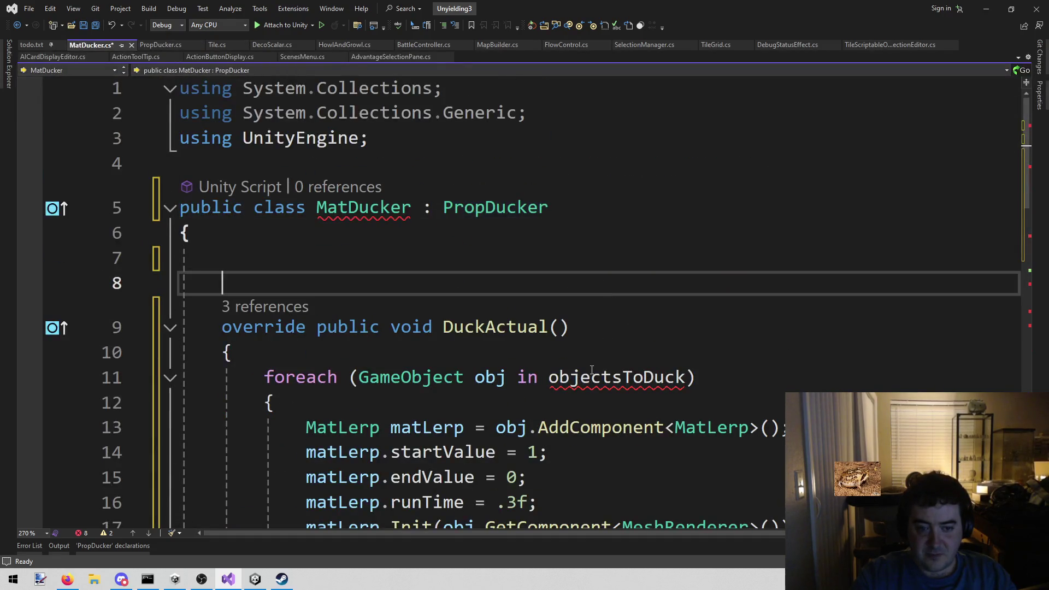
# From Unity's Grid folder, open HeightDucker.cs in Visual Studio
pyautogui.moveTo(591, 370)
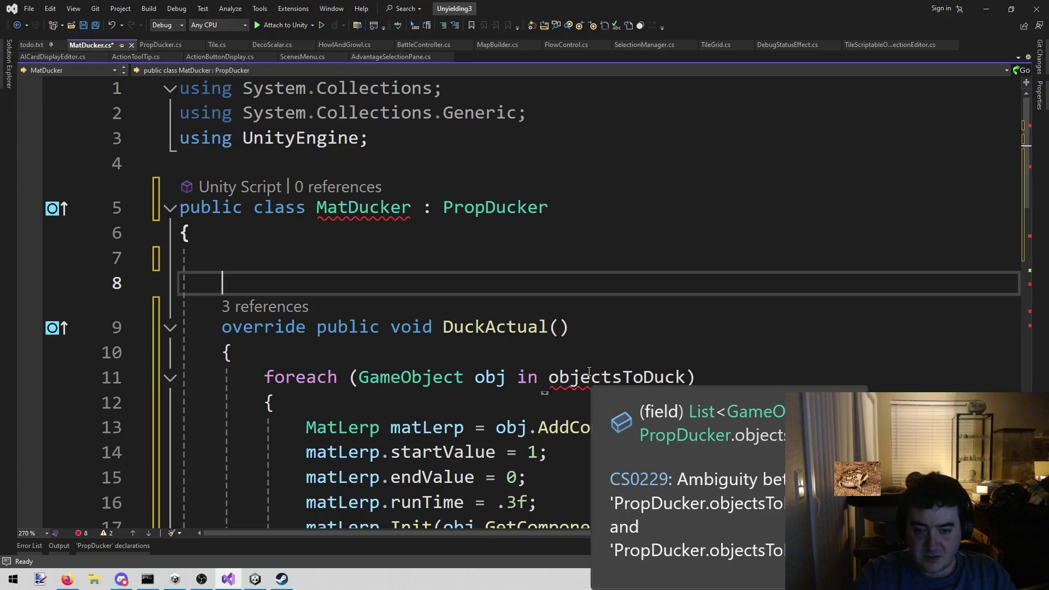
pyautogui.scroll(-2, 307, 234)
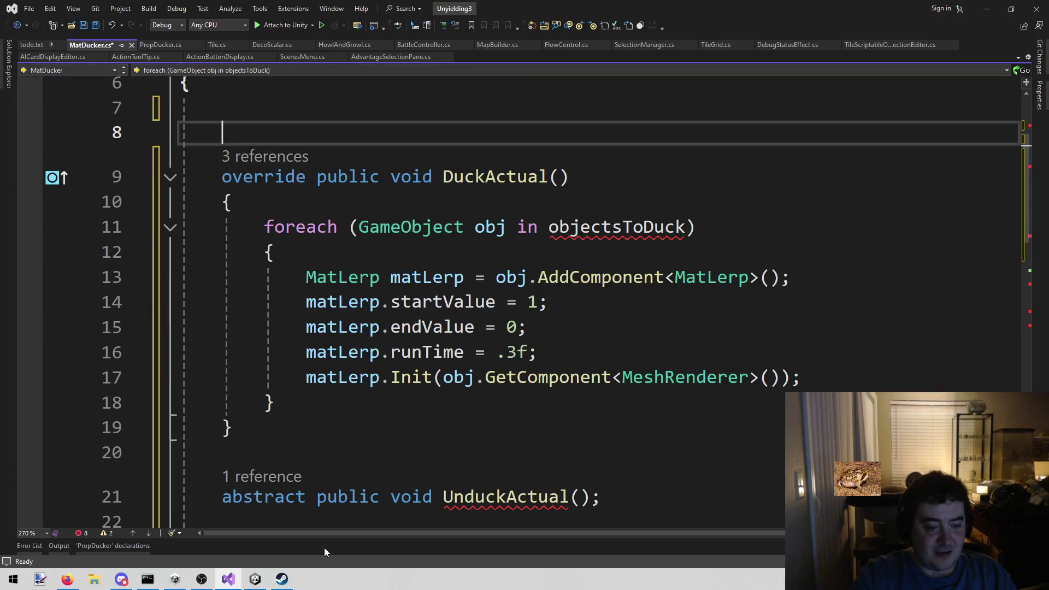
pyautogui.click(255, 579)
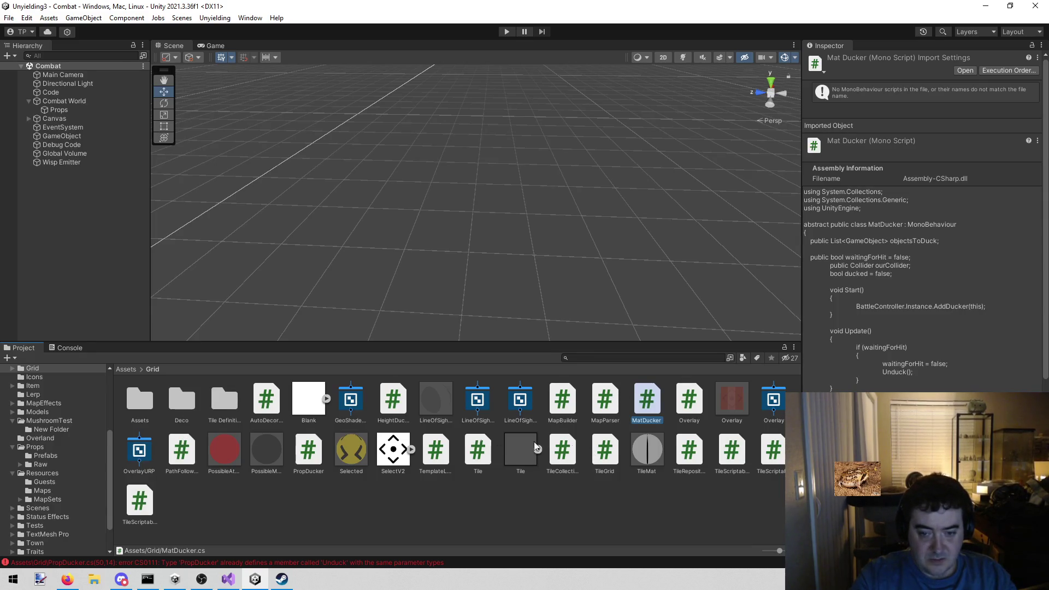
pyautogui.doubleClick(393, 397)
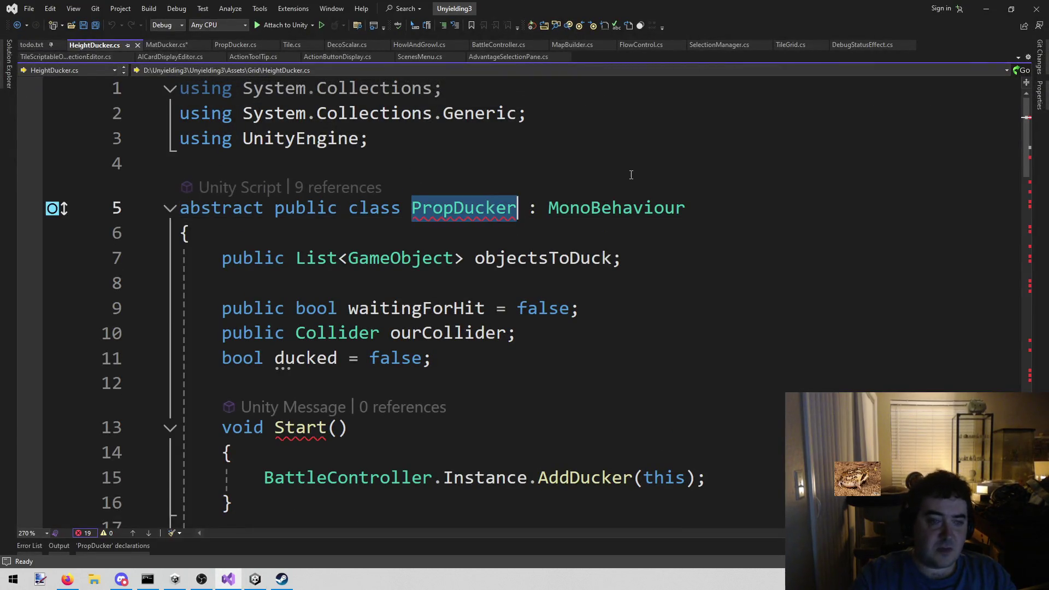
# Rename the class to HeightDucker, derive it from PropDucker and remove abstract
pyautogui.write('Height')
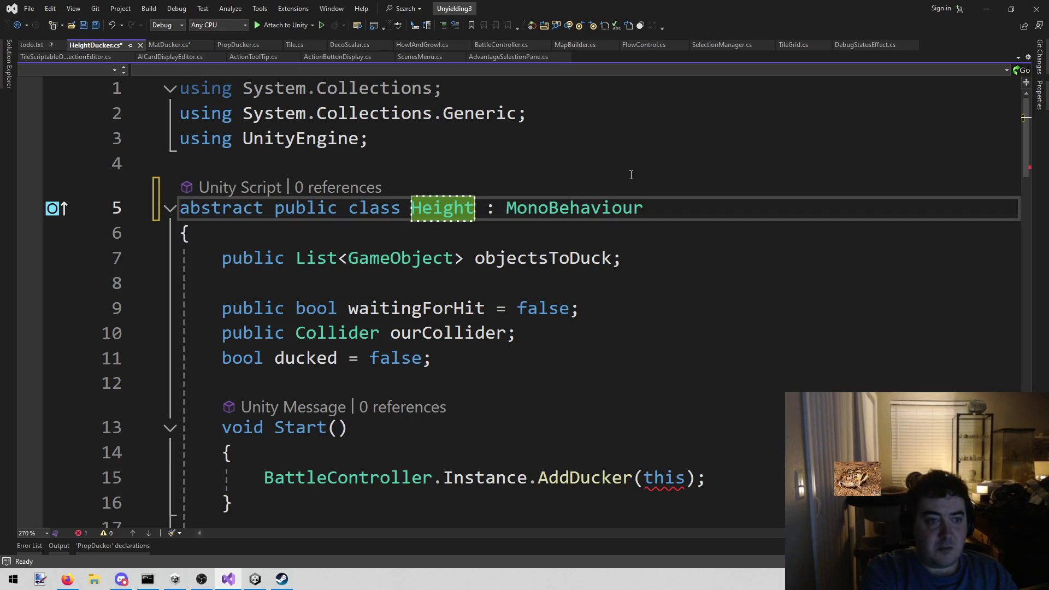
pyautogui.write('Ducker')
pyautogui.press('End')
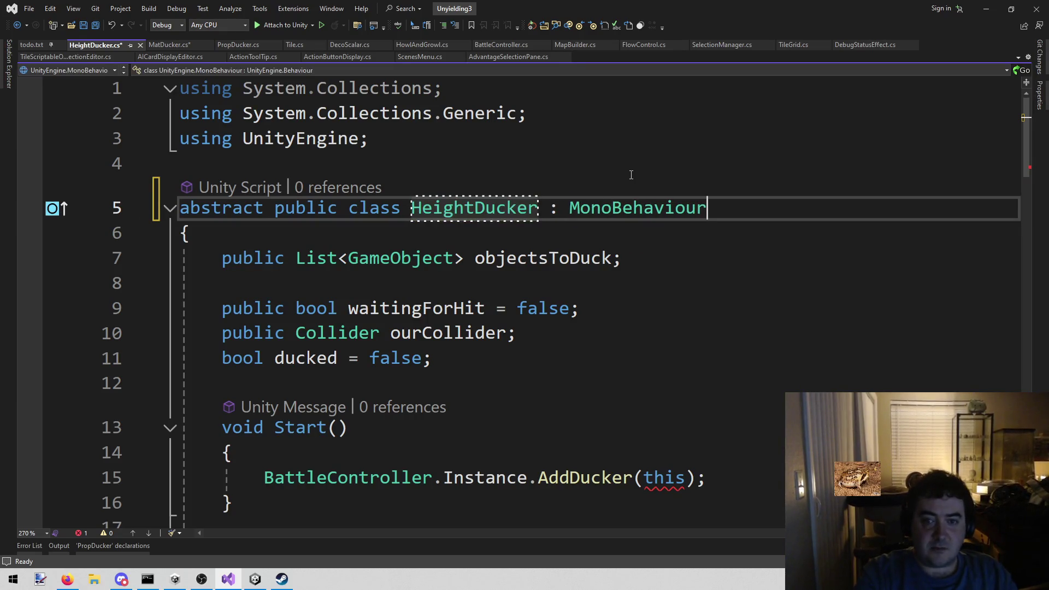
pyautogui.hotkey('ctrl', 'BackSpace')
pyautogui.write('Pro')
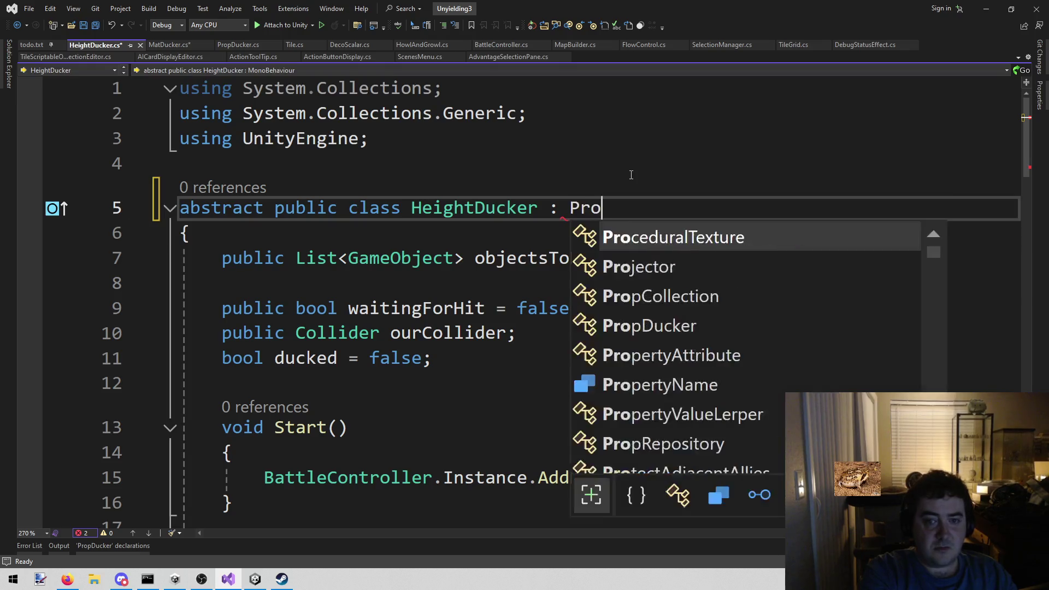
pyautogui.write('pDuckler')
pyautogui.press('BackSpace')
pyautogui.press('BackSpace')
pyautogui.press('BackSpace')
pyautogui.write('er')
pyautogui.press('Home')
pyautogui.hotkey('ctrl', 'shift', 'Right')
pyautogui.press('Delete')
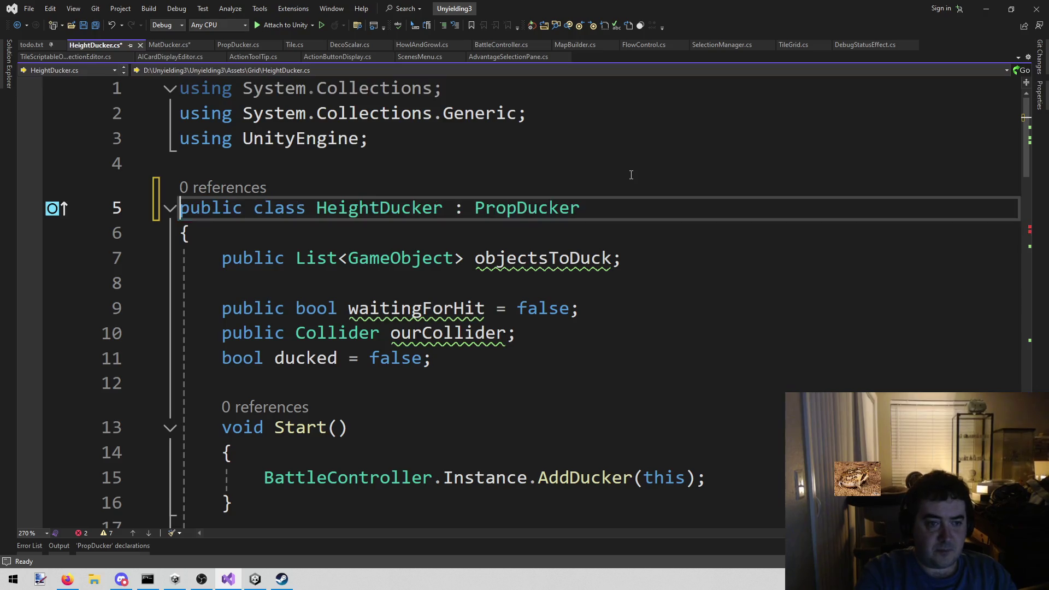
# Delete the fields, the Update method and the Duck() method
pyautogui.scroll(-2, 583, 158)
pyautogui.moveTo(218, 107)
pyautogui.mouseDown()
pyautogui.moveTo(235, 199)
pyautogui.moveTo(381, 246)
pyautogui.moveTo(358, 304)
pyautogui.mouseUp()
pyautogui.press('Delete')
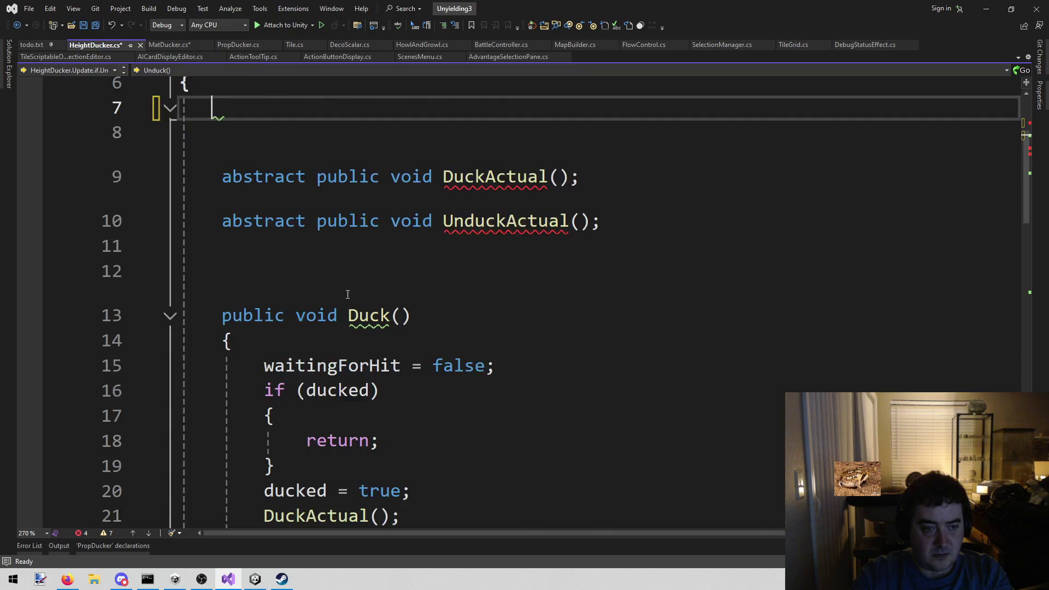
pyautogui.scroll(-1, 216, 239)
pyautogui.scroll(-3, 351, 265)
pyautogui.moveTo(216, 239)
pyautogui.mouseDown()
pyautogui.moveTo(351, 265)
pyautogui.moveTo(346, 306)
pyautogui.moveTo(316, 368)
pyautogui.mouseUp()
pyautogui.press('Delete')
# Delete the Unduck() method and the stray closing brace on line 16
pyautogui.moveTo(222, 157)
pyautogui.mouseDown()
pyautogui.moveTo(300, 274)
pyautogui.moveTo(382, 321)
pyautogui.mouseUp()
pyautogui.press('Delete')
pyautogui.scroll(1, 451, 329)
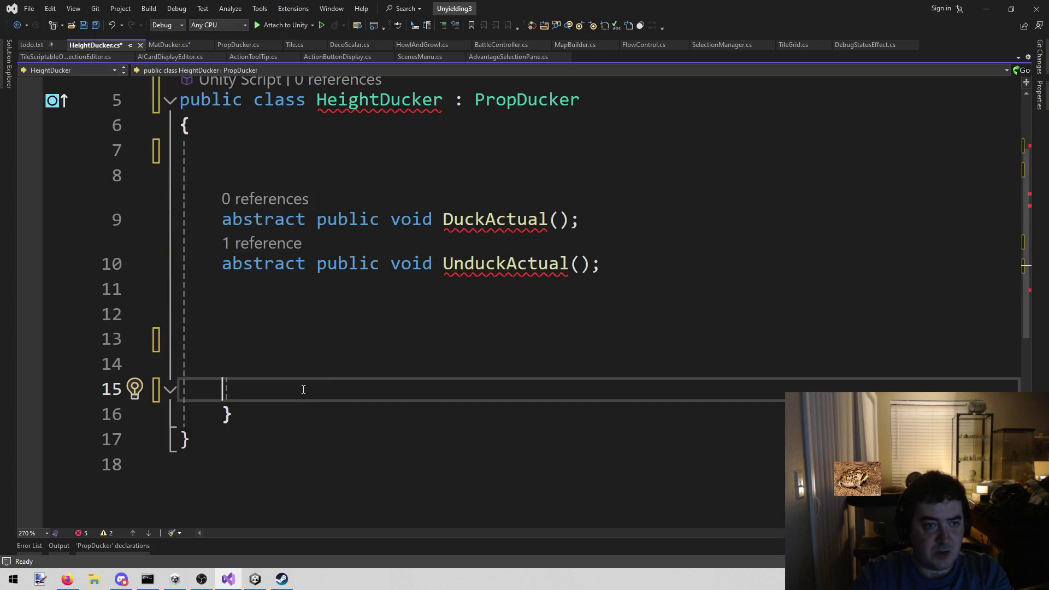
pyautogui.click(252, 411)
pyautogui.press('BackSpace')
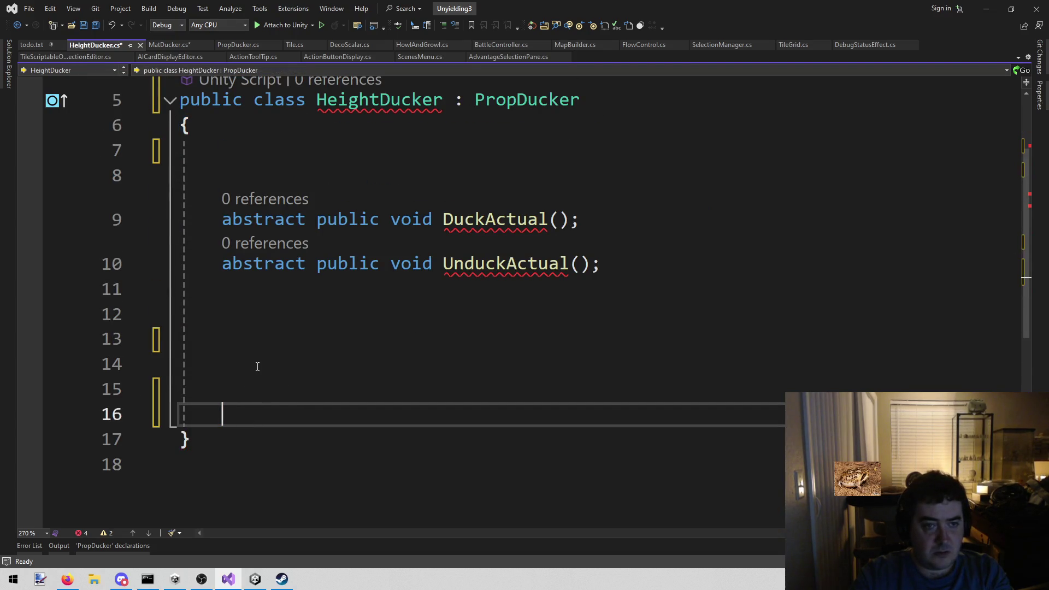
pyautogui.doubleClick(264, 219)
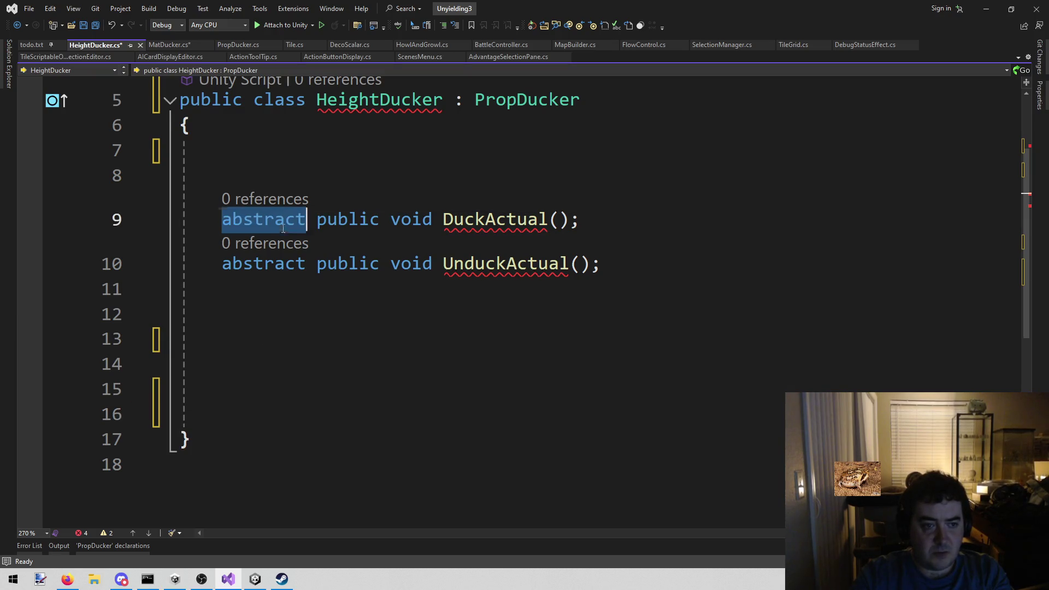
# Change DuckActual from abstract to override and give it an empty body
pyautogui.write('overr')
pyautogui.press('Tab')
pyautogui.press('End')
pyautogui.press('BackSpace')
pyautogui.press('Return')
pyautogui.write('{')
pyautogui.press('Return')
pyautogui.press('Down')
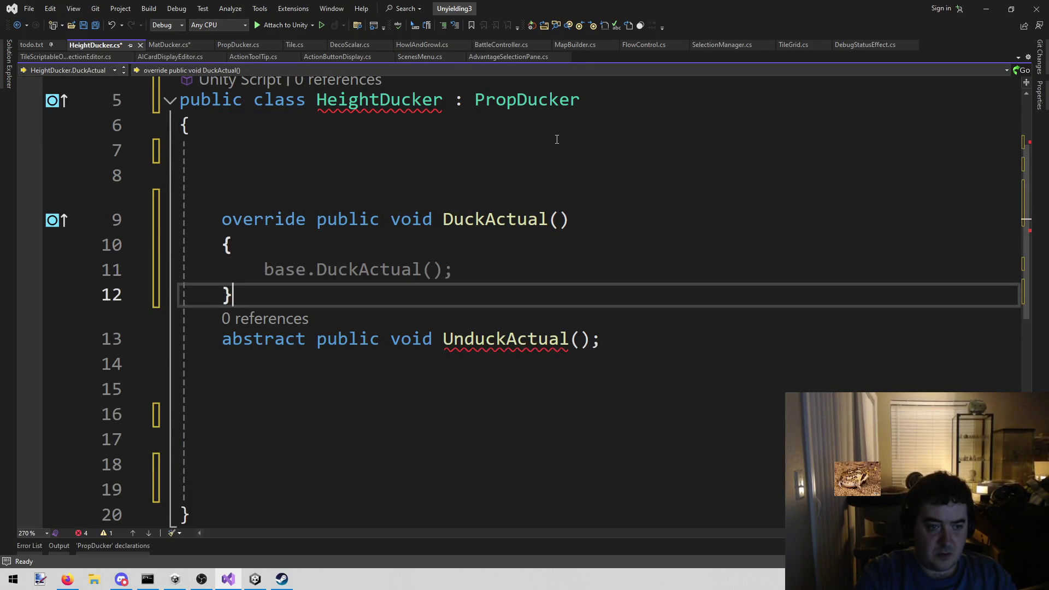
pyautogui.press('Return')
# Change UnduckActual from abstract to override with an empty body
pyautogui.press('Down')
pyautogui.press('Down')
pyautogui.press('Up')
pyautogui.hotkey('ctrl', 'shift', 'Right')
pyautogui.write('over')
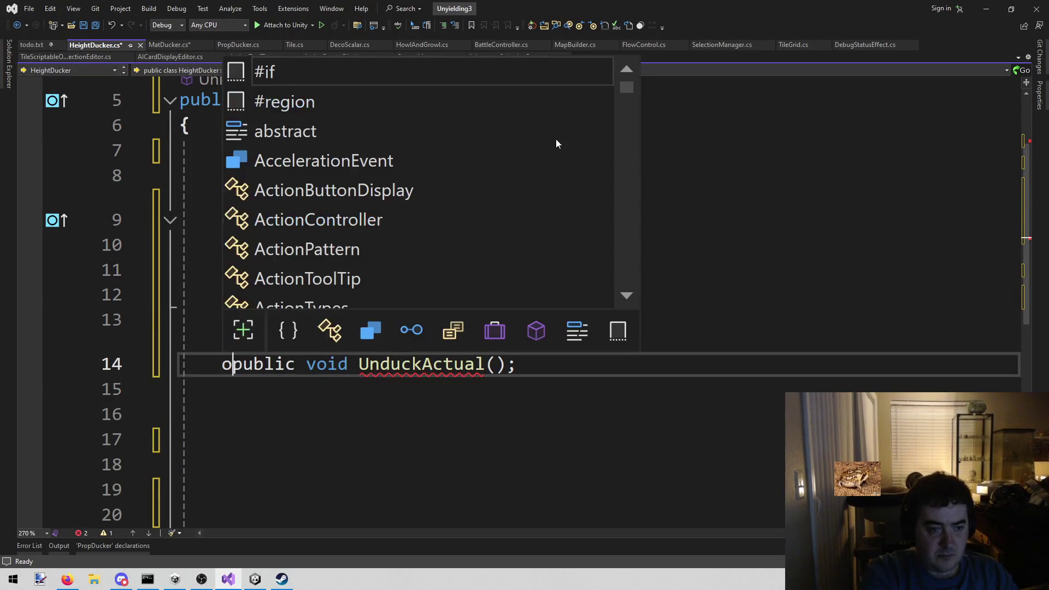
pyautogui.press('Tab')
pyautogui.press('End')
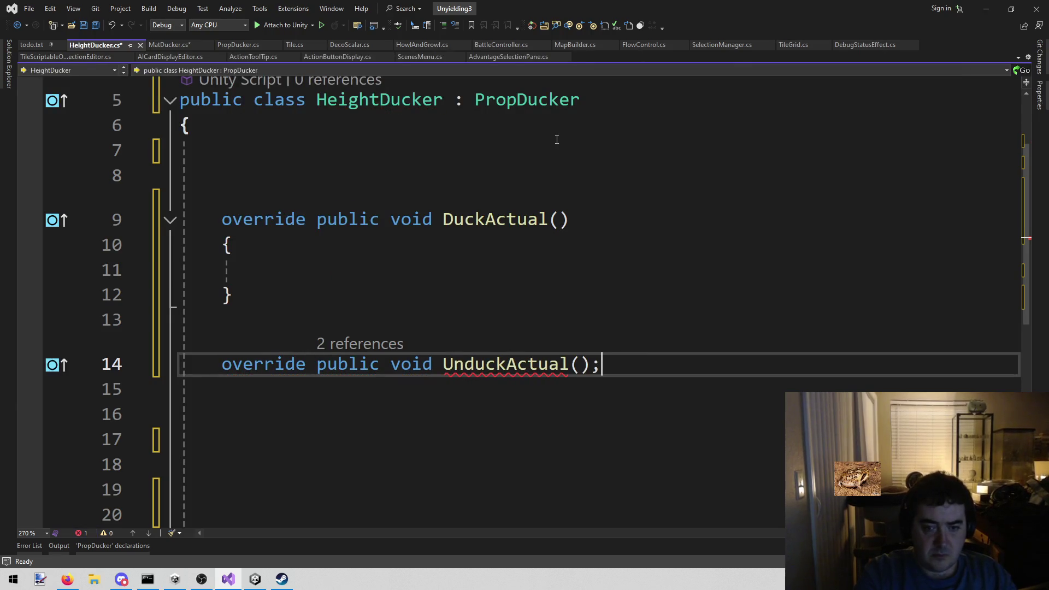
pyautogui.press('BackSpace')
pyautogui.press('Return')
pyautogui.write('{')
pyautogui.press('Return')
pyautogui.hotkey('ctrl', 's')
# Delete the extra blank lines at the class's top and bottom, then save HeightDucker.cs
pyautogui.scroll(-2, 555, 143)
pyautogui.click(285, 432)
pyautogui.press('BackSpace')
pyautogui.press('BackSpace')
pyautogui.press('BackSpace')
pyautogui.press('BackSpace')
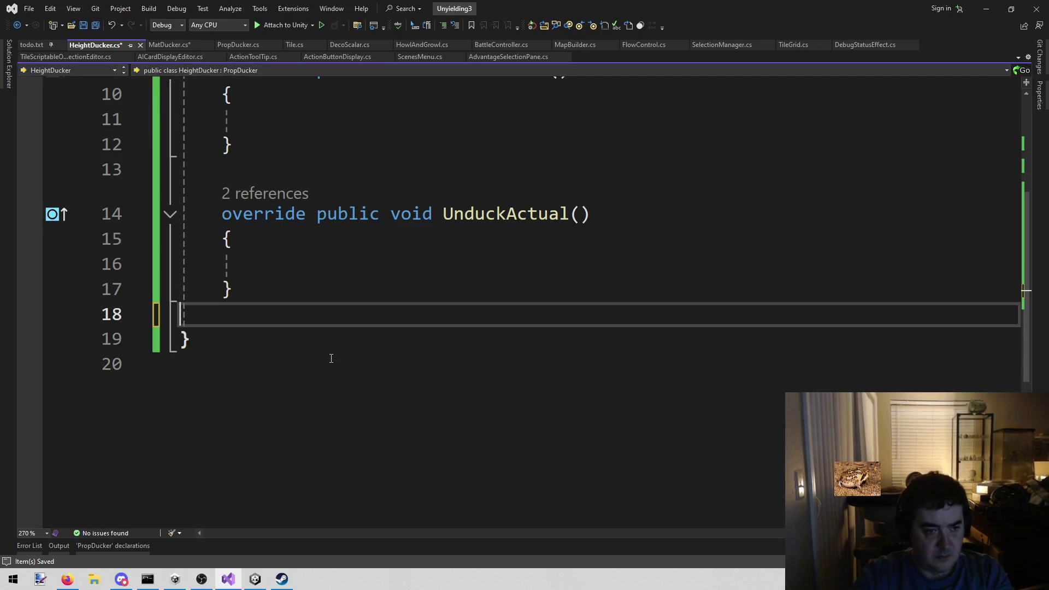
pyautogui.scroll(3, 328, 359)
pyautogui.click(298, 291)
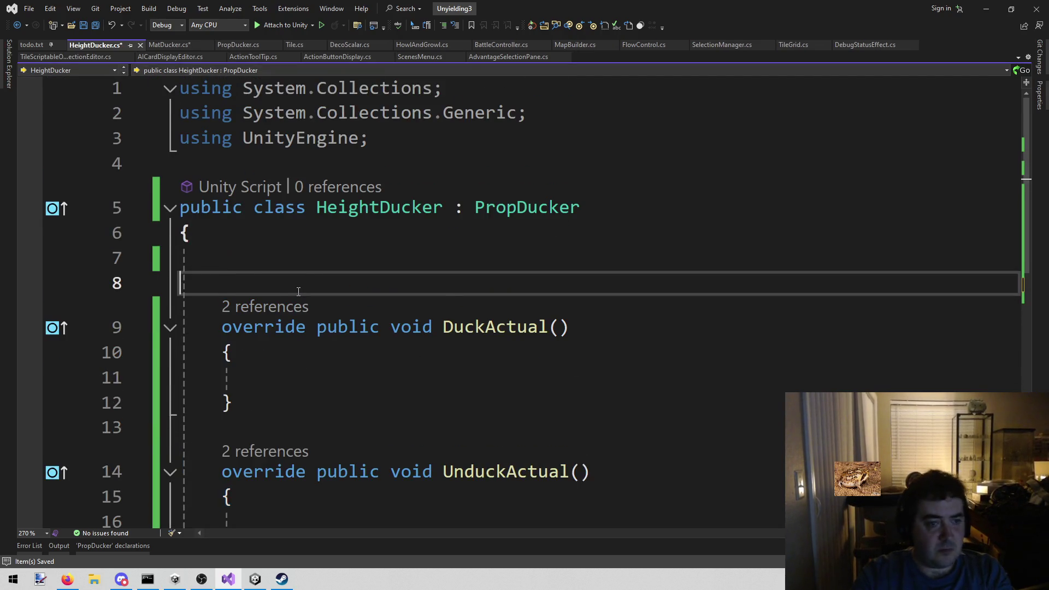
pyautogui.press('BackSpace')
pyautogui.press('BackSpace')
pyautogui.hotkey('ctrl', 's')
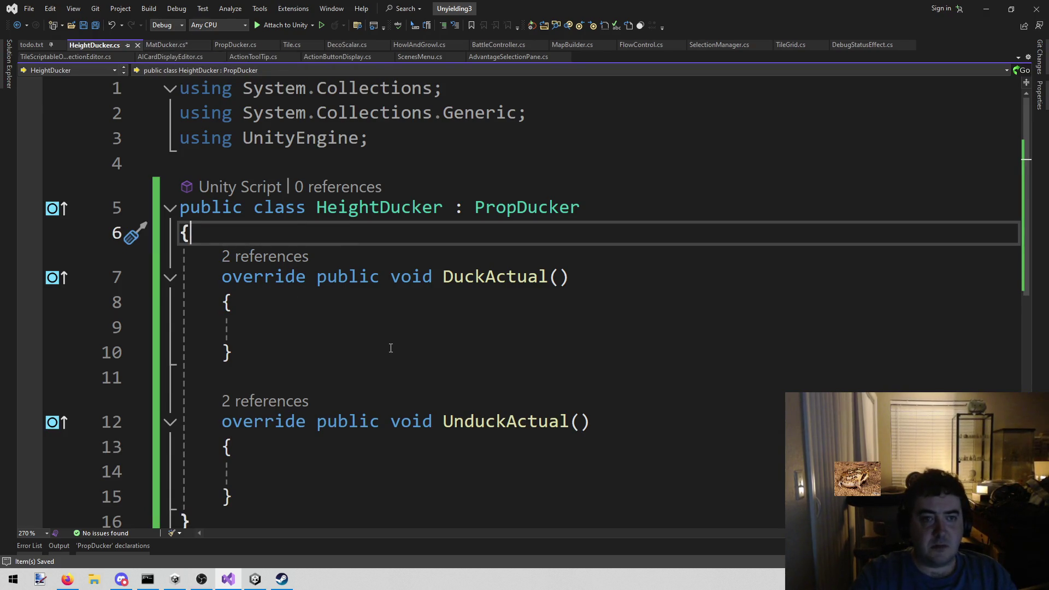
pyautogui.moveTo(185, 146)
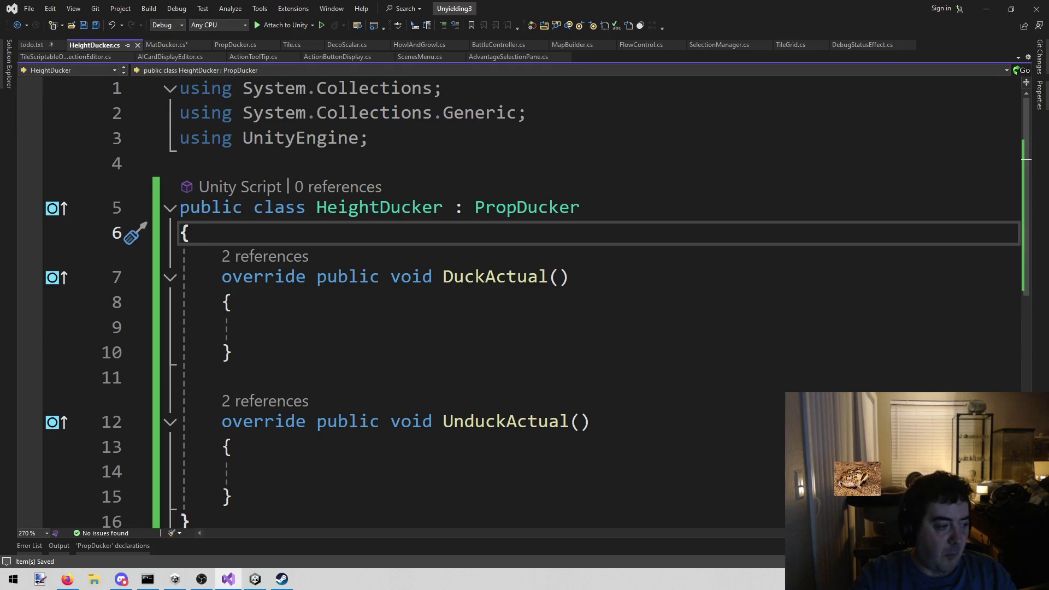
# Return to MatDucker.cs and compare it with the reference code in the web browser
pyautogui.click(169, 45)
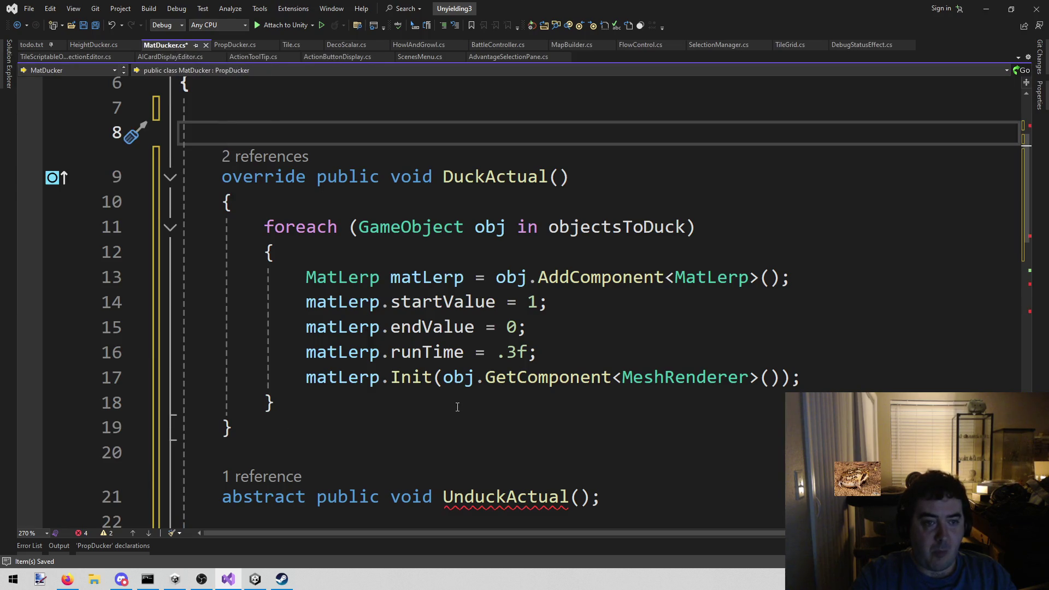
pyautogui.scroll(1, 458, 407)
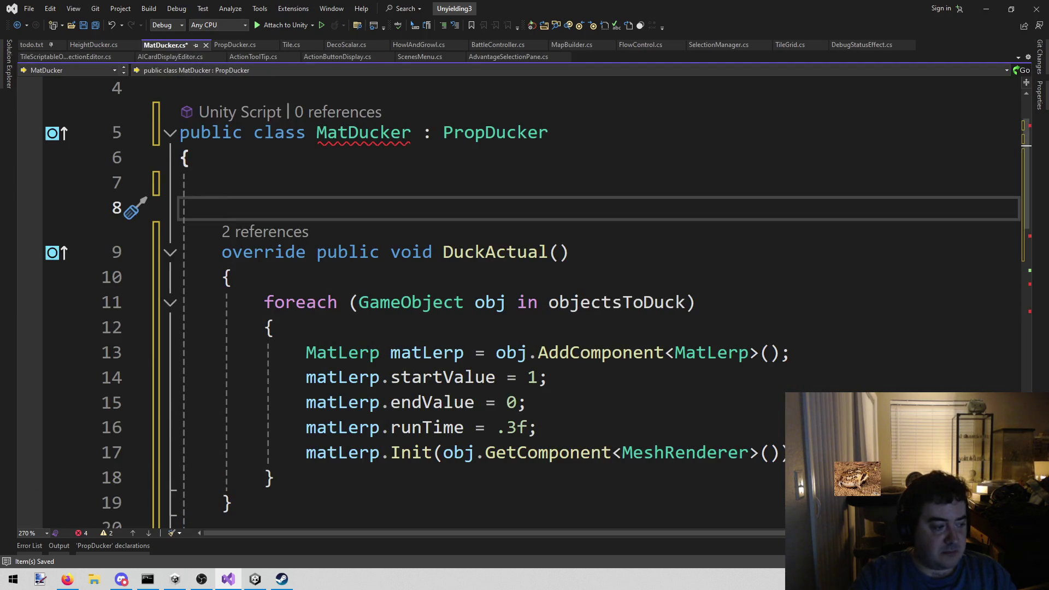
pyautogui.hotkey('alt', 'Tab')
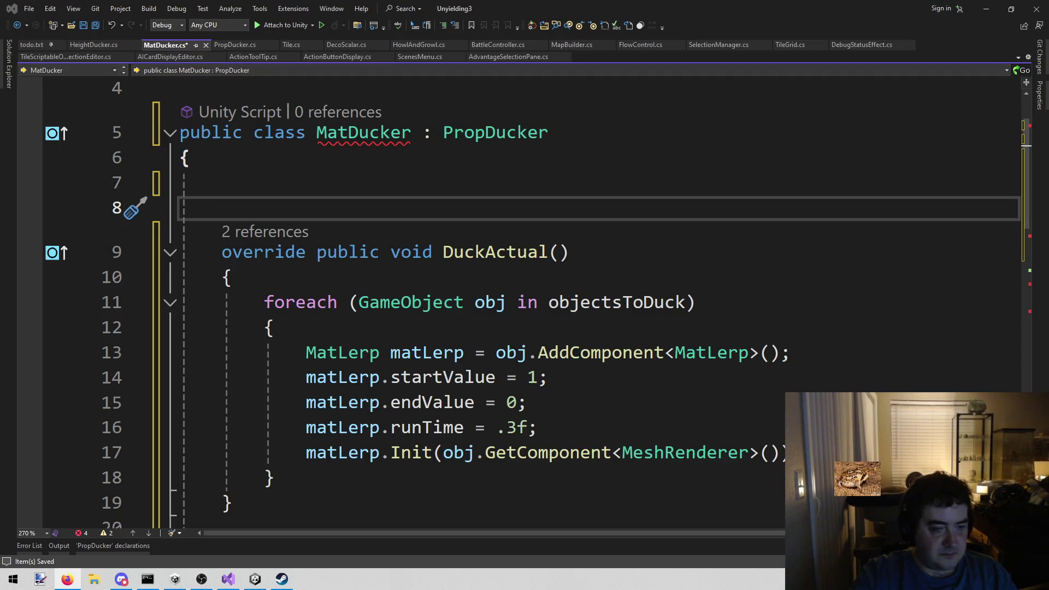
pyautogui.scroll(1, 476, 221)
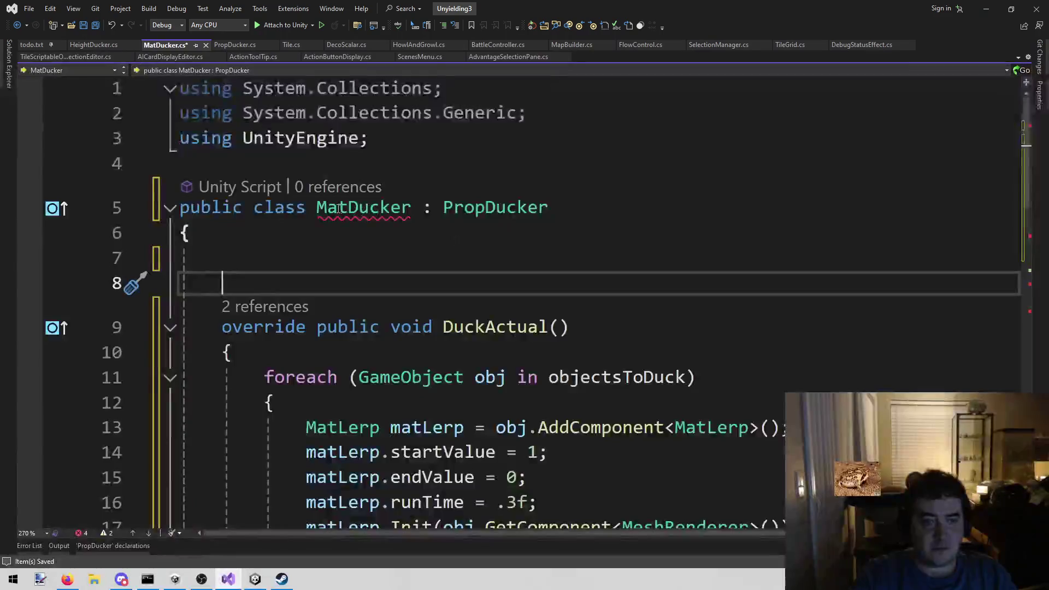
pyautogui.moveTo(339, 209)
pyautogui.scroll(-4, 623, 177)
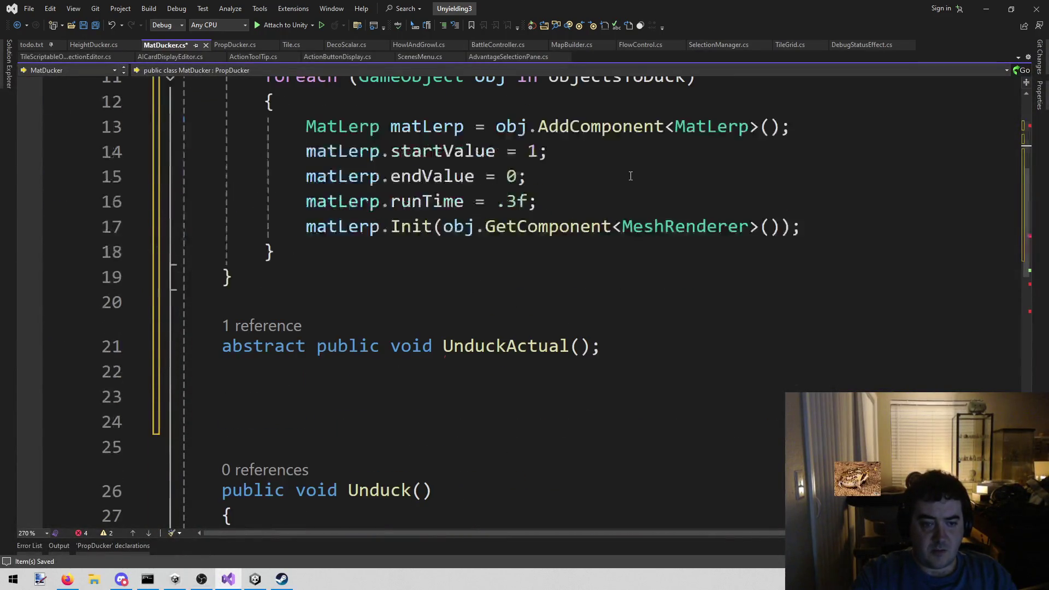
pyautogui.scroll(-4, 492, 246)
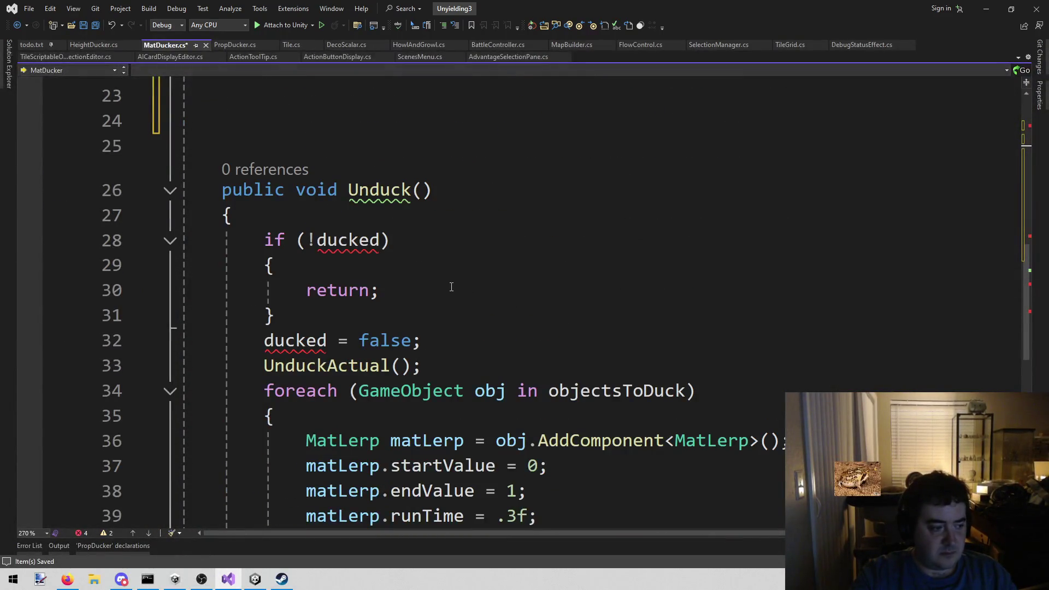
pyautogui.scroll(2, 451, 287)
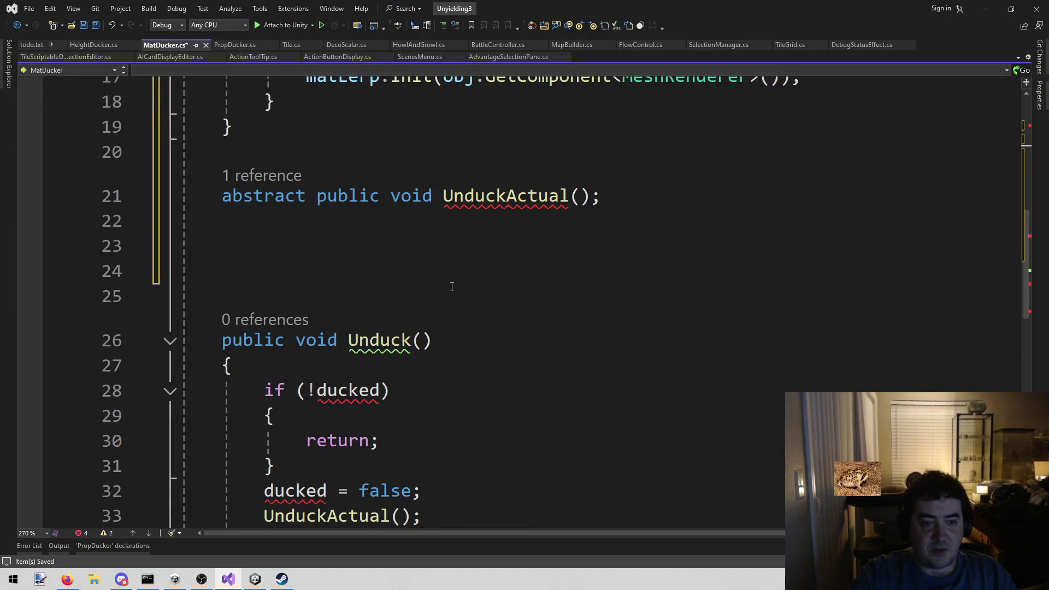
pyautogui.scroll(-7, 452, 289)
pyautogui.scroll(9, 453, 320)
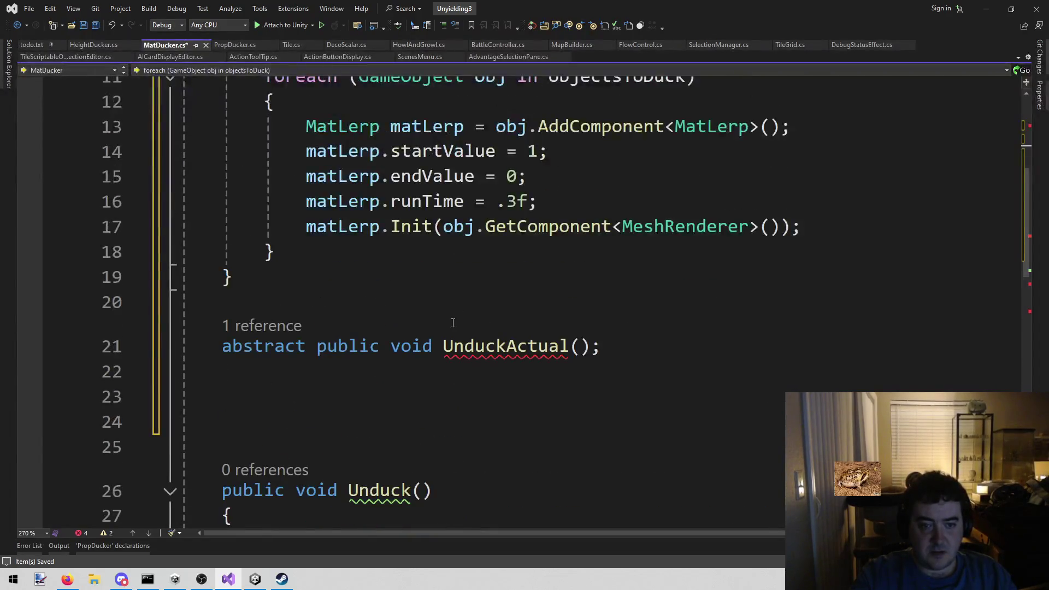
pyautogui.scroll(2, 452, 323)
pyautogui.scroll(-3, 452, 330)
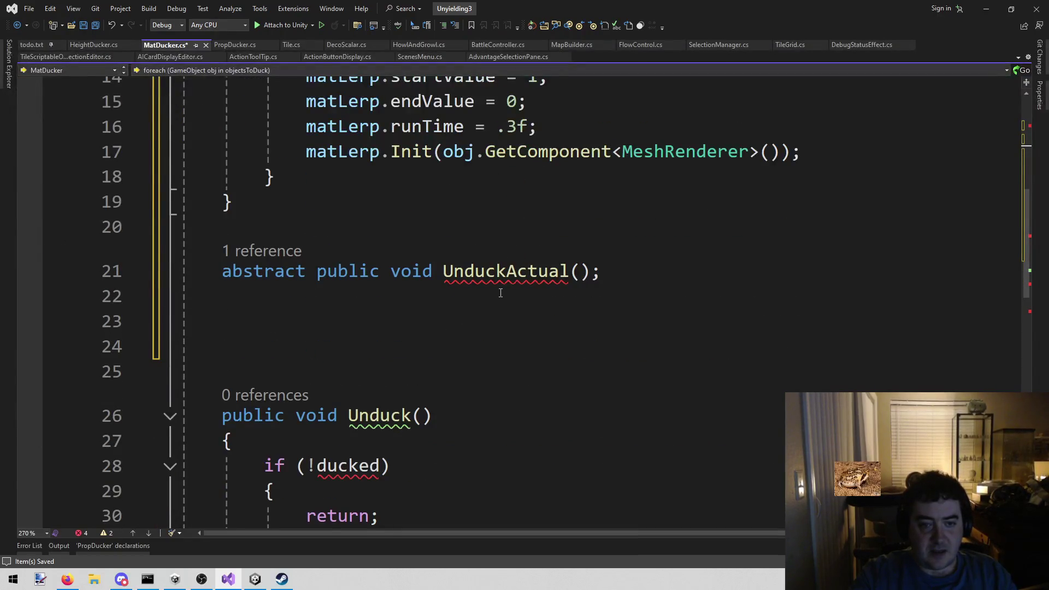
# Change UnduckActual from abstract to override and give it an empty body
pyautogui.doubleClick(273, 272)
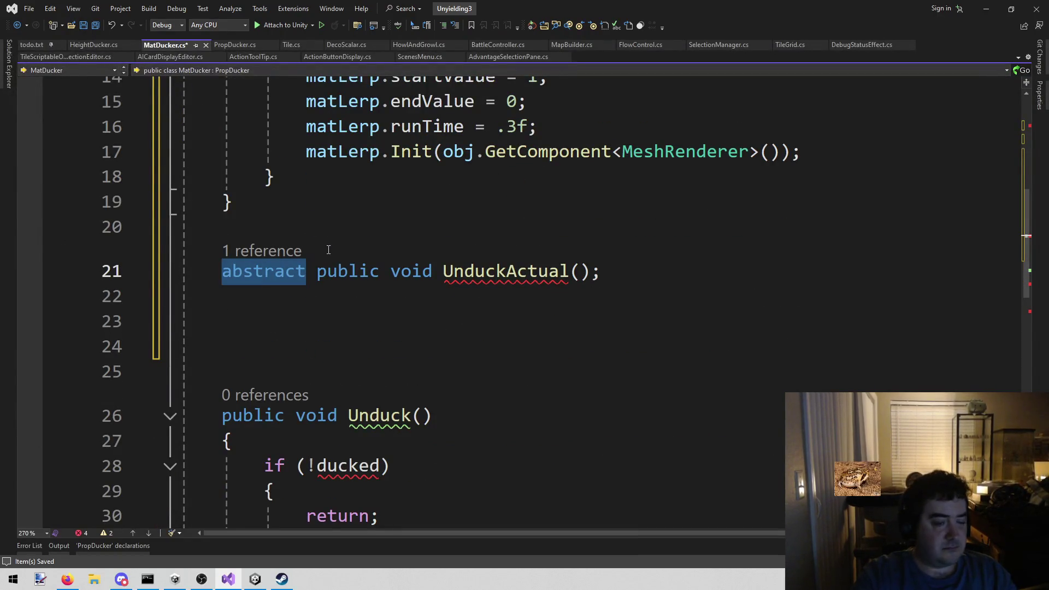
pyautogui.write('or')
pyautogui.write('ve')
pyautogui.press('Tab')
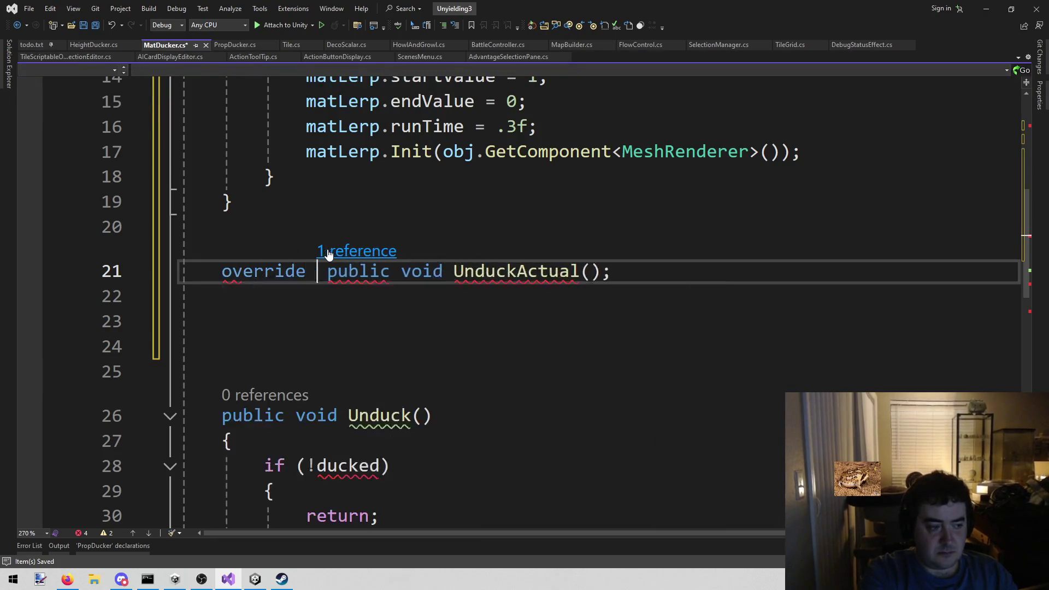
pyautogui.press('End')
pyautogui.press('BackSpace')
pyautogui.press('Return')
pyautogui.write('{')
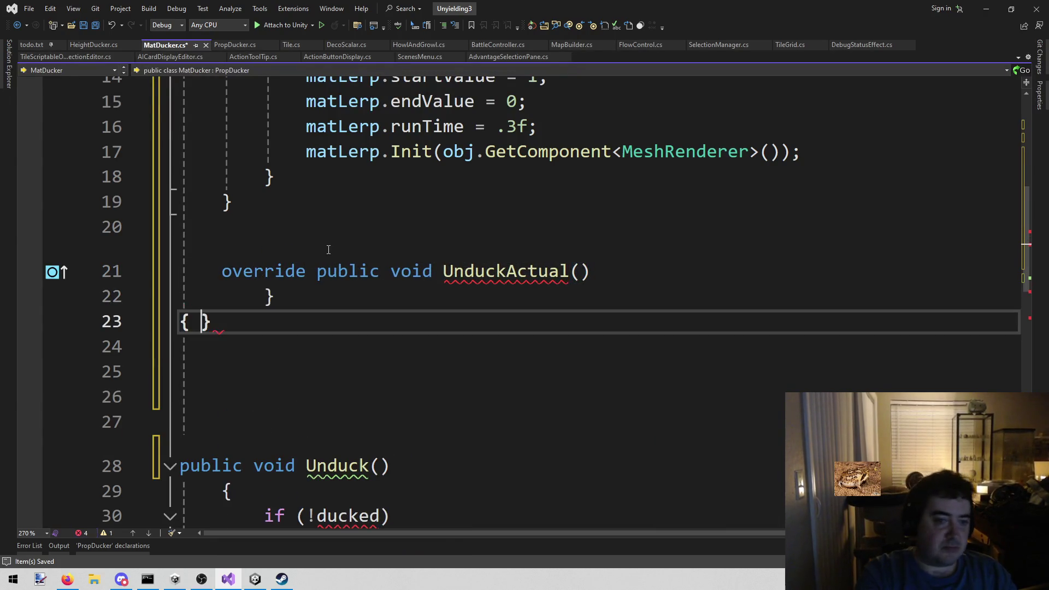
pyautogui.press('BackSpace')
pyautogui.press('BackSpace')
pyautogui.write('{')
pyautogui.press('Return')
# Move the fade-in foreach loop from Unduck into UnduckActual's body
pyautogui.scroll(-8, 328, 250)
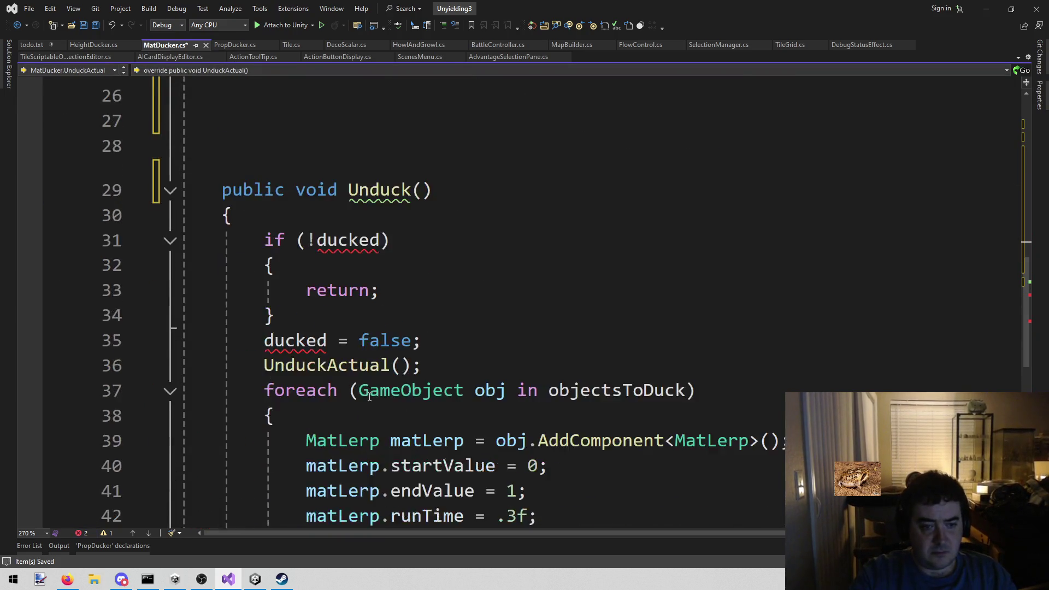
pyautogui.scroll(5, 365, 441)
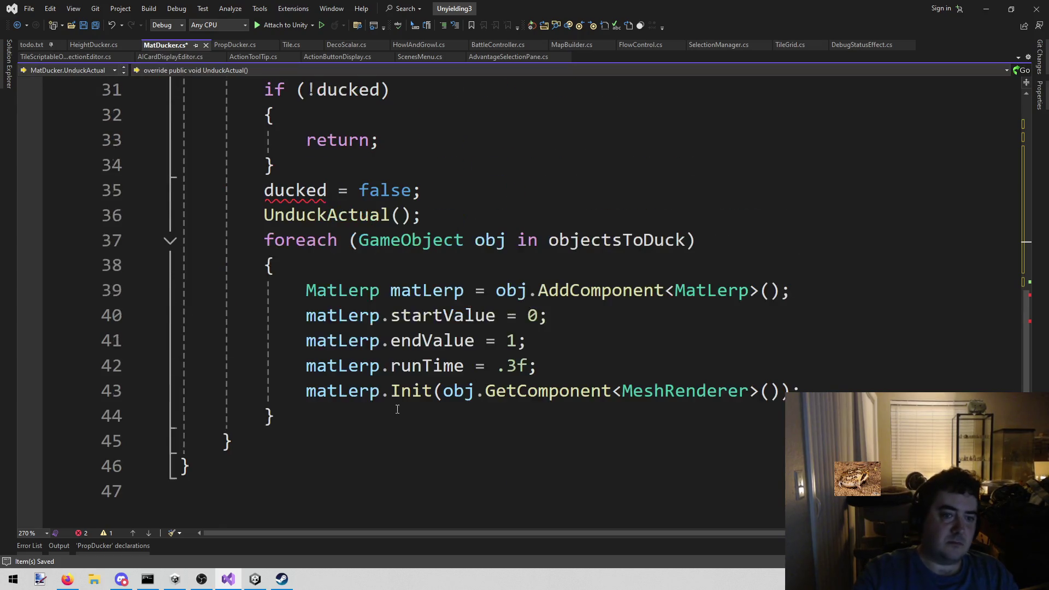
pyautogui.scroll(-2, 385, 424)
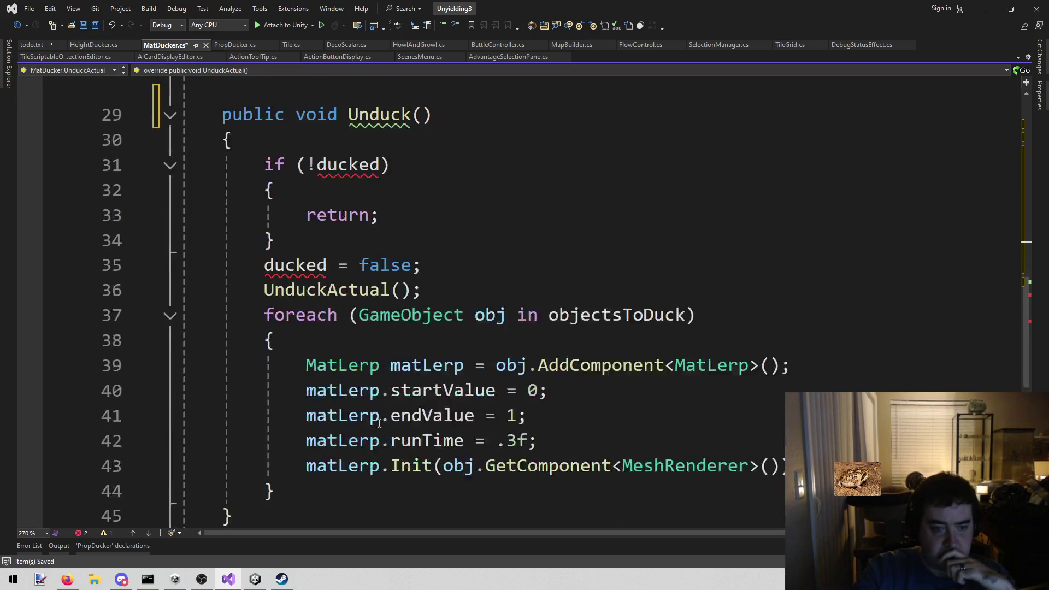
pyautogui.moveTo(264, 315)
pyautogui.mouseDown()
pyautogui.moveTo(339, 367)
pyautogui.moveTo(330, 479)
pyautogui.moveTo(277, 490)
pyautogui.mouseUp()
pyautogui.press('Delete')
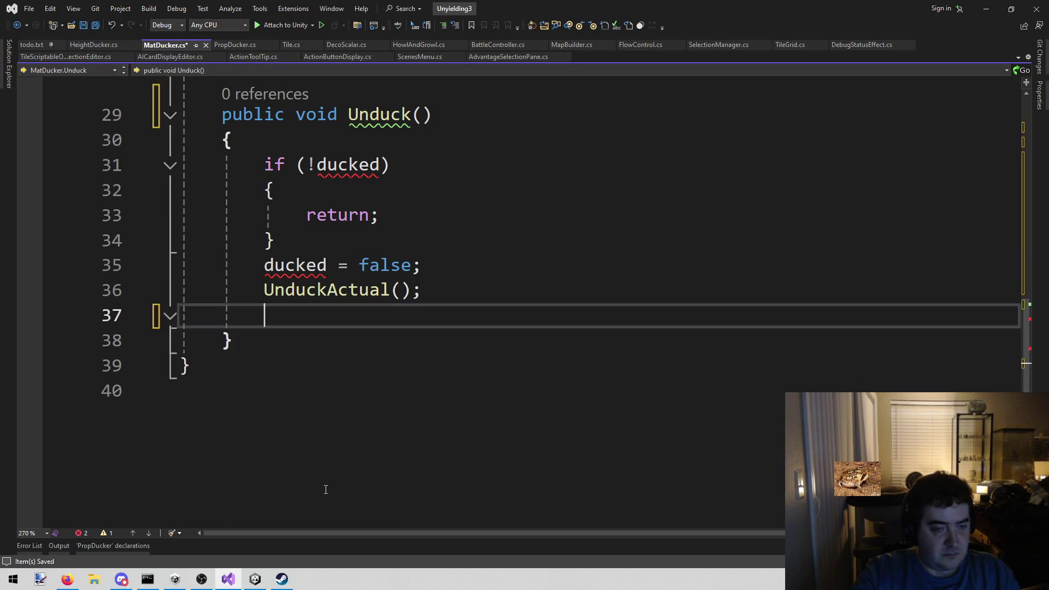
pyautogui.scroll(4, 333, 372)
pyautogui.click(350, 246)
pyautogui.write('foreach (GameObject obj in objectsToDuck) {     MatLerp matLerp = obj.AddComponent<MatLerp>();     matLerp.startValue = 0;     matLerp.endValue = 1;     matLerp.runTime = .3f;     matLerp.Init(obj.GetComponent<MeshRenderer>()); }')
# Delete the old Unduck method and the leftover blank lines around DuckActual
pyautogui.scroll(-5, 276, 430)
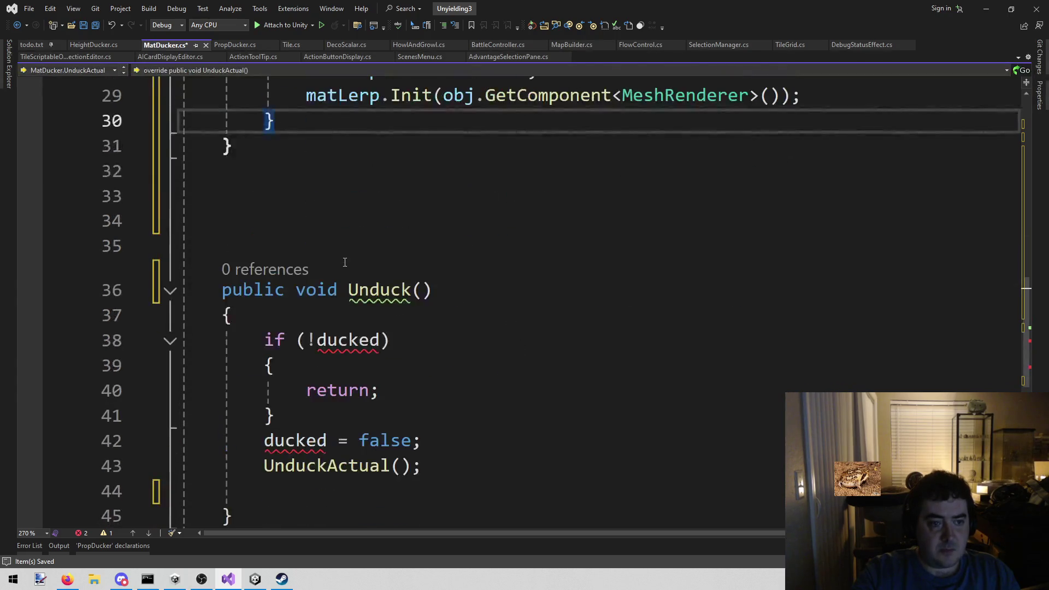
pyautogui.moveTo(275, 430)
pyautogui.mouseDown()
pyautogui.moveTo(224, 416)
pyautogui.moveTo(222, 216)
pyautogui.mouseUp()
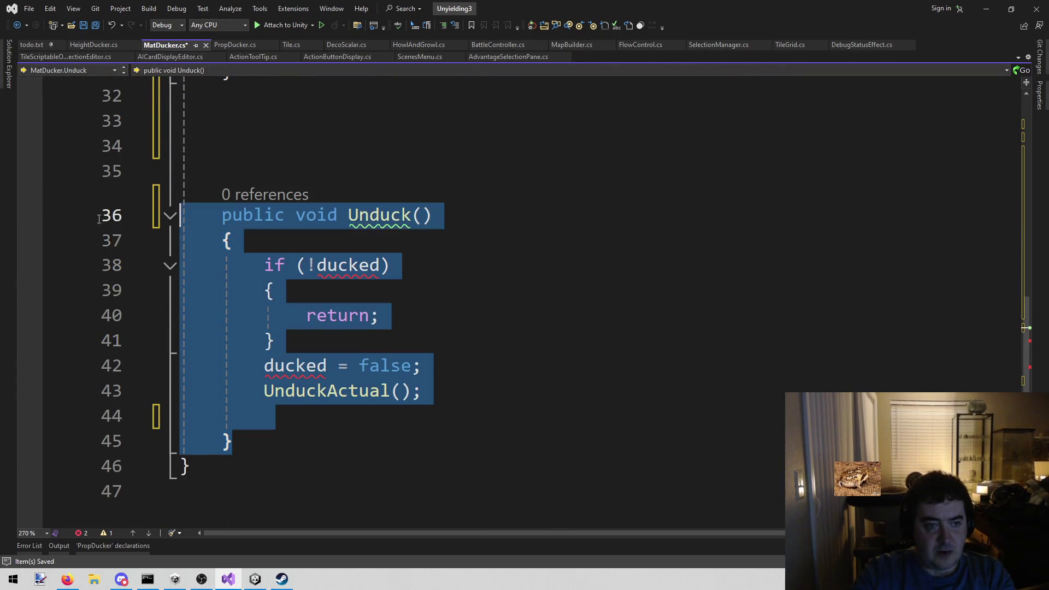
pyautogui.press('Delete')
pyautogui.press('BackSpace')
pyautogui.scroll(3, 439, 278)
pyautogui.press('BackSpace')
pyautogui.press('BackSpace')
pyautogui.press('BackSpace')
pyautogui.scroll(7, 439, 278)
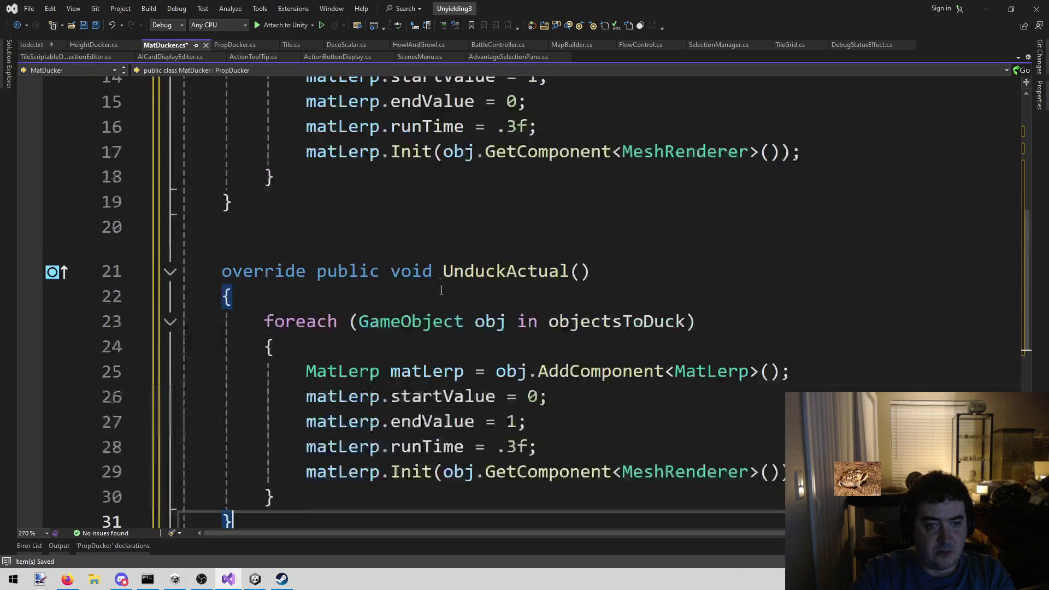
pyautogui.click(368, 267)
pyautogui.click(352, 283)
pyautogui.press('BackSpace')
pyautogui.press('BackSpace')
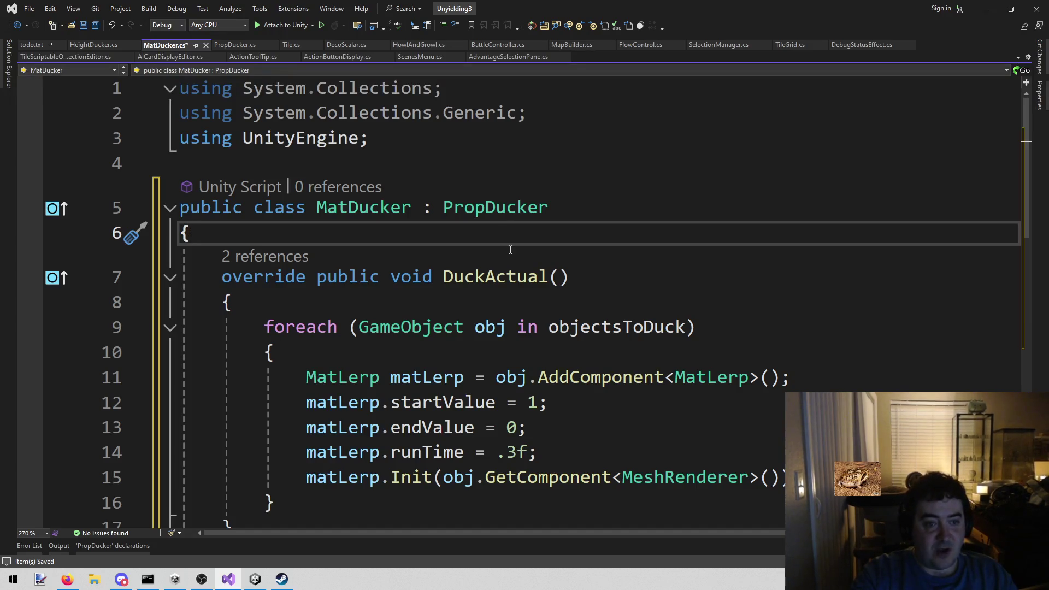
pyautogui.click(92, 47)
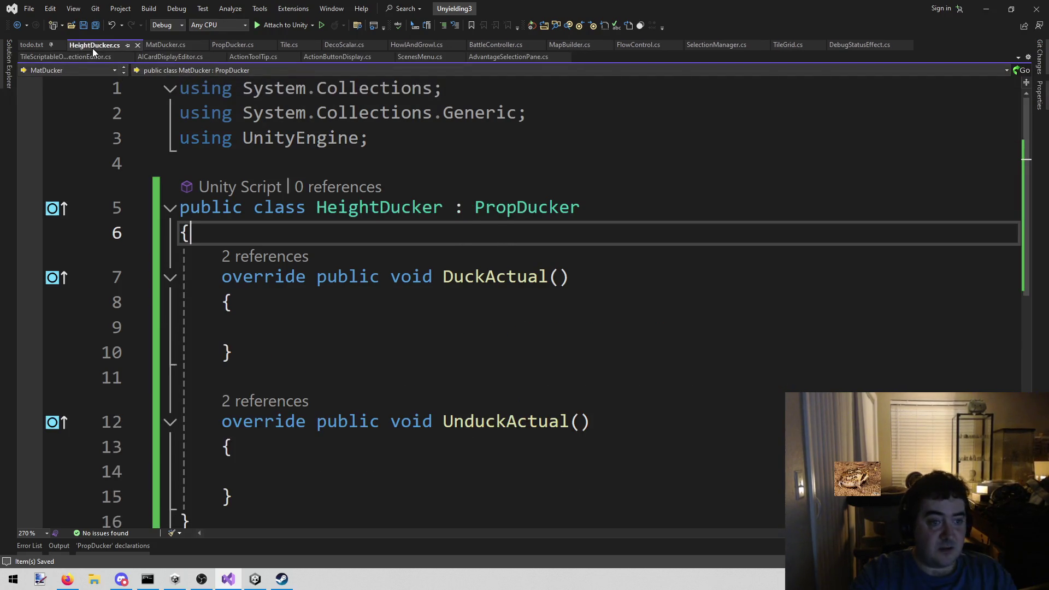
pyautogui.scroll(-1, 368, 262)
pyautogui.click(364, 241)
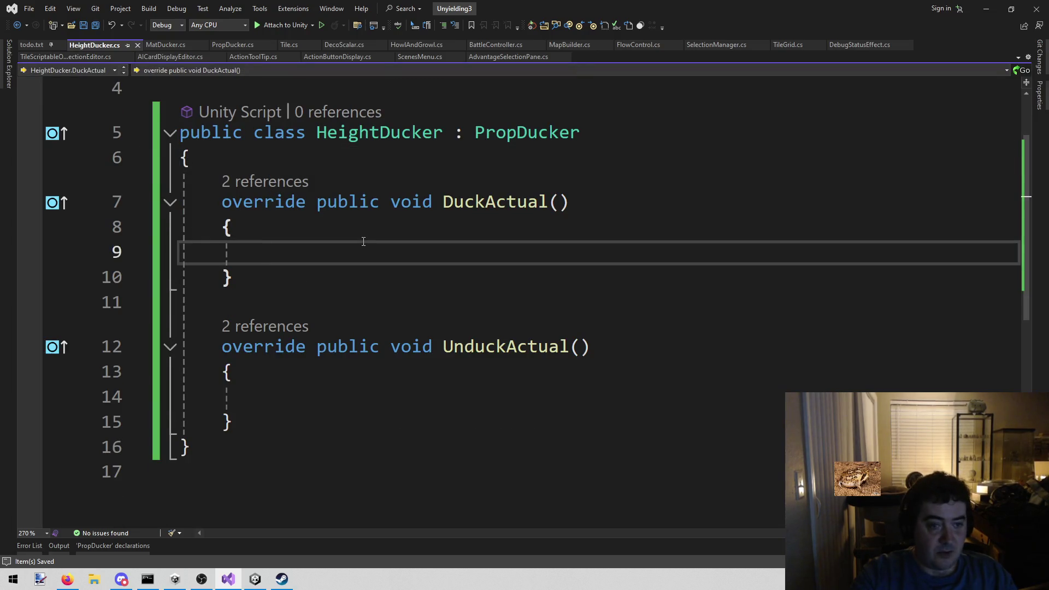
pyautogui.click(157, 44)
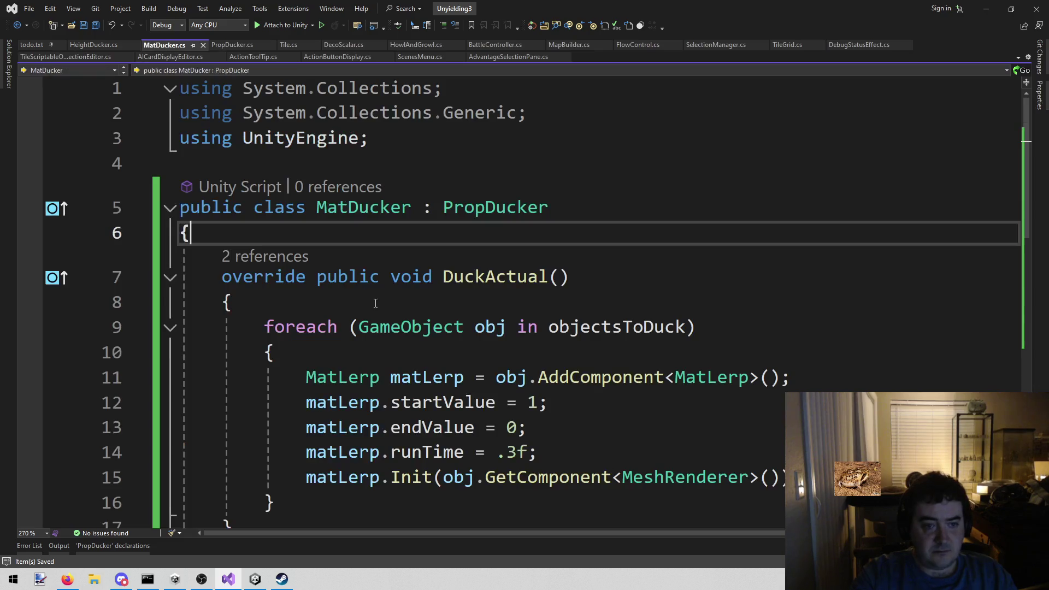
pyautogui.scroll(-3, 319, 326)
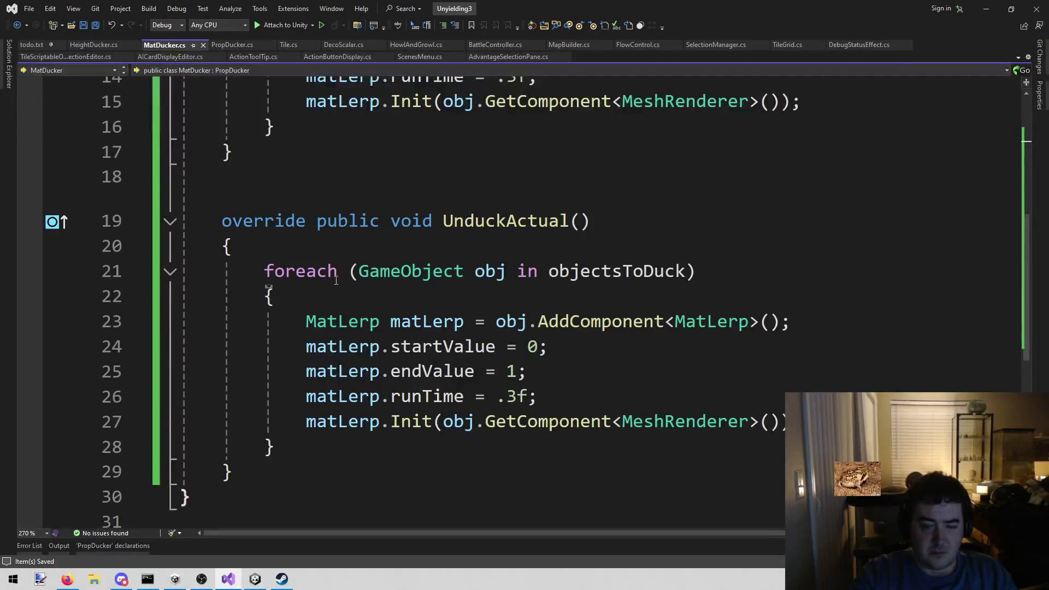
pyautogui.moveTo(264, 101)
pyautogui.mouseDown()
pyautogui.moveTo(361, 254)
pyautogui.moveTo(360, 271)
pyautogui.mouseUp()
# Paste MatDucker's fade-out foreach loop into HeightDucker's DuckActual body
pyautogui.hotkey('ctrl', 'Tab')
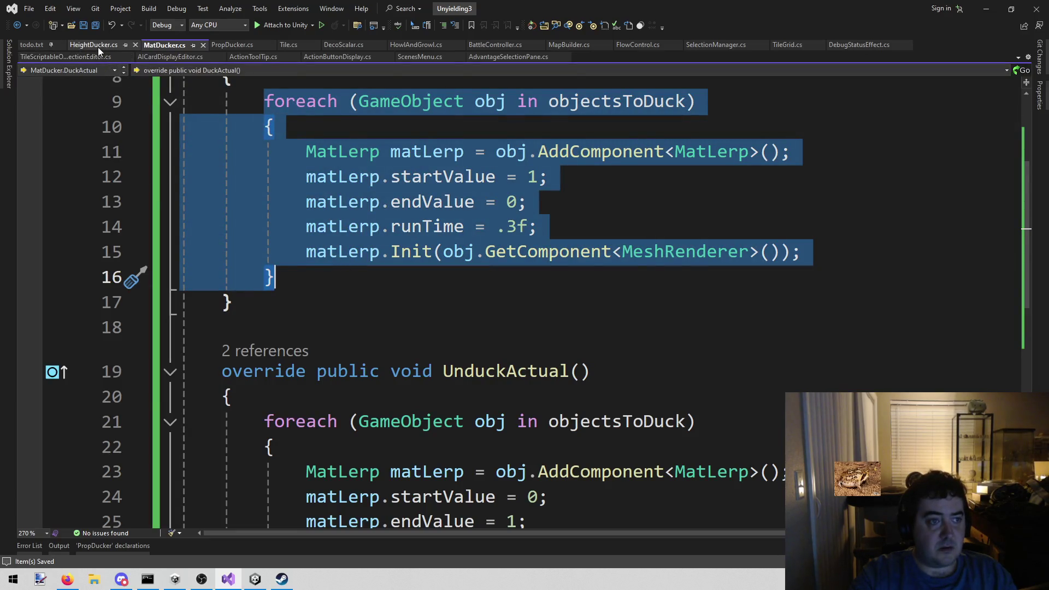
pyautogui.hotkey('ctrl', 'v')
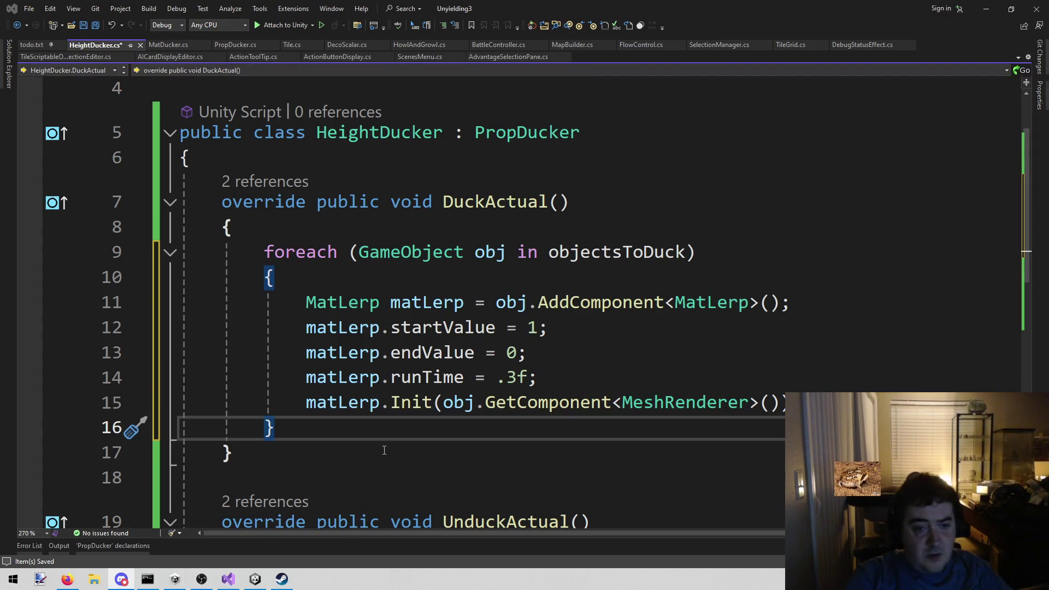
# Remove the MatLerp lines from the loop in DuckActual
pyautogui.moveTo(307, 301)
pyautogui.mouseDown()
pyautogui.moveTo(330, 298)
pyautogui.moveTo(538, 377)
pyautogui.moveTo(775, 403)
pyautogui.mouseUp()
pyautogui.press('Delete')
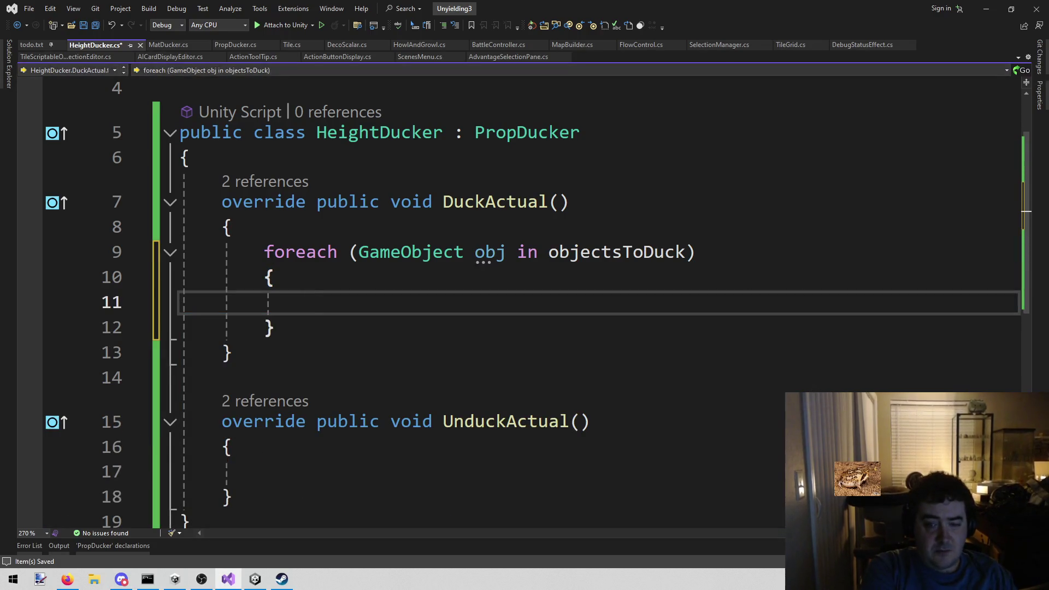
pyautogui.write('object')
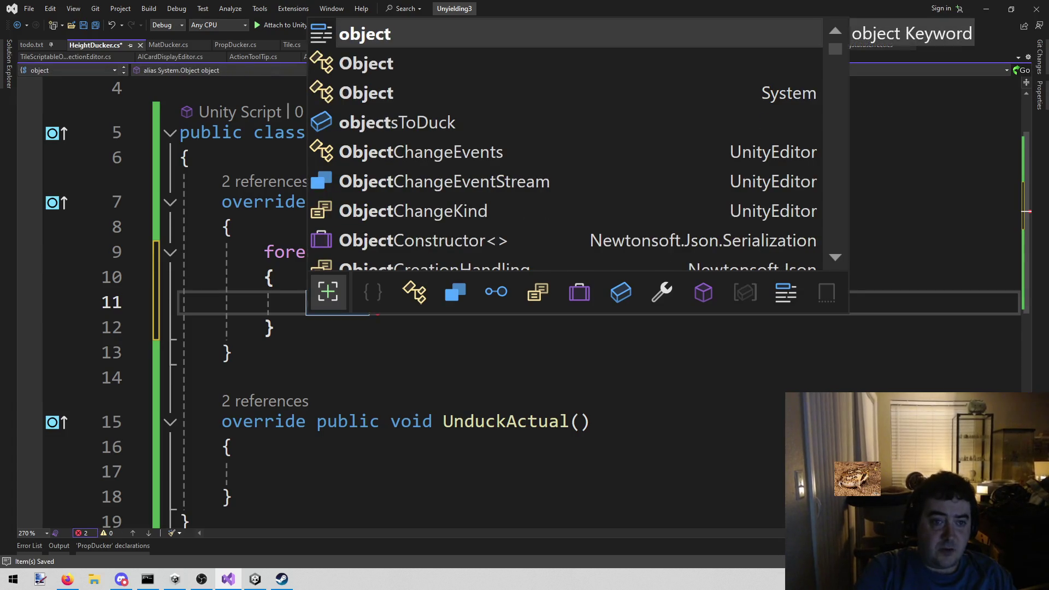
pyautogui.press('Down')
pyautogui.press('Down')
pyautogui.press('Down')
pyautogui.press('BackSpace')
pyautogui.press('Escape')
pyautogui.hotkey('ctrl', 'shift', 'Left')
pyautogui.press('BackSpace')
# Set each object's localScale to new Vector3(1, .3f, 0) inside the DuckActual loop
pyautogui.write('obj.transform.Set')
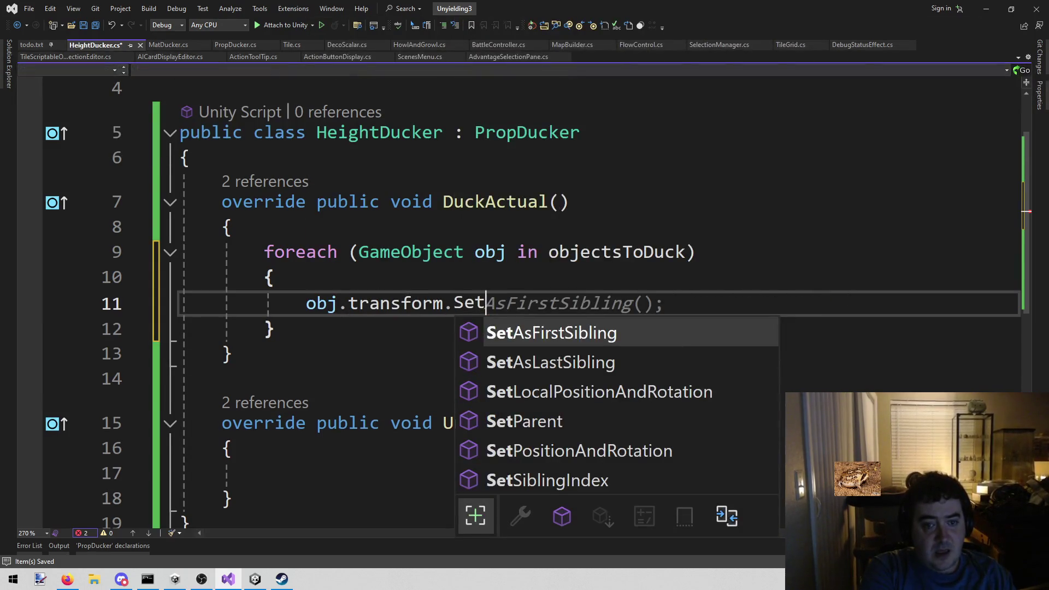
pyautogui.write('S')
pyautogui.press('BackSpace')
pyautogui.press('BackSpace')
pyautogui.press('BackSpace')
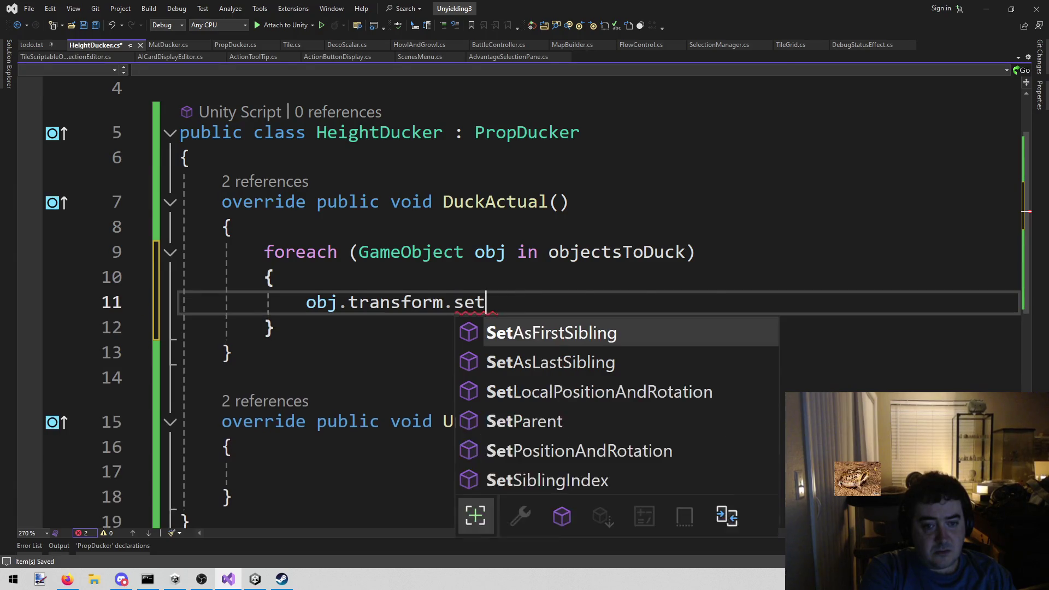
pyautogui.write('cs')
pyautogui.press('BackSpace')
pyautogui.press('BackSpace')
pyautogui.write('Sc')
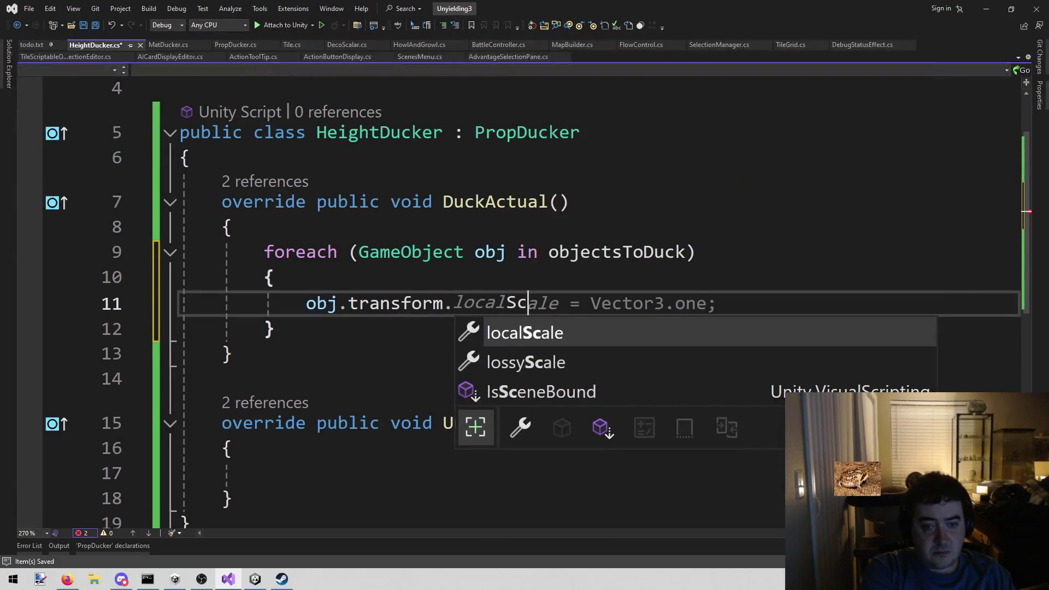
pyautogui.press('Tab')
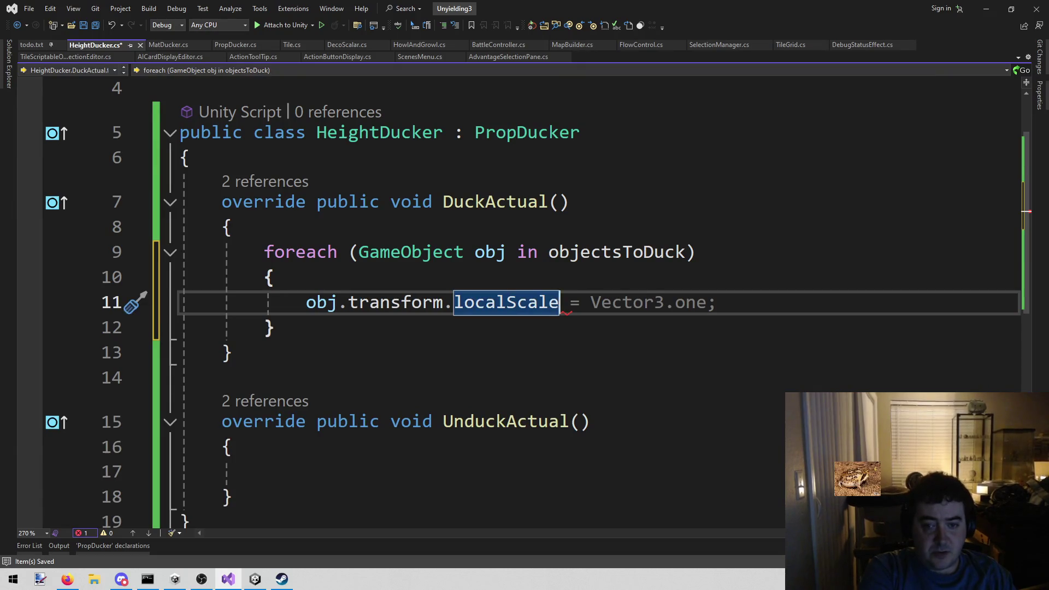
pyautogui.press('End')
pyautogui.hotkey('ctrl', 'shift', 'Left')
pyautogui.hotkey('ctrl', 'shift', 'Left')
pyautogui.hotkey('ctrl', 'shift', 'Left')
pyautogui.press('BackSpace')
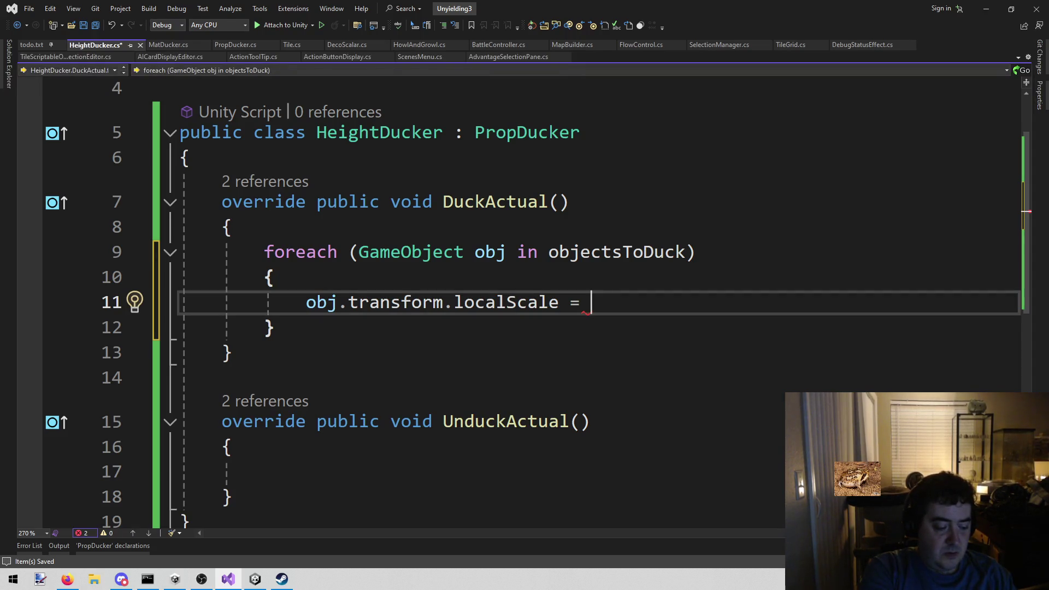
pyautogui.write('new Vector3(0')
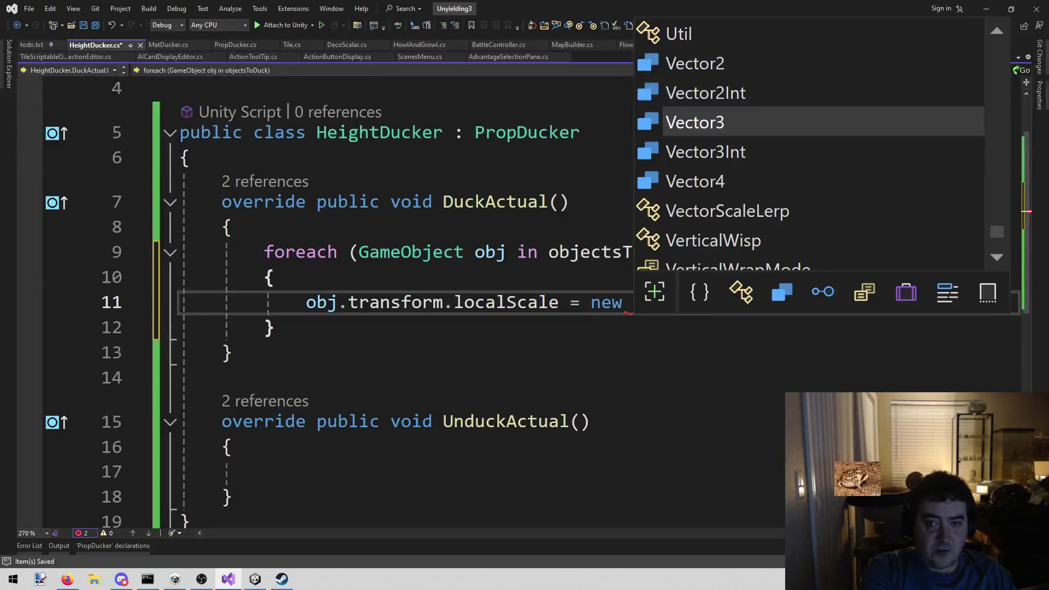
pyautogui.press('BackSpace')
pyautogui.write('1,')
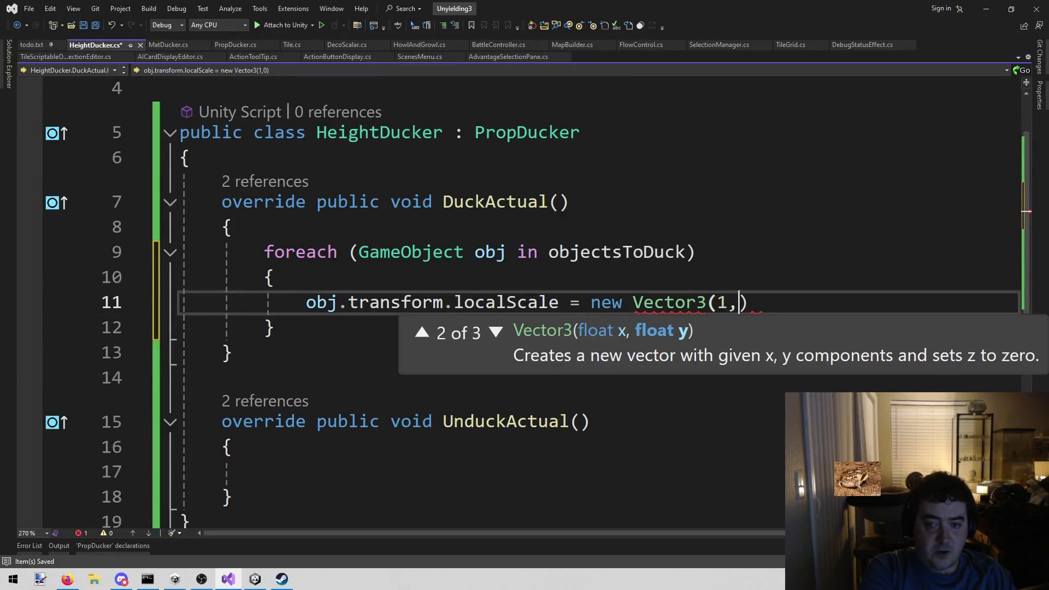
pyautogui.write('.3, 0')
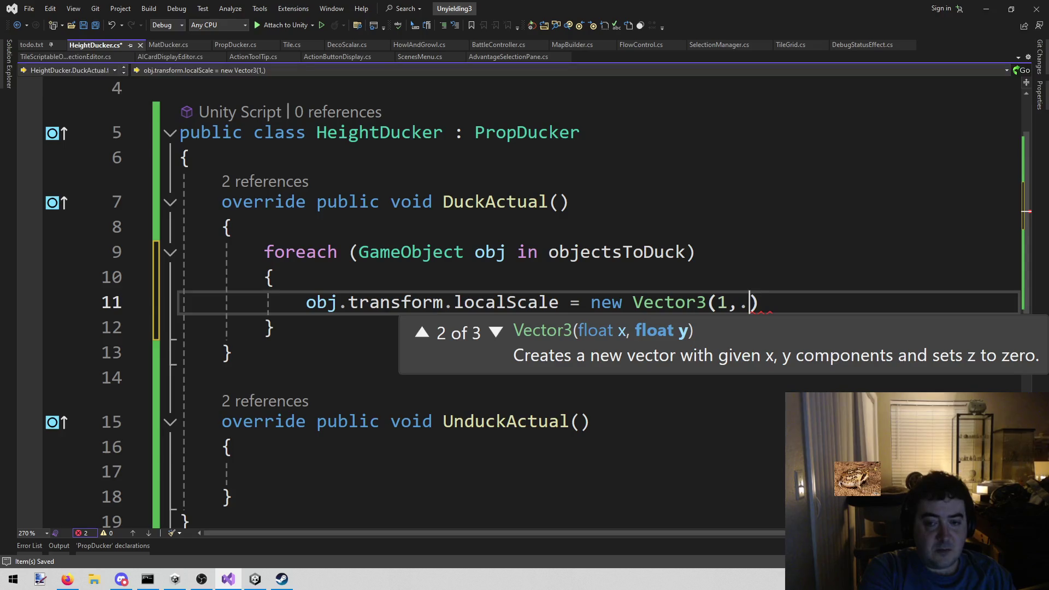
pyautogui.write(');')
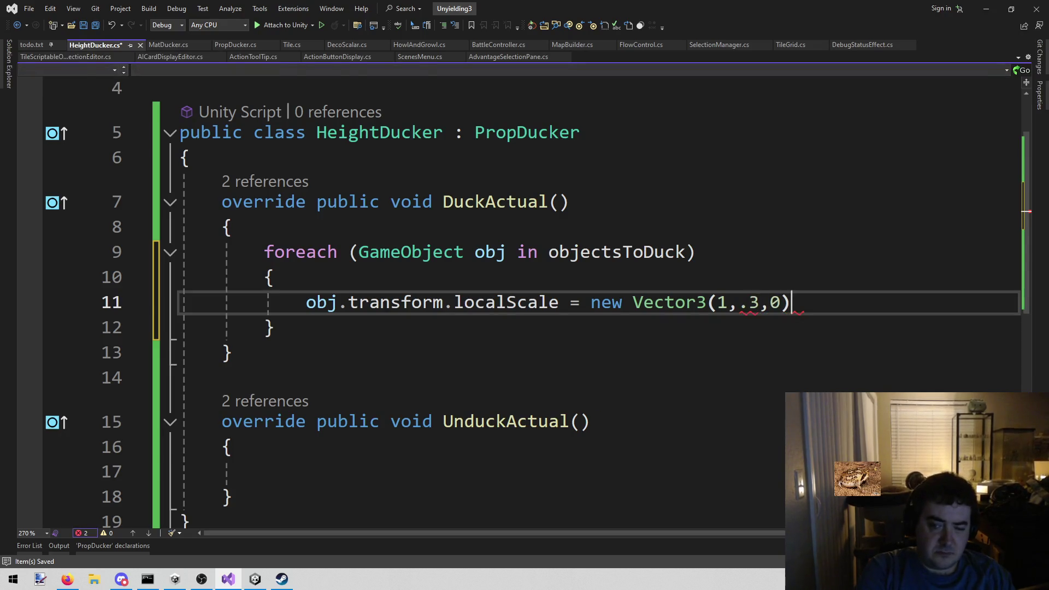
pyautogui.click(771, 302)
pyautogui.write('f')
# Copy the localScale foreach loop into UnduckActual's empty body
pyautogui.click(274, 327)
pyautogui.hotkey('shift', 'Up')
pyautogui.hotkey('shift', 'Up')
pyautogui.hotkey('shift', 'Up')
pyautogui.hotkey('ctrl', 'c')
pyautogui.press('Down')
pyautogui.press('Down')
pyautogui.press('Down')
pyautogui.press('Down')
pyautogui.press('Down')
pyautogui.hotkey('ctrl', 'v')
# Change UnduckActual's vector to (1, 1, 1) and DuckActual's z value to 1
pyautogui.press('Up')
pyautogui.press('End')
pyautogui.press('Left')
pyautogui.press('Left')
pyautogui.press('BackSpace')
pyautogui.write('1')
pyautogui.hotkey('ctrl', 'Left')
pyautogui.hotkey('ctrl', 'Left')
pyautogui.hotkey('ctrl', 'shift', 'Left')
pyautogui.hotkey('ctrl', 'shift', 'Left')
pyautogui.hotkey('ctrl', 'shift', 'Right')
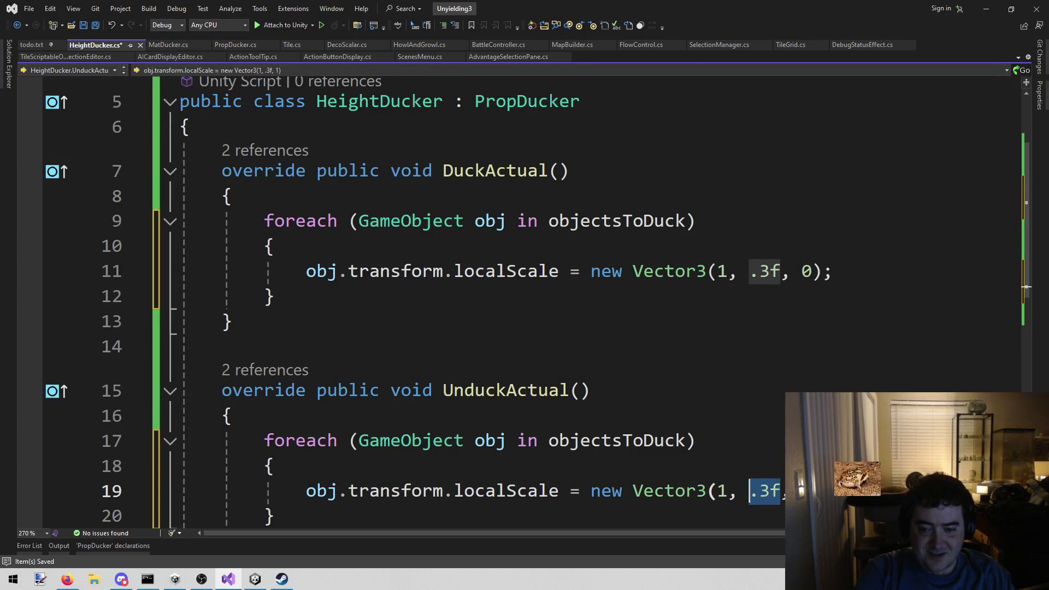
pyautogui.write('1')
pyautogui.press('Up')
pyautogui.press('Up')
pyautogui.press('Up')
pyautogui.press('End')
pyautogui.press('Left')
pyautogui.press('Left')
pyautogui.hotkey('shift', 'Left')
pyautogui.write('1')
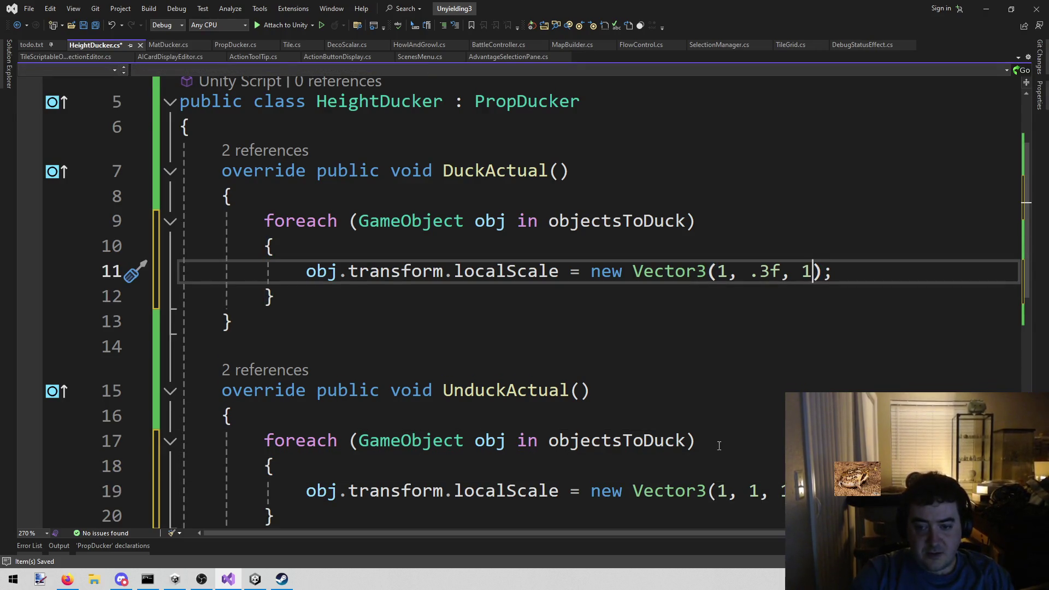
pyautogui.moveTo(808, 491)
pyautogui.mouseDown()
pyautogui.moveTo(276, 470)
pyautogui.moveTo(354, 488)
pyautogui.moveTo(306, 491)
pyautogui.mouseUp()
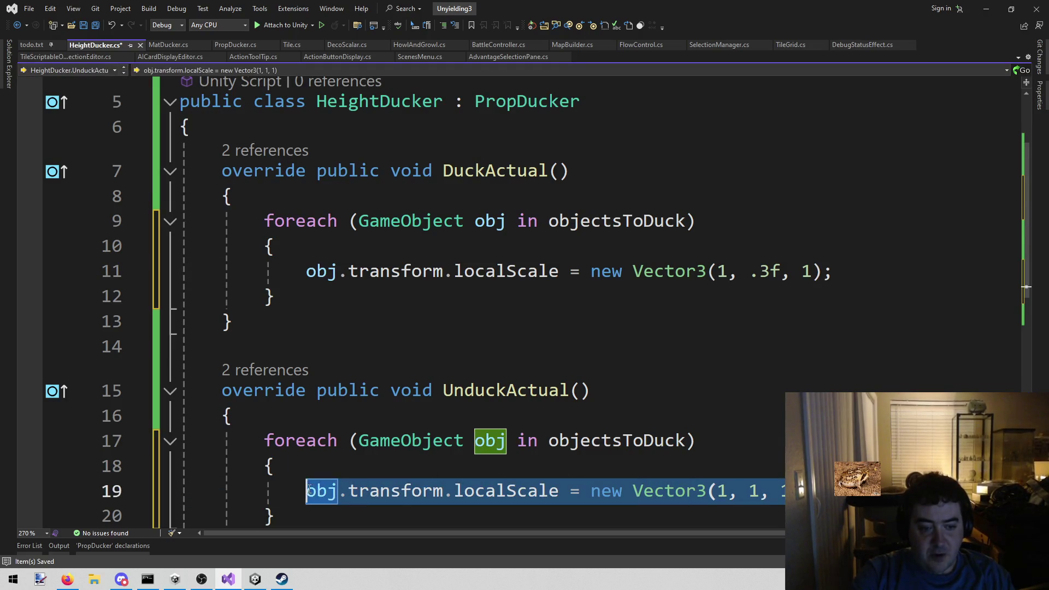
# Review the finished HeightDucker code and bring the Unity editor back to the front
pyautogui.click(317, 350)
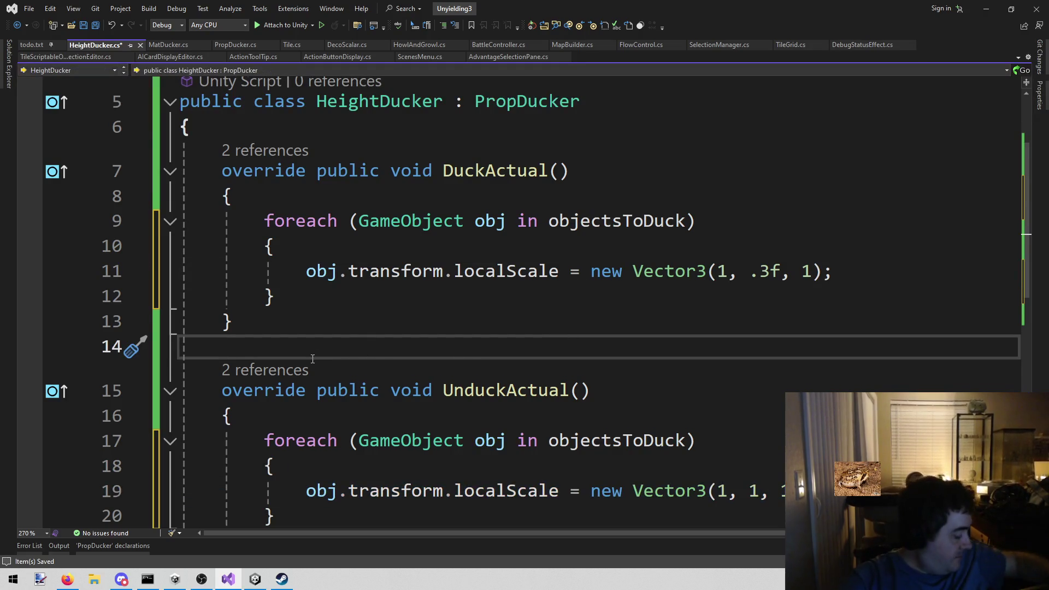
pyautogui.moveTo(383, 441)
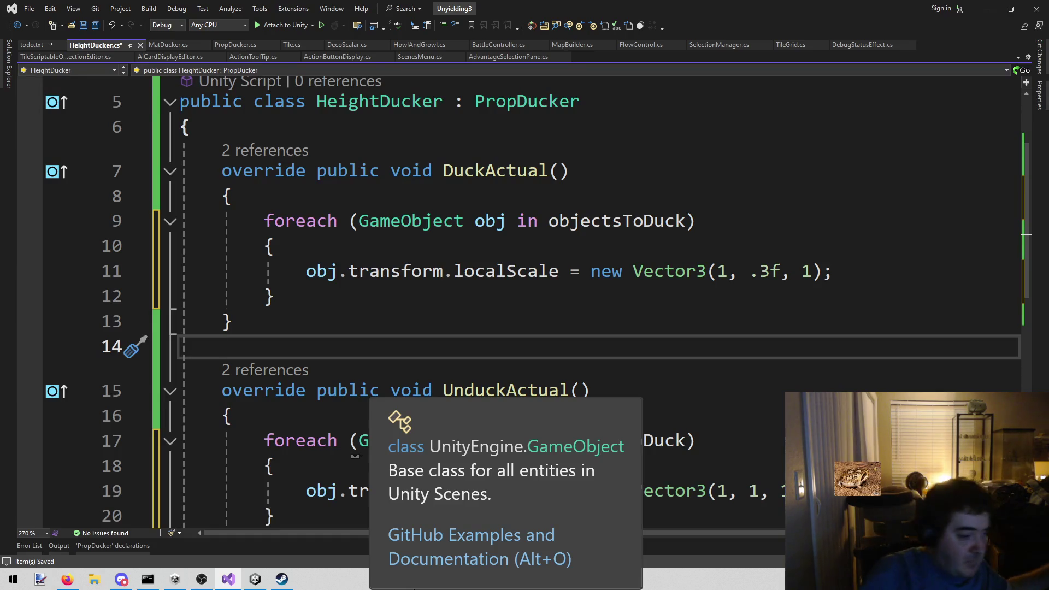
pyautogui.click(553, 252)
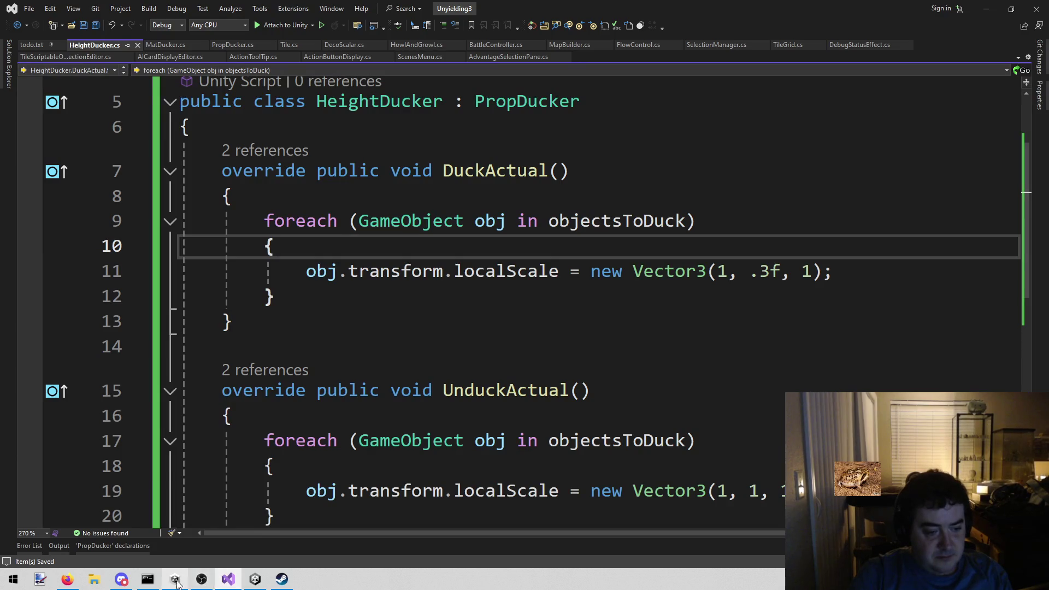
pyautogui.click(259, 583)
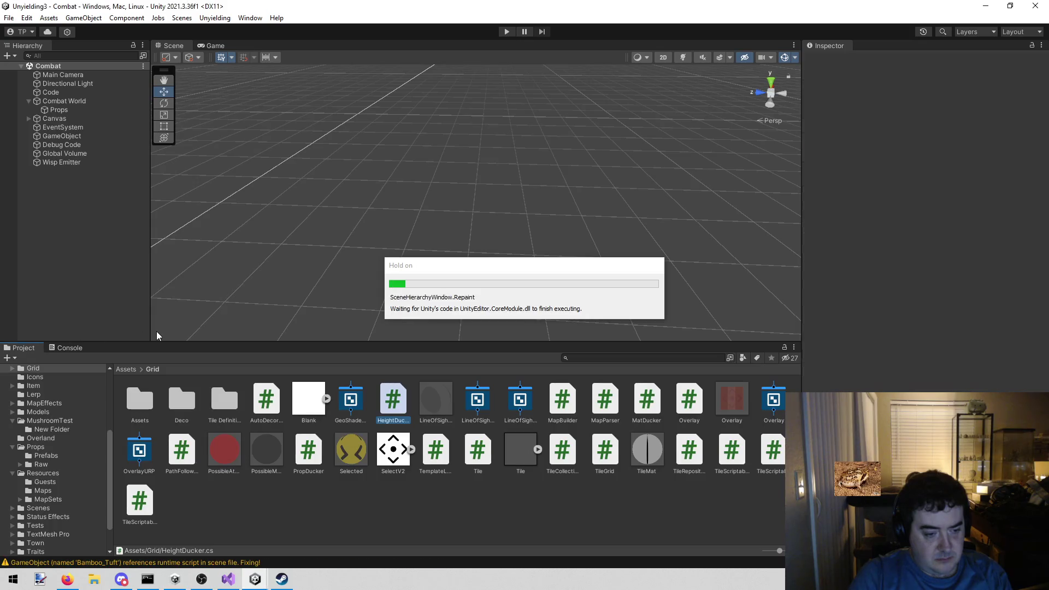
# Clear the stale warnings in the Console, then return to the Project tab
pyautogui.click(70, 348)
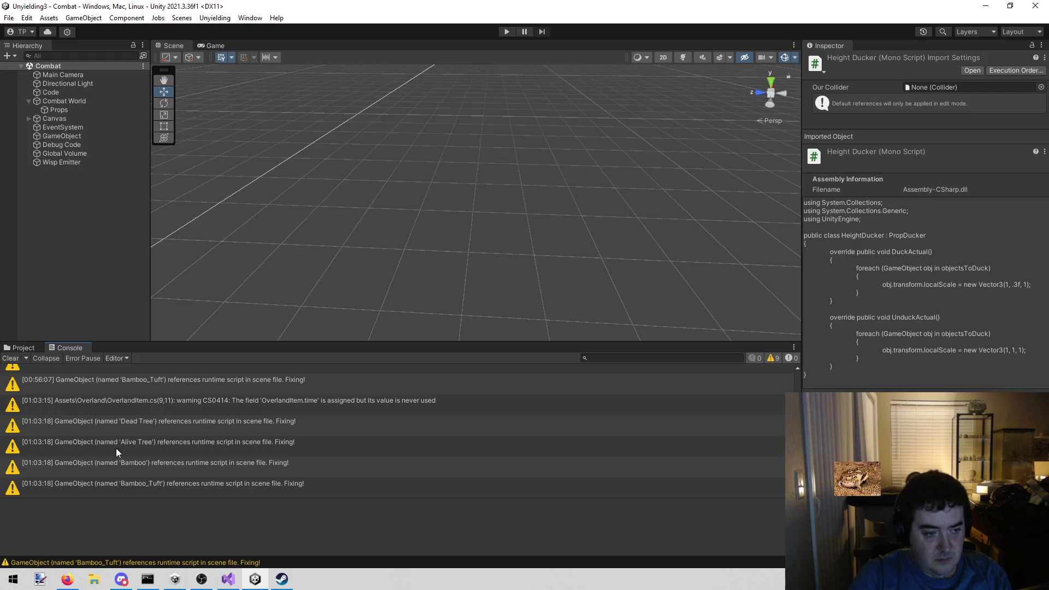
pyautogui.click(10, 358)
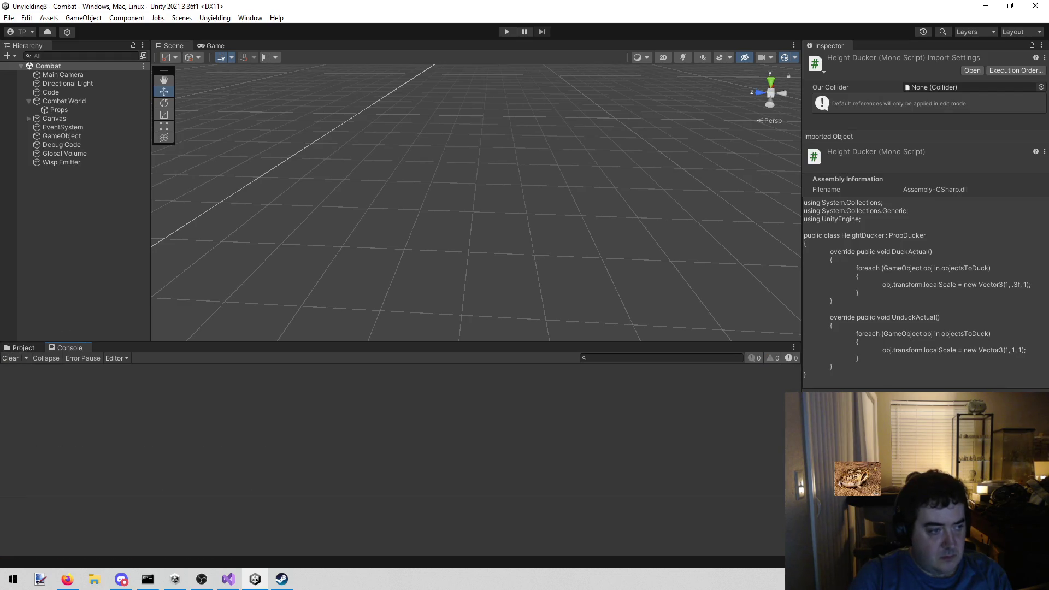
pyautogui.click(19, 348)
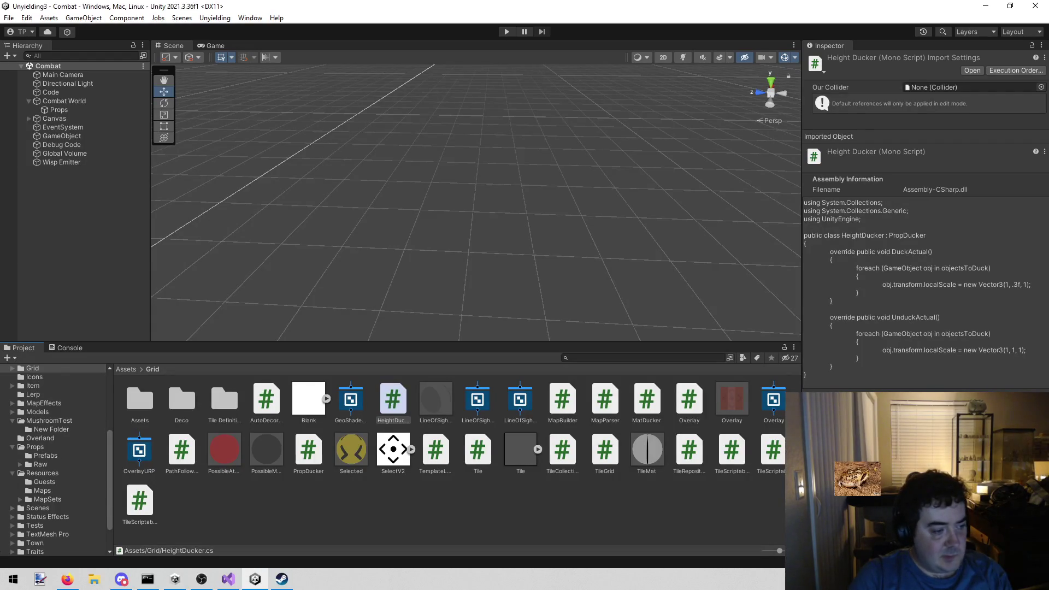
pyautogui.hotkey('alt', 'Tab')
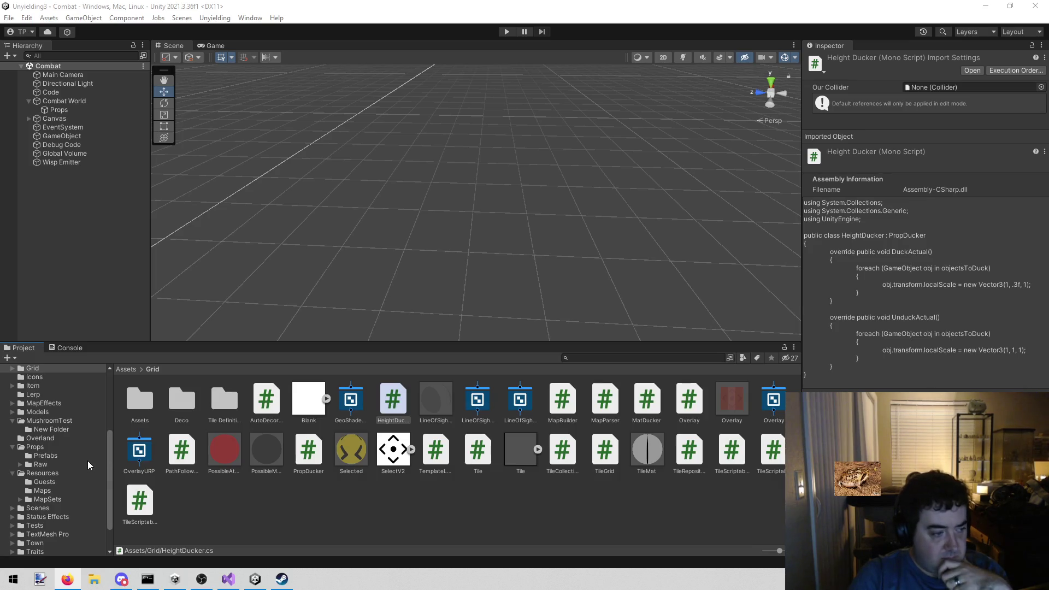
# Collapse the MushroomTest, Props and Resources folders in the Project window
pyautogui.scroll(3, 37, 441)
pyautogui.click(13, 457)
pyautogui.click(13, 453)
pyautogui.click(12, 471)
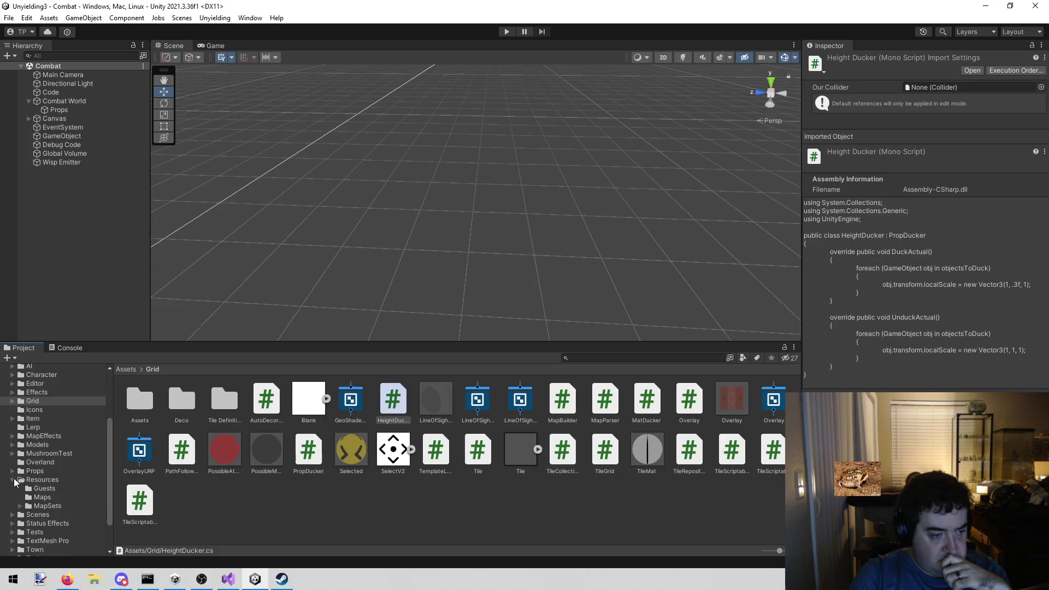
pyautogui.click(12, 480)
pyautogui.scroll(5, 9, 482)
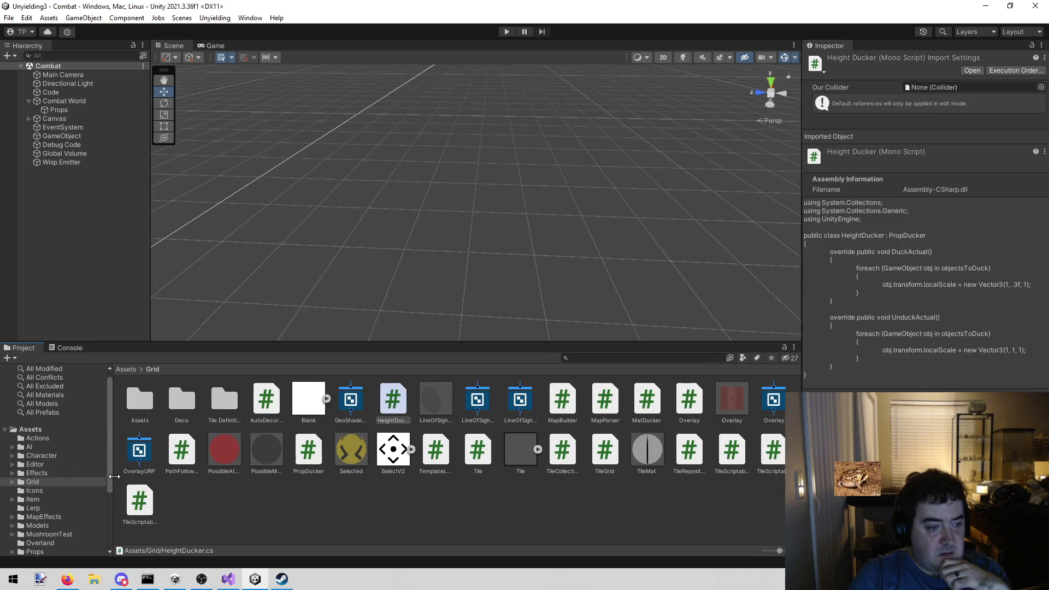
pyautogui.scroll(-3, 67, 483)
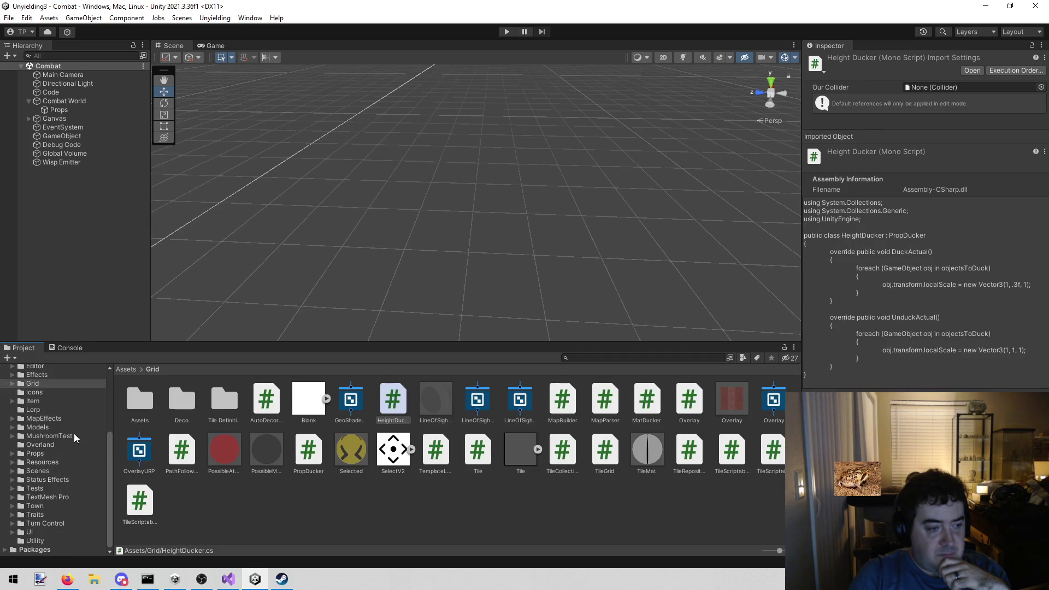
pyautogui.scroll(2, 73, 434)
pyautogui.hotkey('ctrl', 'f')
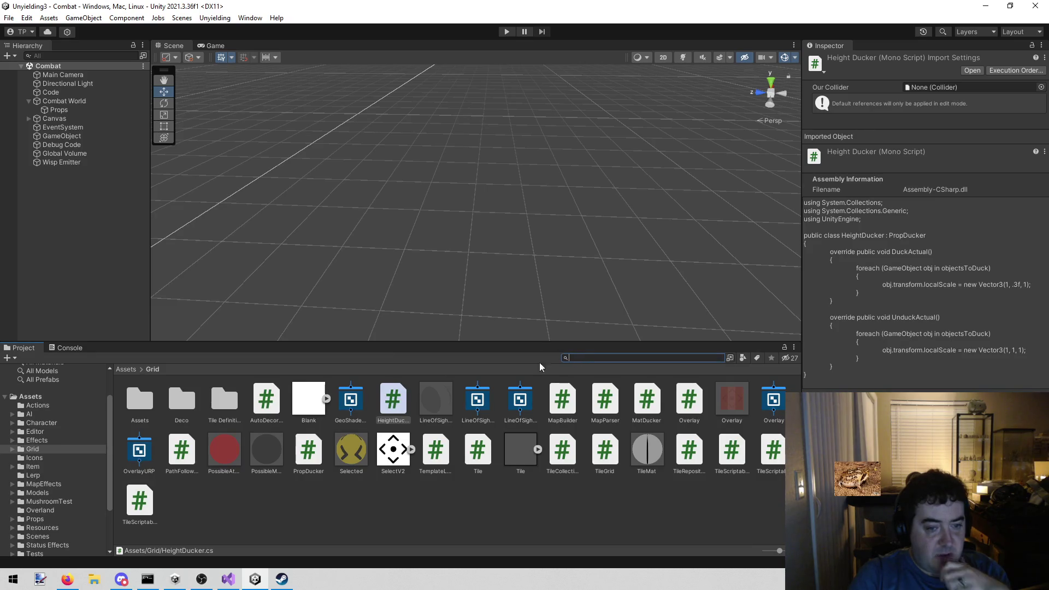
# Browse Models and Resources, select PropCollection, and ping the Bamboo prefab from its Props list
pyautogui.click(47, 491)
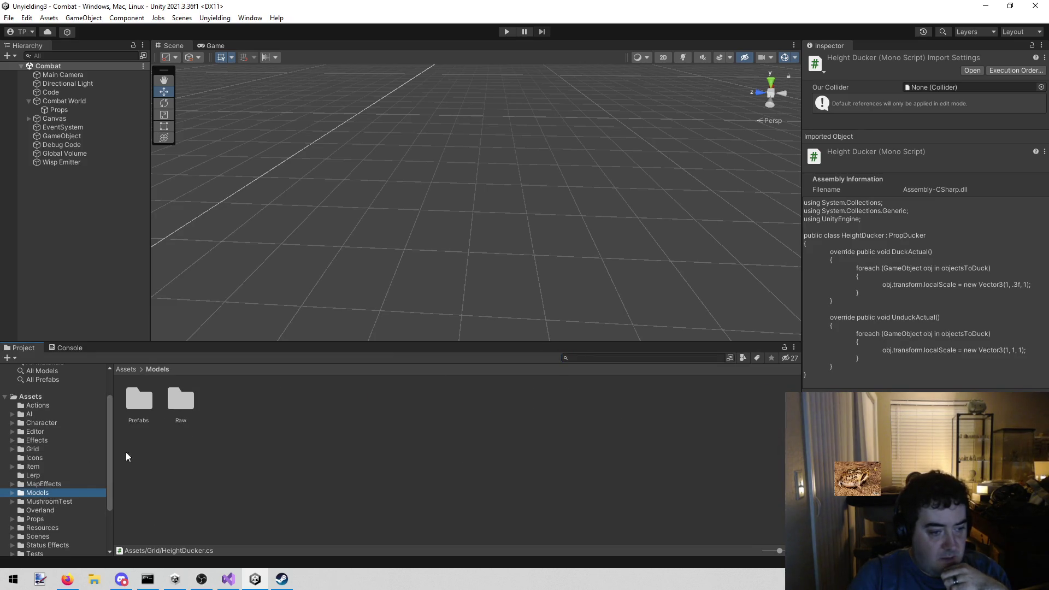
pyautogui.doubleClick(139, 399)
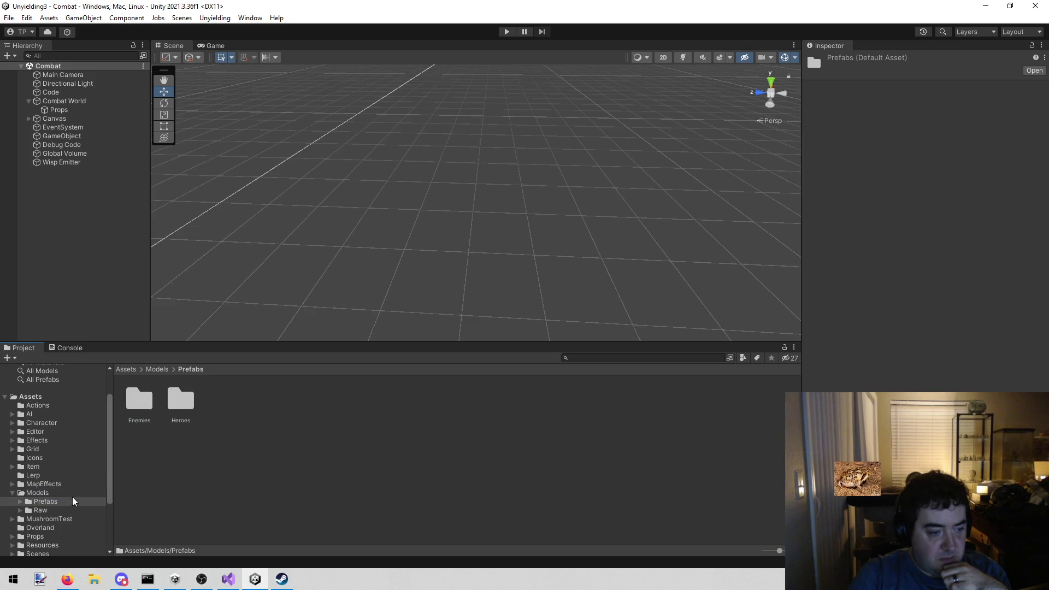
pyautogui.click(66, 510)
pyautogui.scroll(-1, 64, 508)
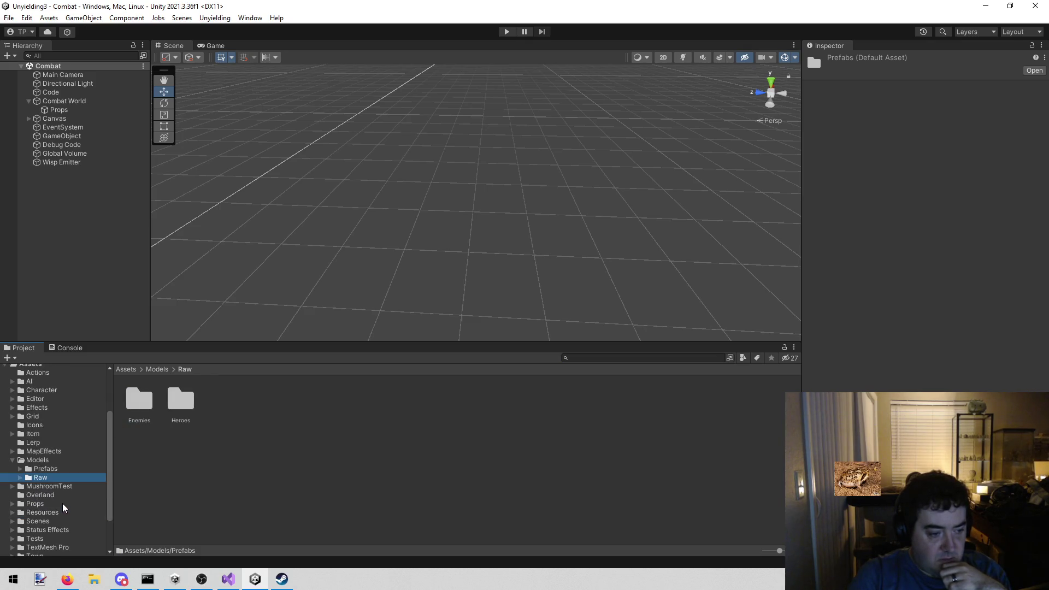
pyautogui.click(70, 515)
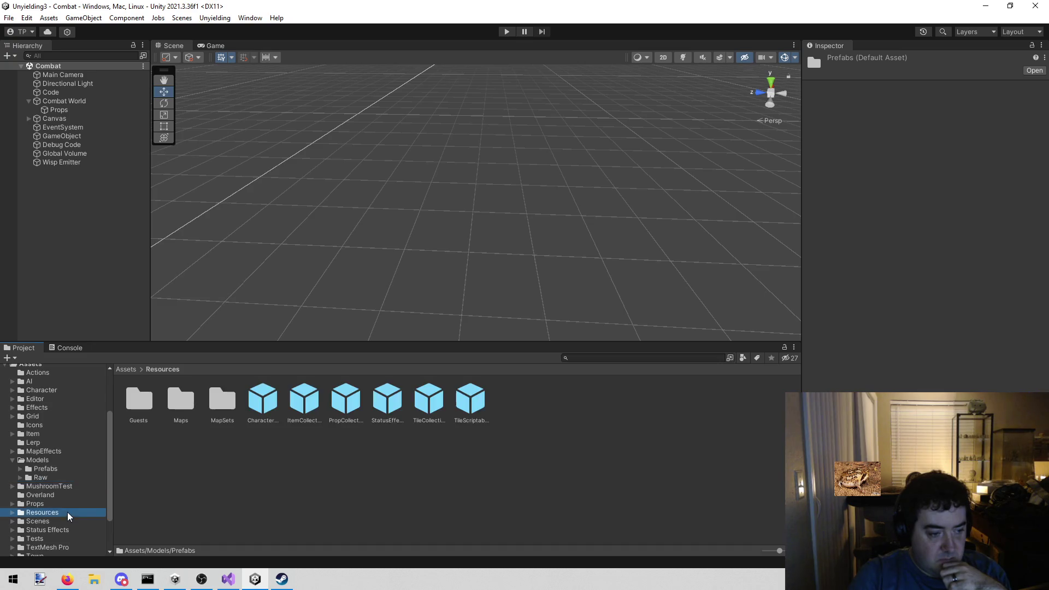
pyautogui.click(385, 395)
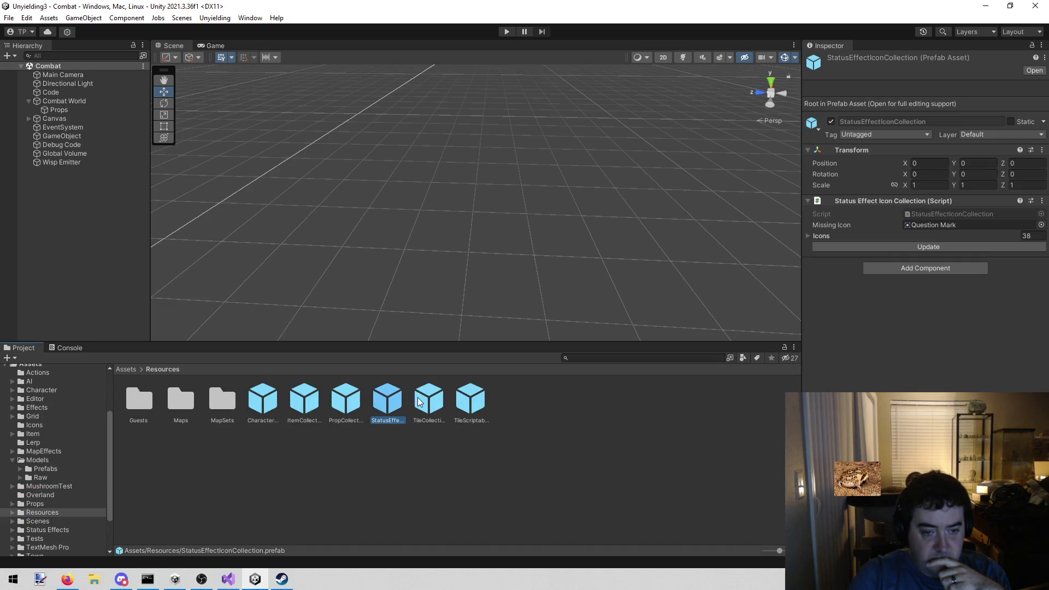
pyautogui.click(343, 403)
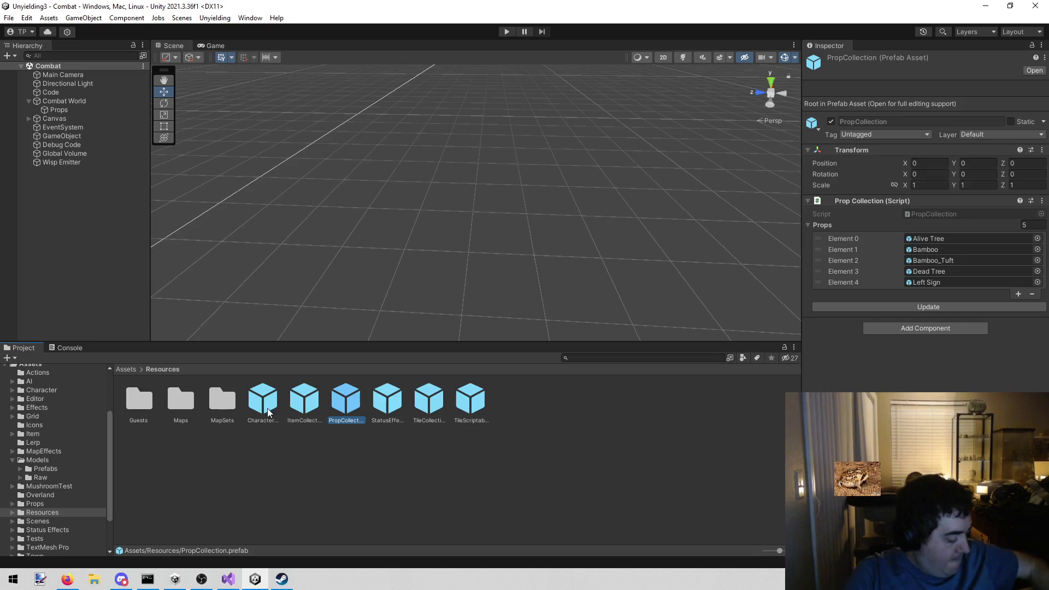
pyautogui.click(950, 251)
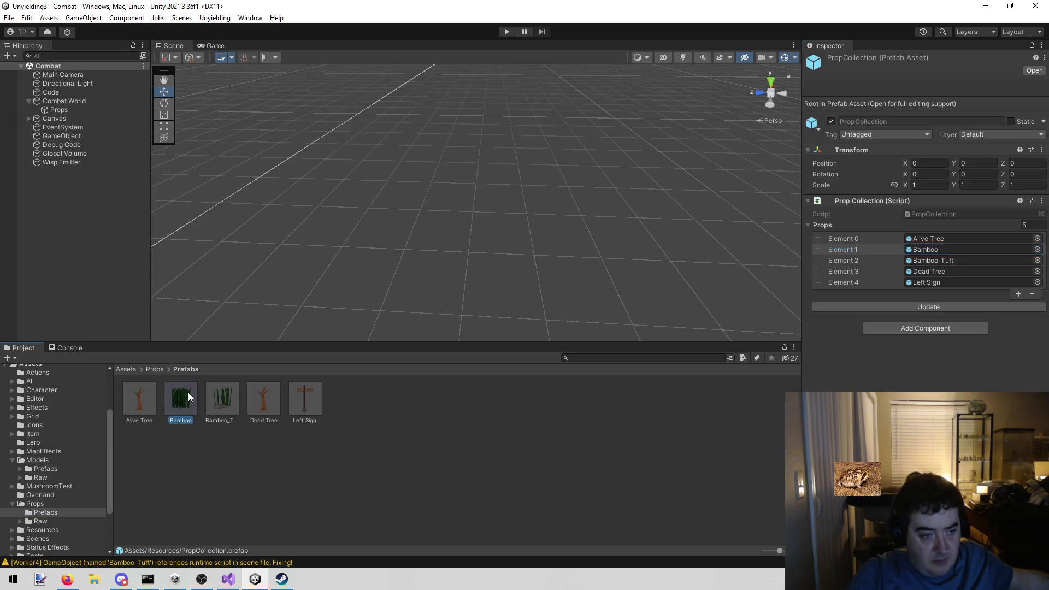
# Add the HeightDucker script (found by searching 'hei') to the Bamboo prefab, then exit to Combat
pyautogui.doubleClick(188, 393)
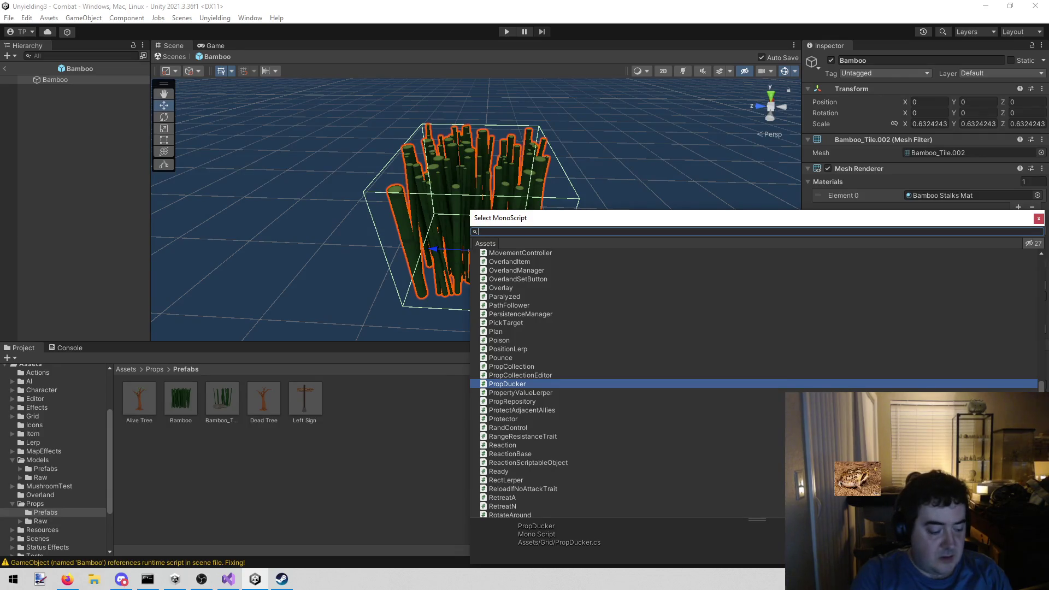
pyautogui.write('hei')
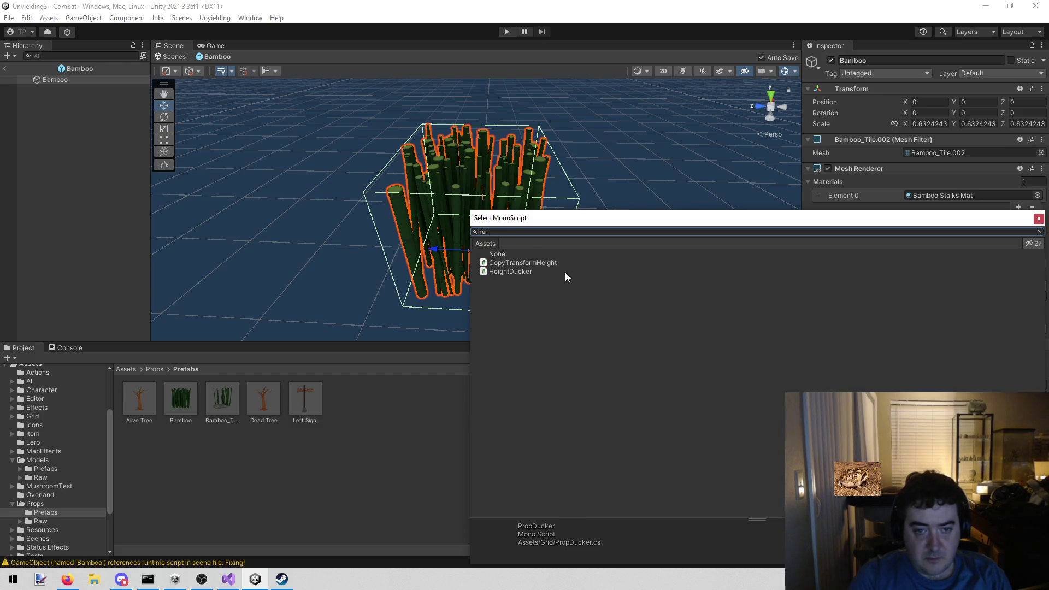
pyautogui.doubleClick(565, 272)
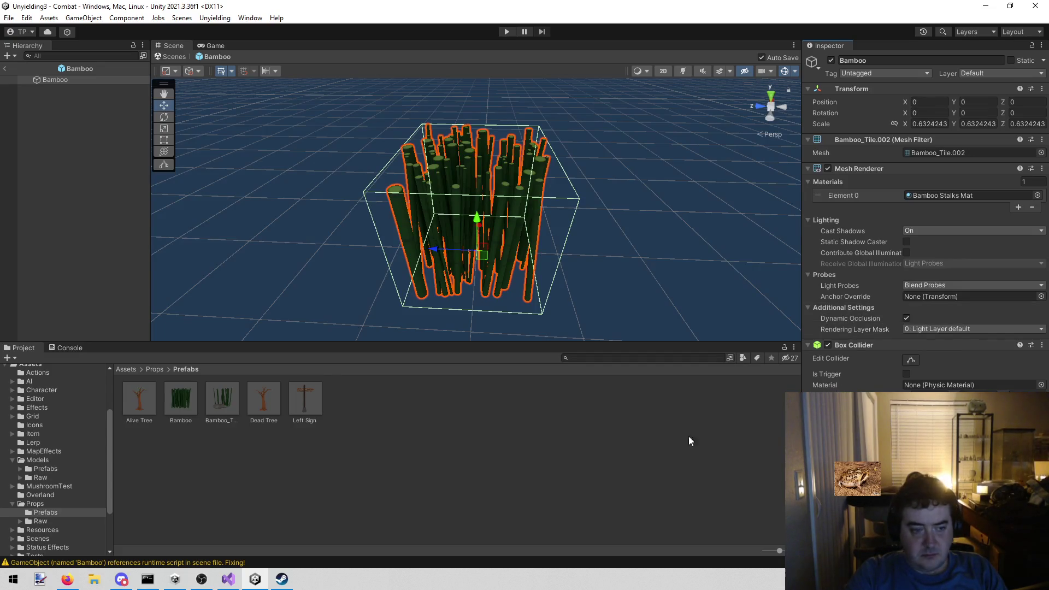
pyautogui.click(637, 470)
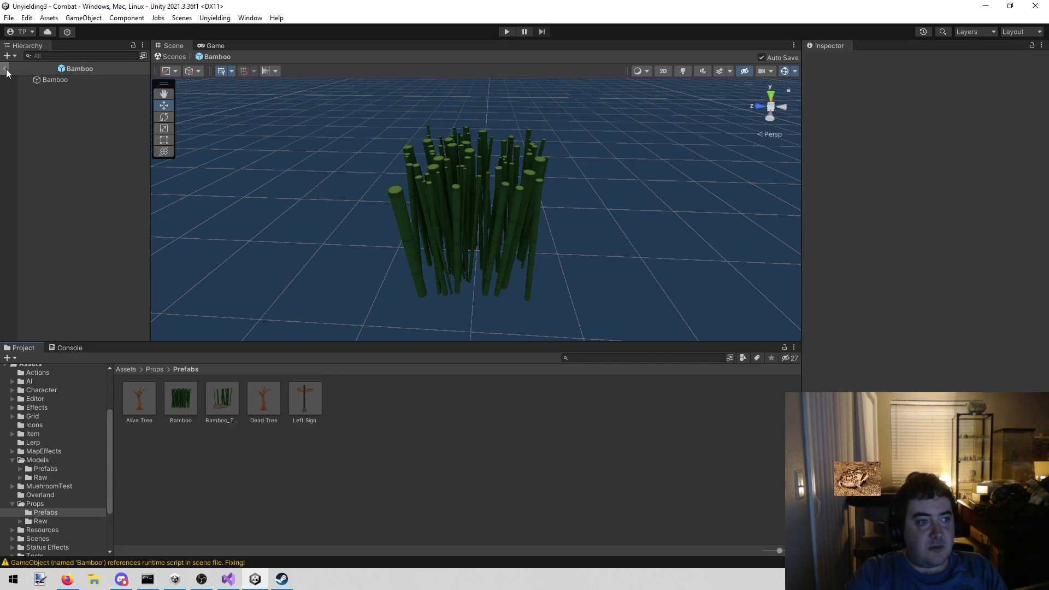
pyautogui.click(5, 69)
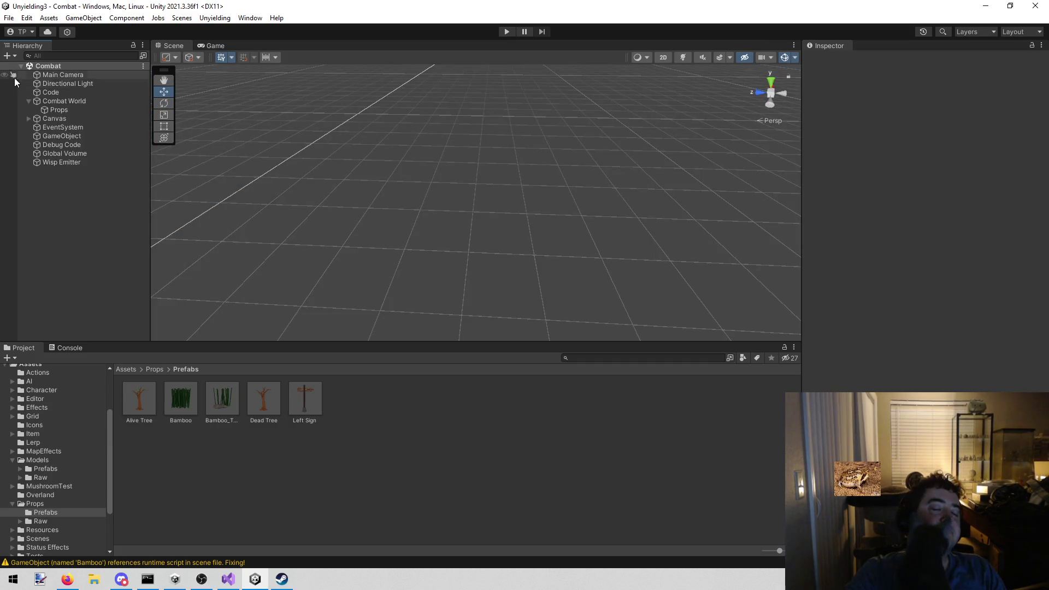
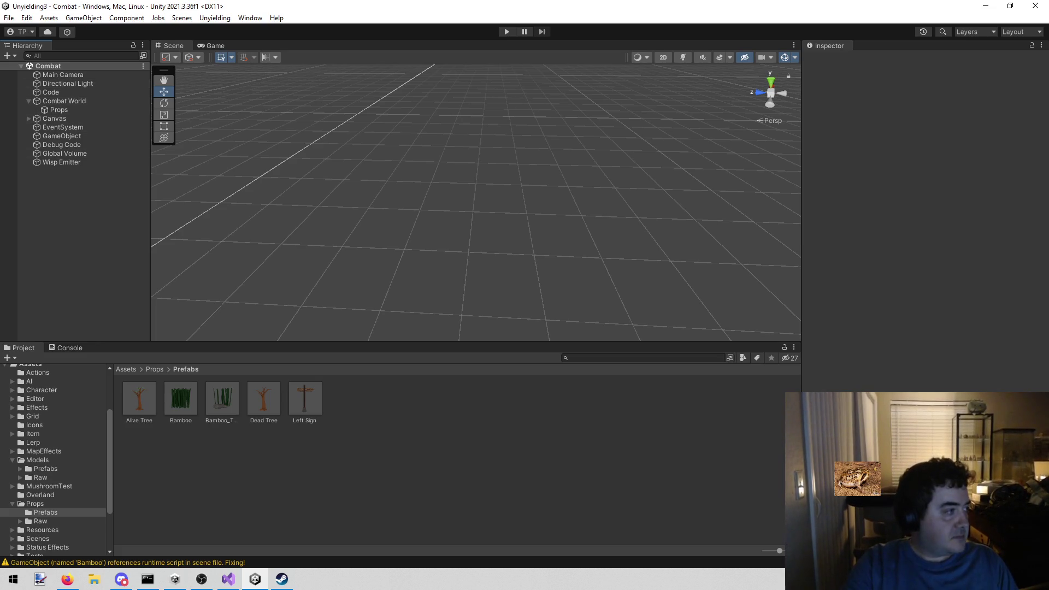
# Switch to the Firefox window and close the Steam window
pyautogui.hotkey('alt', 'Tab')
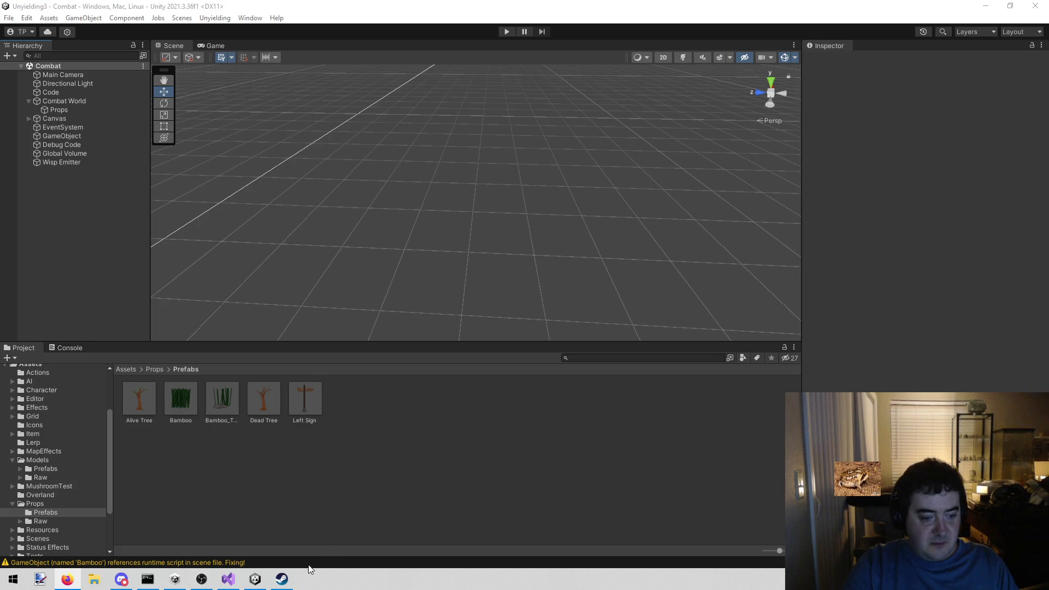
pyautogui.moveTo(287, 585)
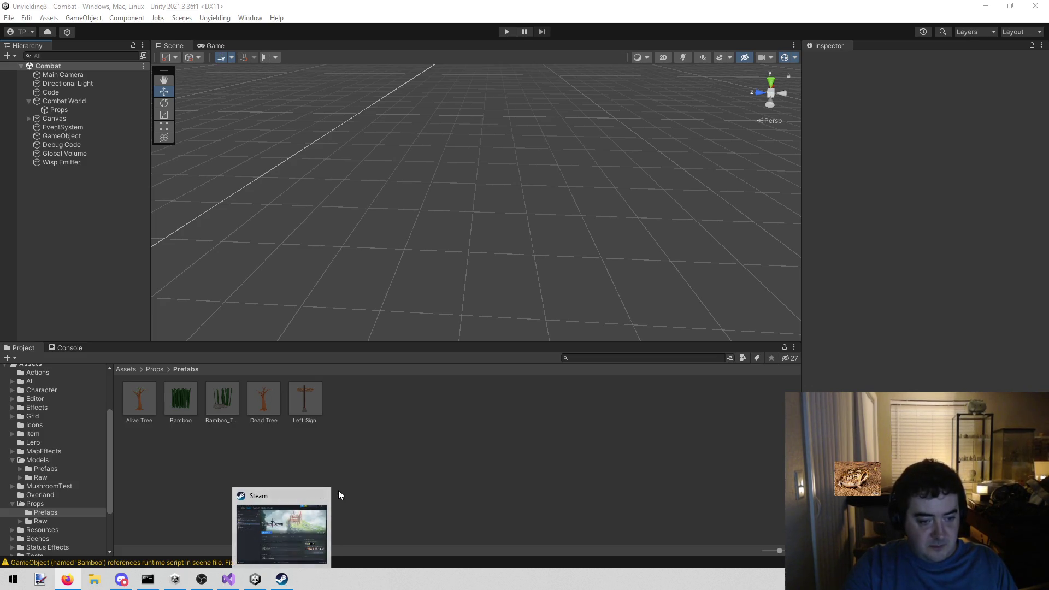
pyautogui.click(324, 496)
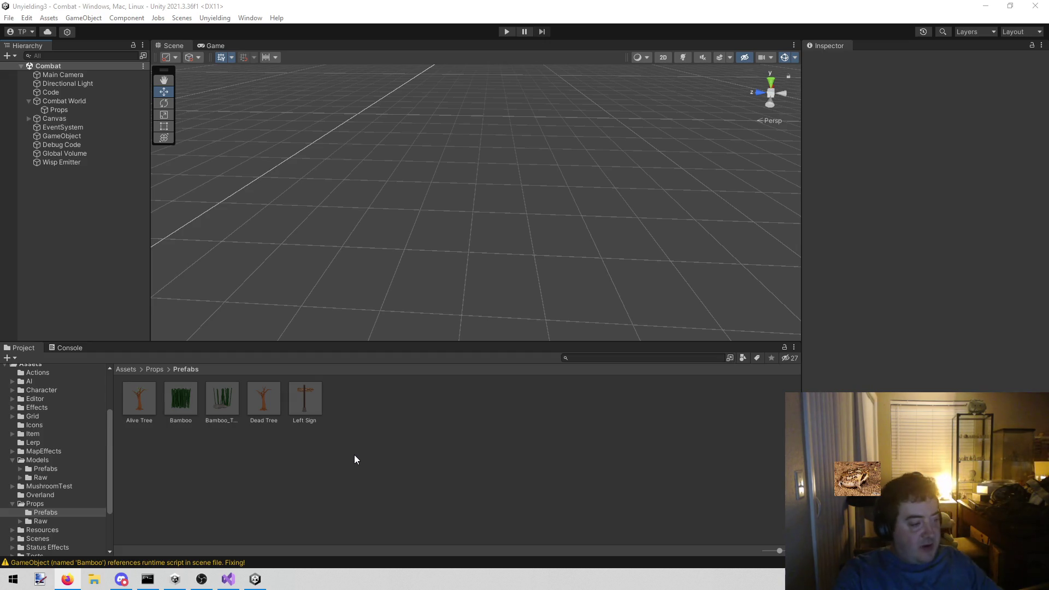
# Place a Bamboo prefab instance in the scene as a child of a new empty GameObject (1)
pyautogui.click(180, 398)
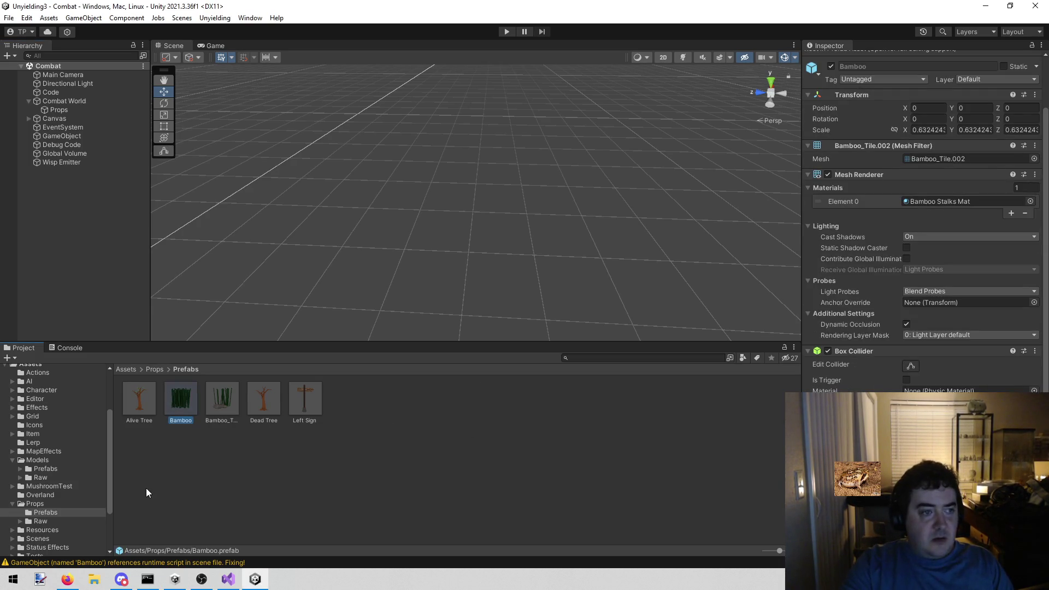
pyautogui.moveTo(178, 402); pyautogui.dragTo(83, 260)
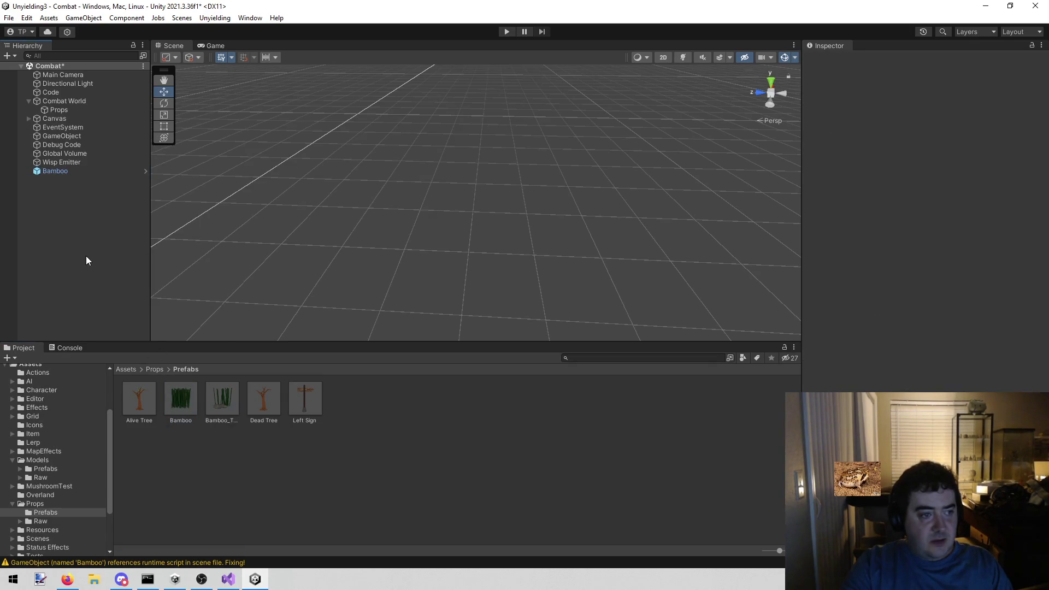
pyautogui.rightClick(86, 256)
pyautogui.click(132, 403)
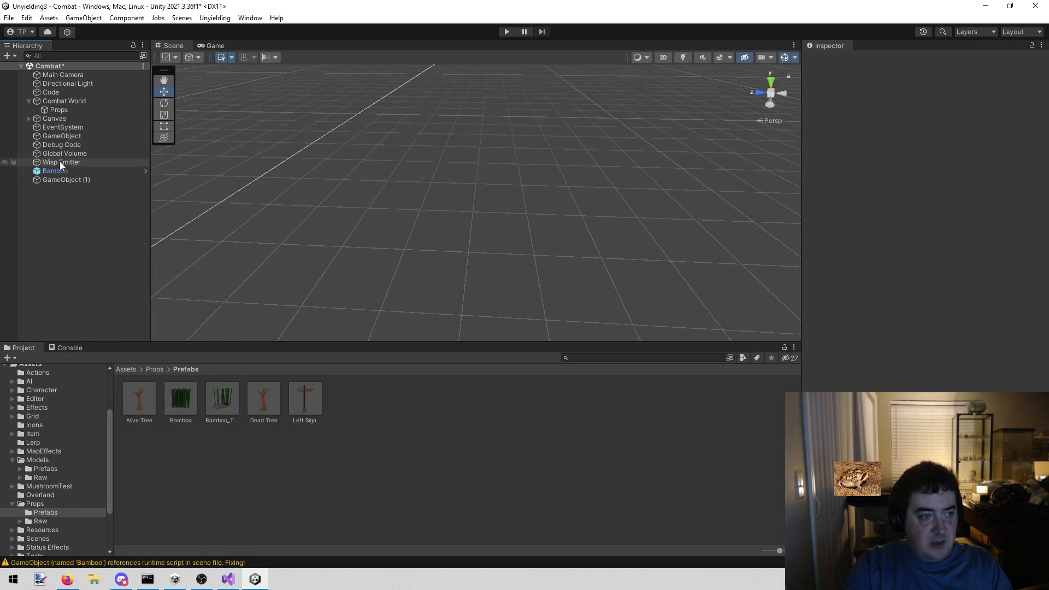
pyautogui.moveTo(61, 178); pyautogui.dragTo(68, 172)
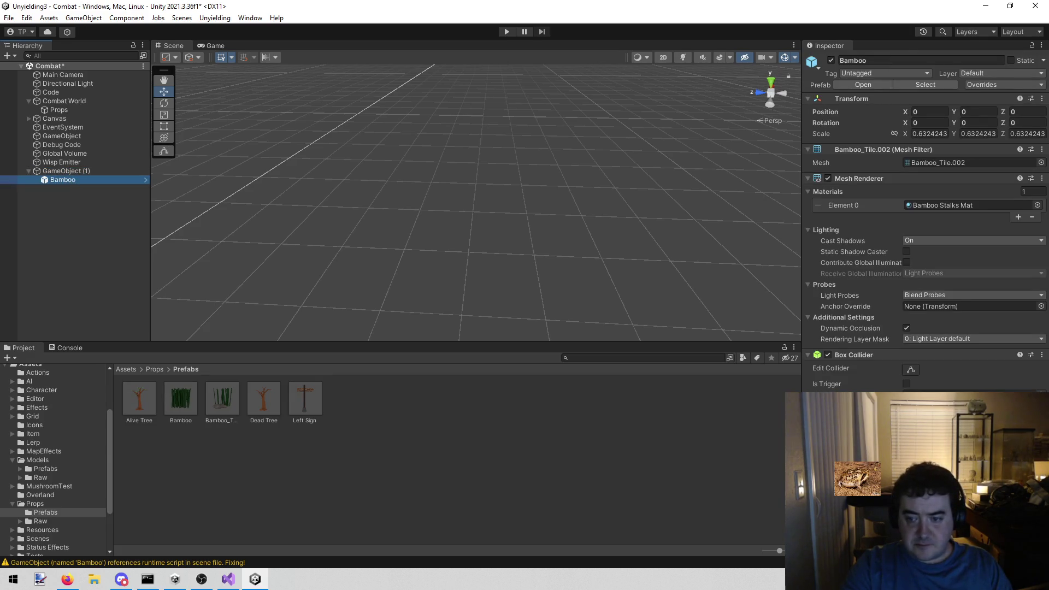
# Copy the bamboo's Box Collider and paste it as a new component onto GameObject (1)
pyautogui.click(1042, 355)
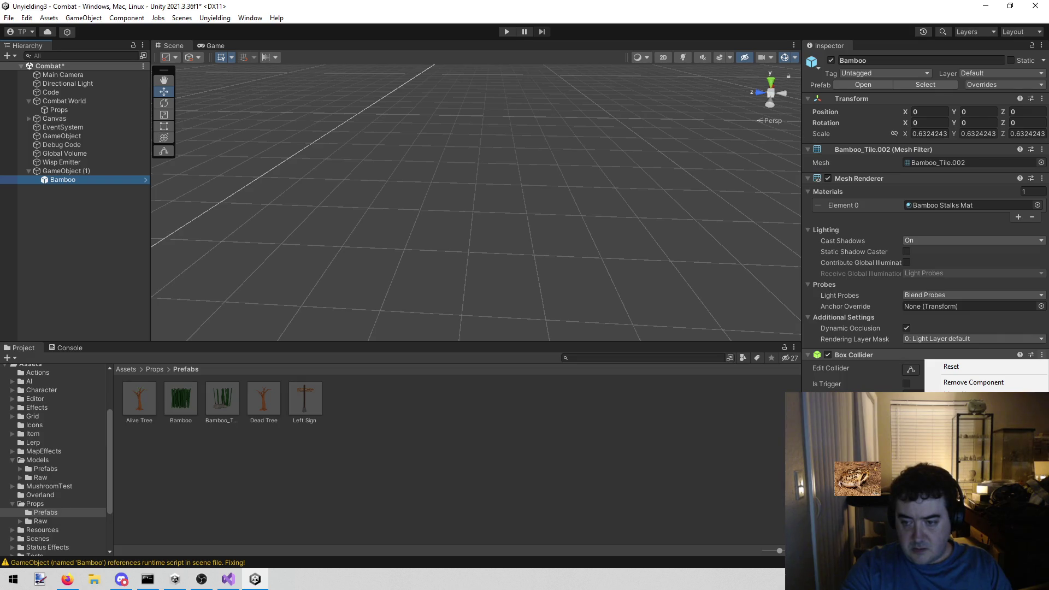
pyautogui.click(821, 359)
pyautogui.click(66, 171)
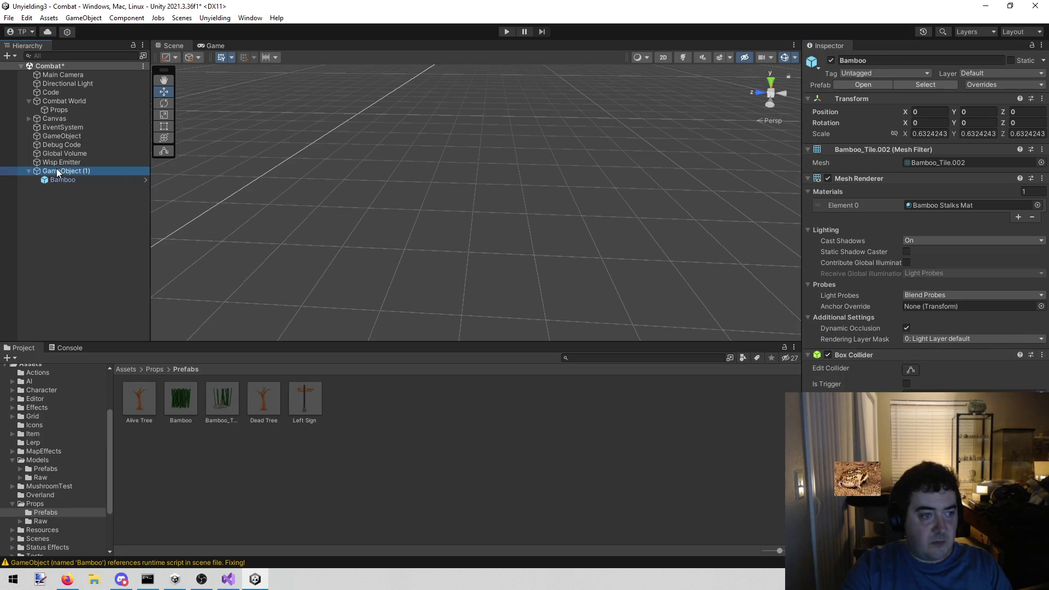
pyautogui.click(1042, 89)
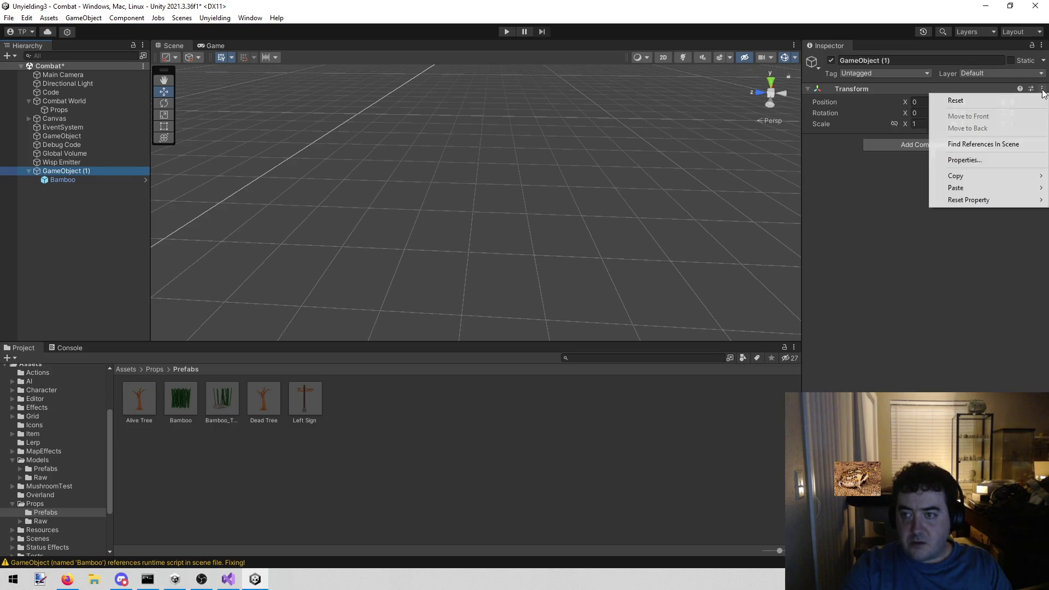
pyautogui.moveTo(1000, 187)
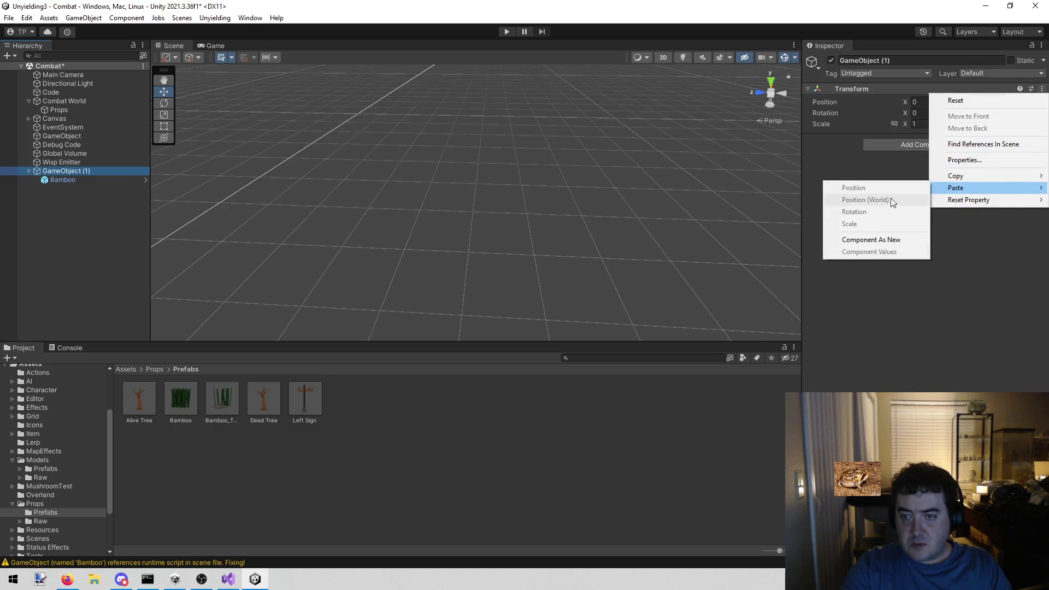
pyautogui.click(870, 241)
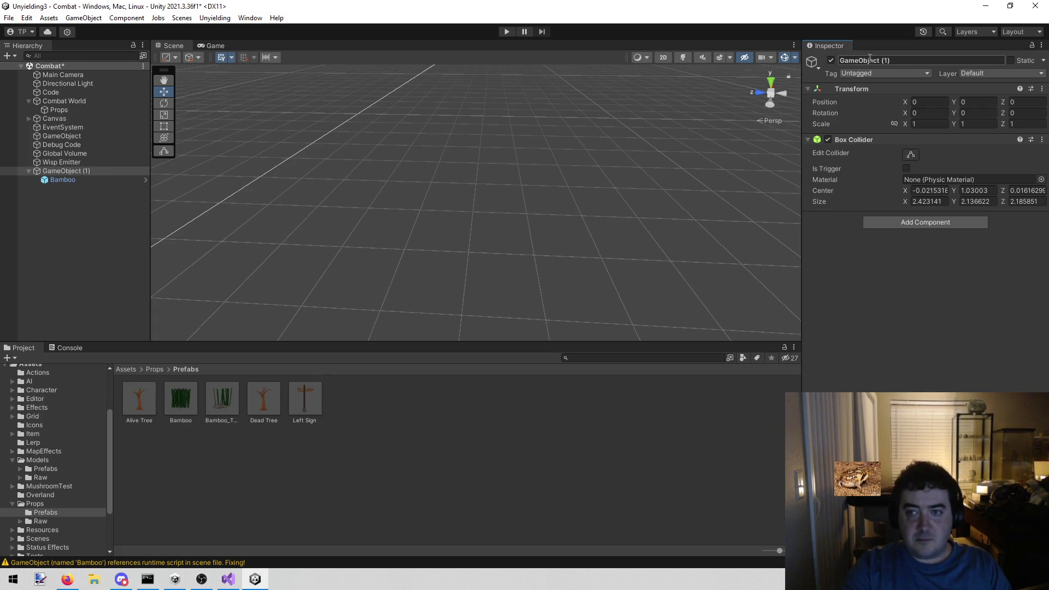
pyautogui.click(92, 179)
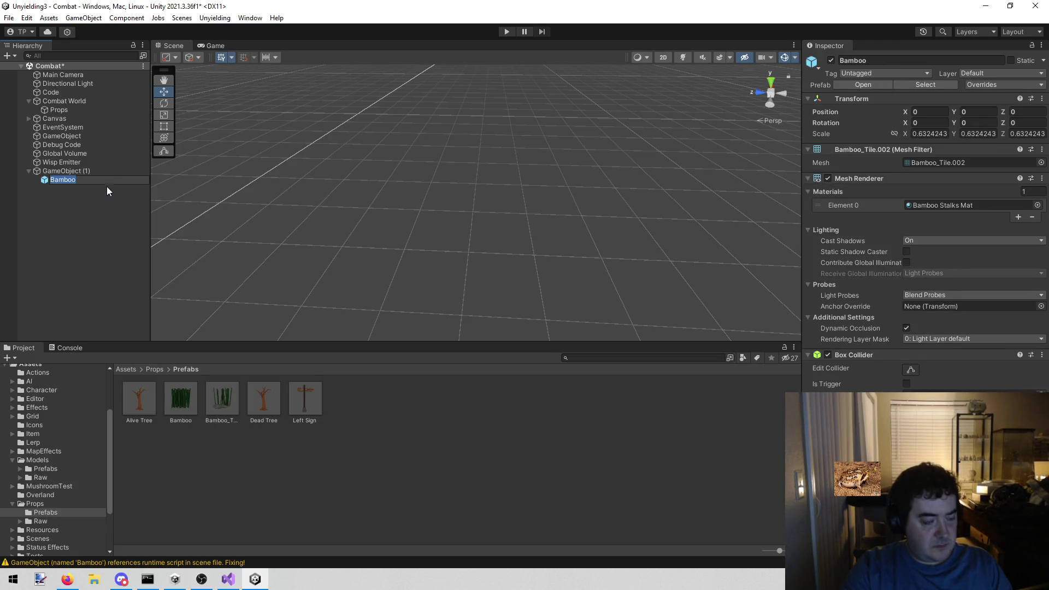
# Rename the parent GameObject (1) to 'Bamboo'
pyautogui.click(100, 174)
pyautogui.click(962, 63)
pyautogui.write('Bamboo')
pyautogui.press('Return')
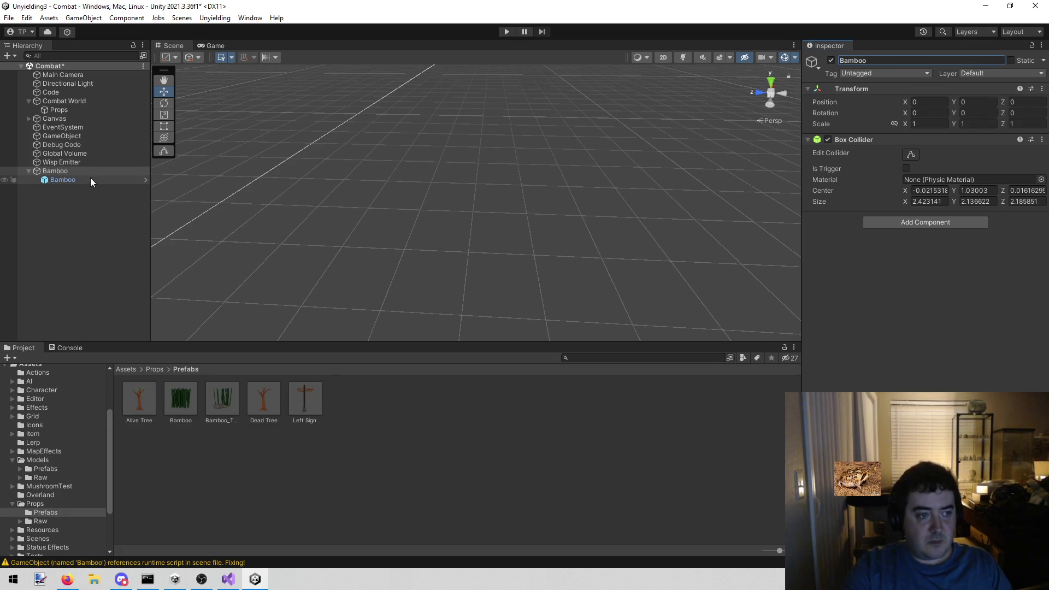
# Fully unpack the child Bamboo prefab instance
pyautogui.click(91, 179)
pyautogui.rightClick(90, 181)
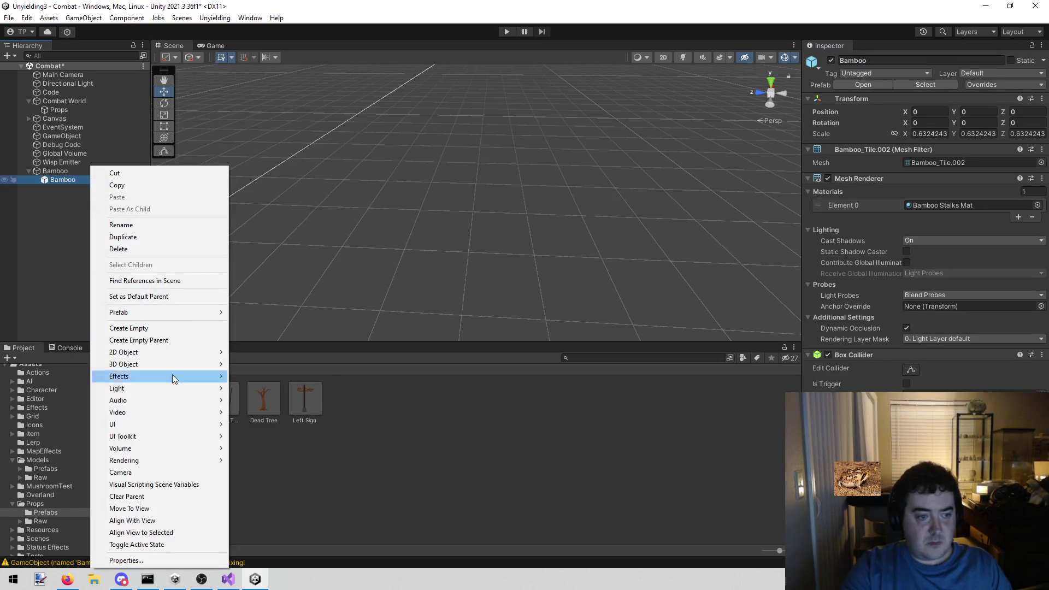
pyautogui.moveTo(185, 311)
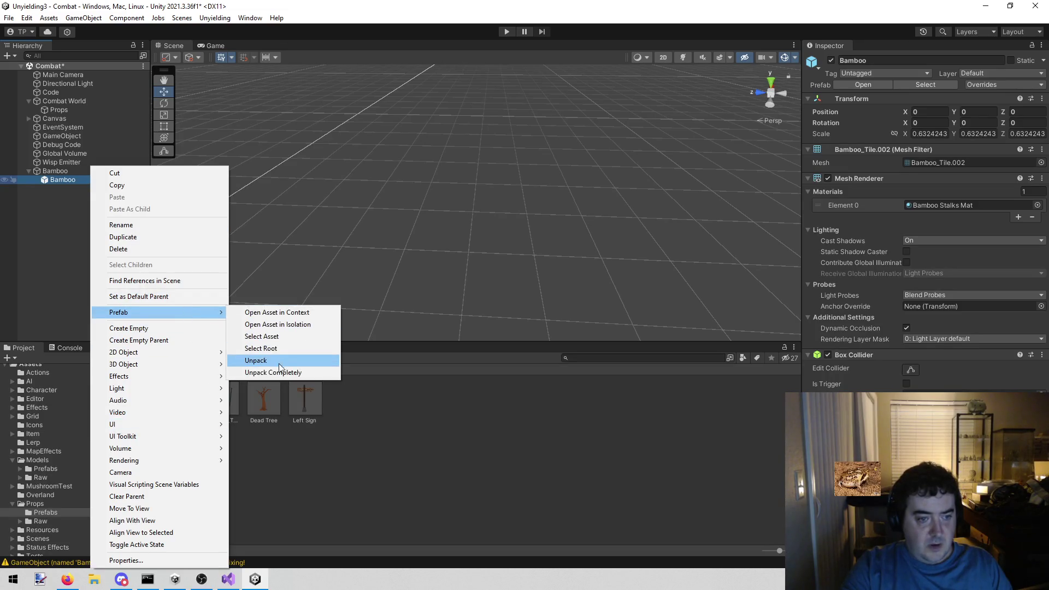
pyautogui.click(280, 372)
# Add a Height Ducker to the parent Bamboo, using its box collider and ducking the child Bamboo
pyautogui.click(87, 169)
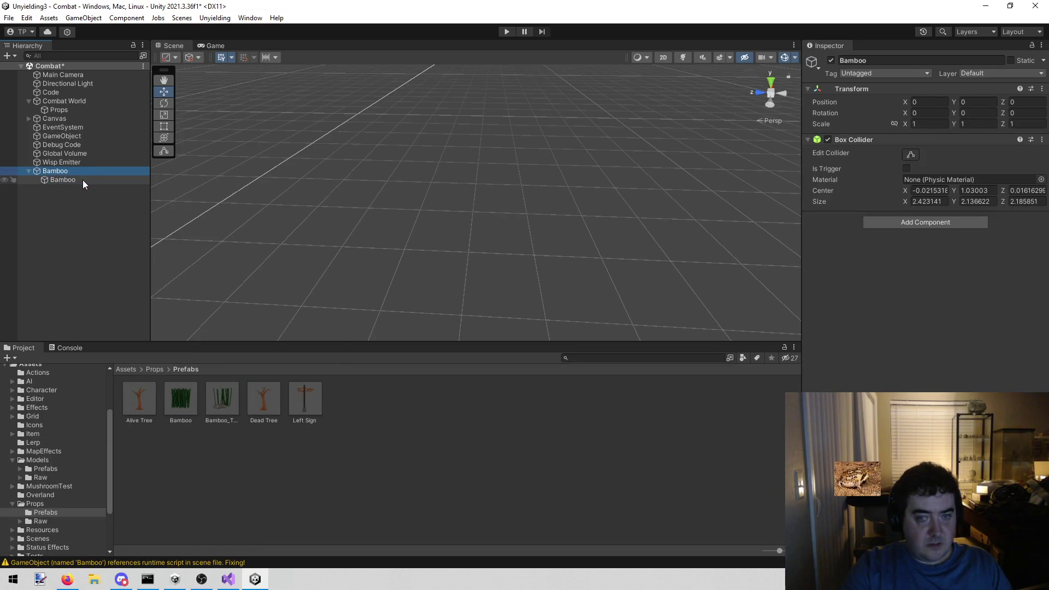
pyautogui.click(956, 221)
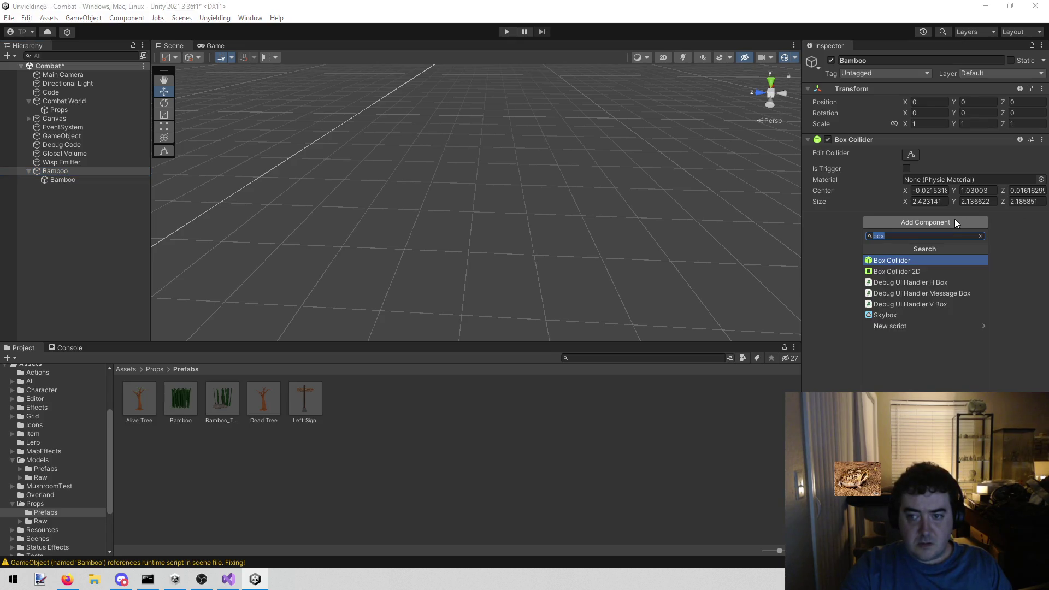
pyautogui.write('hei')
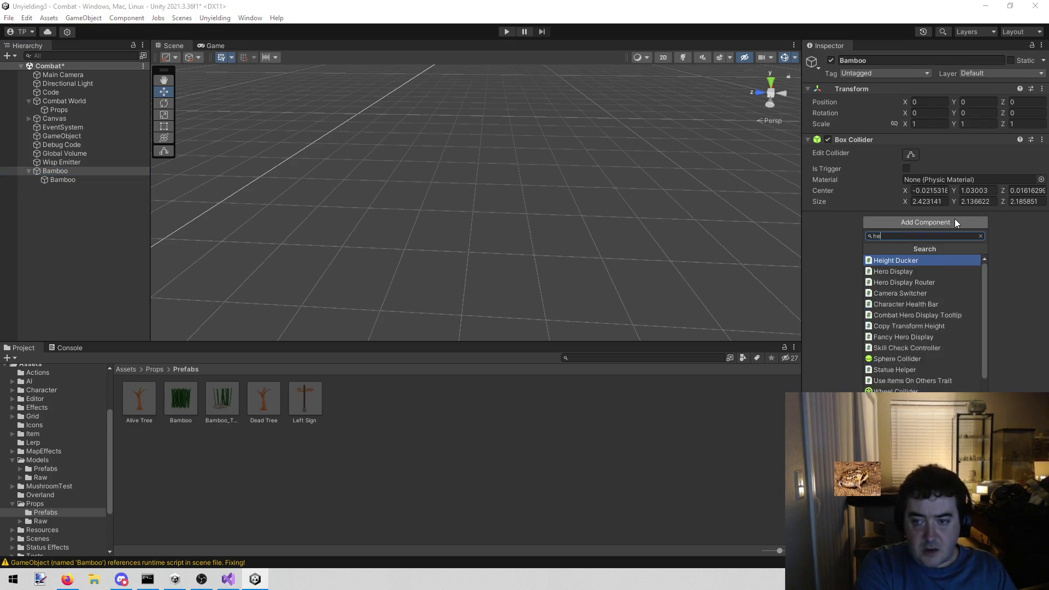
pyautogui.press('Return')
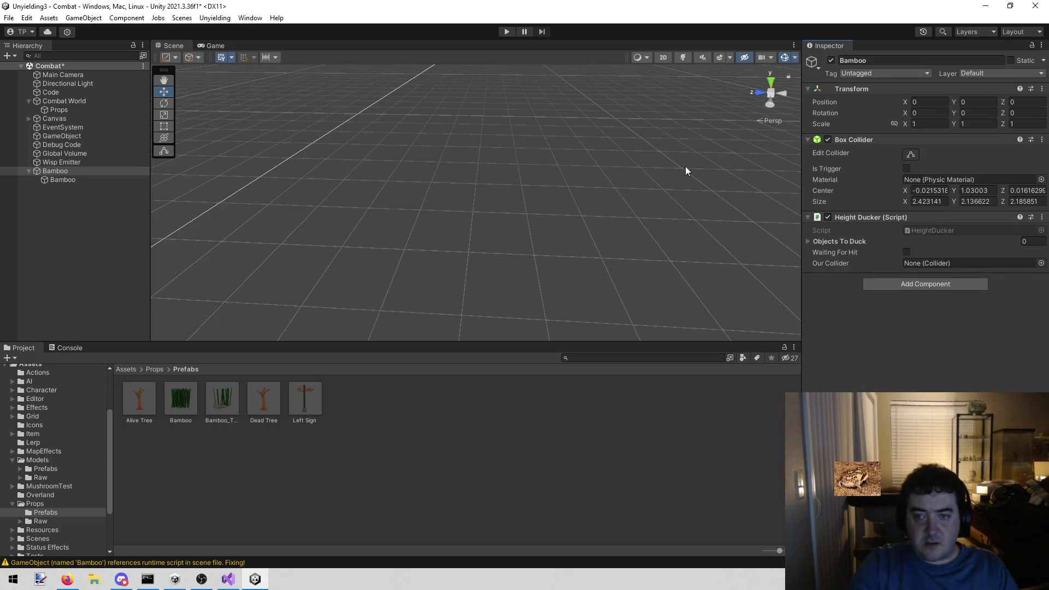
pyautogui.moveTo(133, 173)
pyautogui.mouseDown()
pyautogui.moveTo(92, 182)
pyautogui.moveTo(923, 261)
pyautogui.mouseUp()
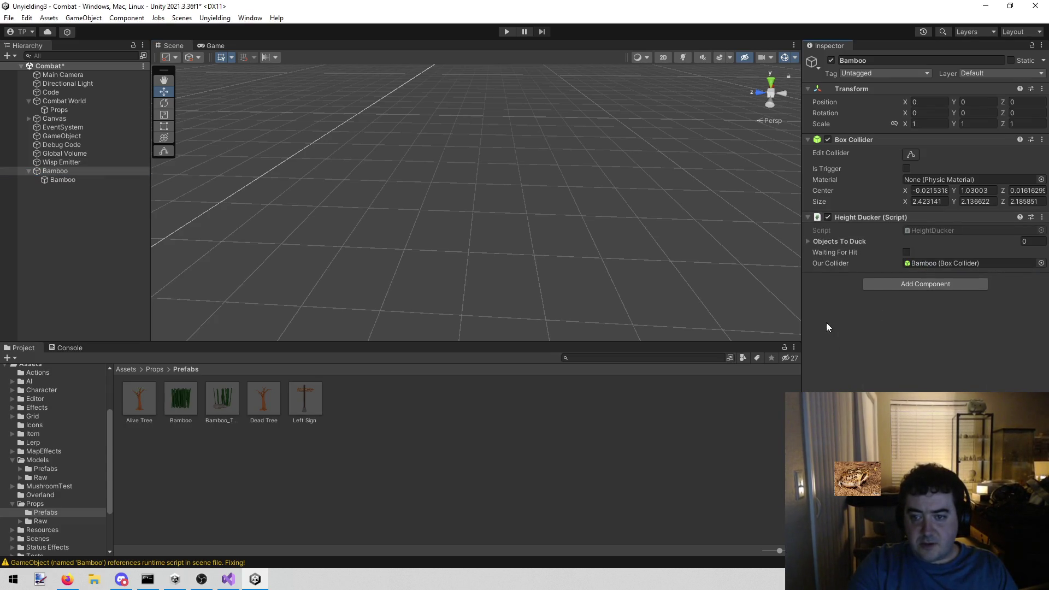
pyautogui.click(808, 244)
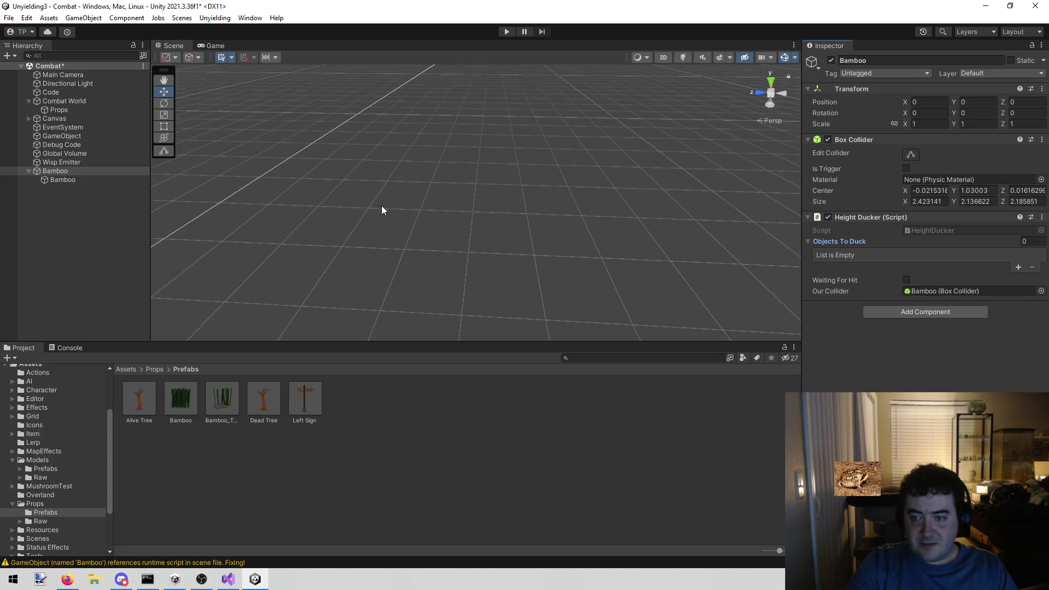
pyautogui.moveTo(77, 179)
pyautogui.mouseDown()
pyautogui.moveTo(747, 260)
pyautogui.moveTo(858, 247)
pyautogui.moveTo(832, 241)
pyautogui.moveTo(846, 253)
pyautogui.moveTo(847, 241)
pyautogui.mouseUp()
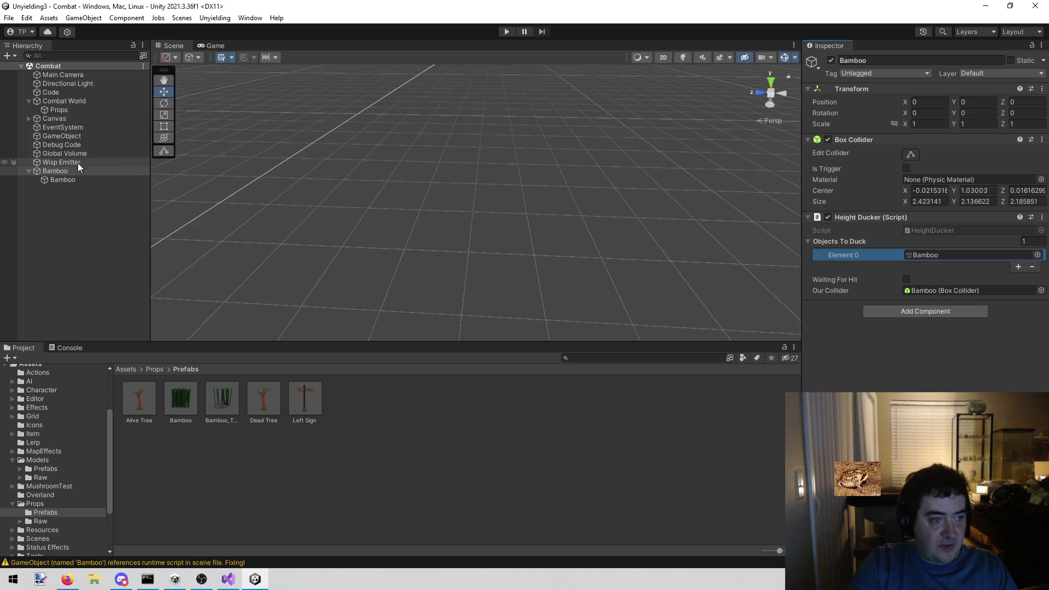
pyautogui.click(29, 170)
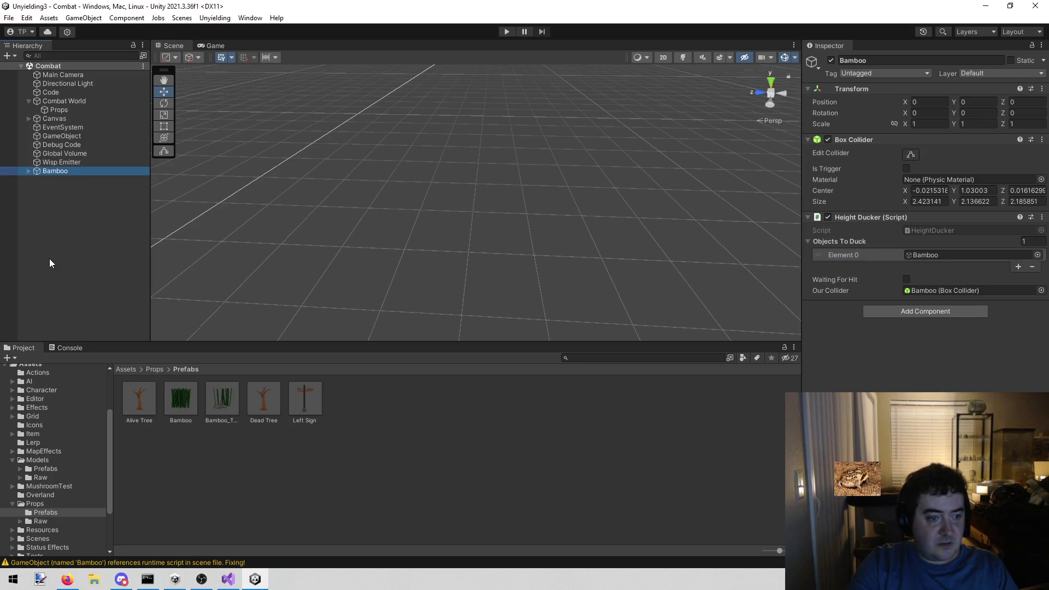
# Delete the old Bamboo prefab and save the rebuilt Bamboo as the new prefab
pyautogui.click(185, 392)
pyautogui.rightClick(185, 392)
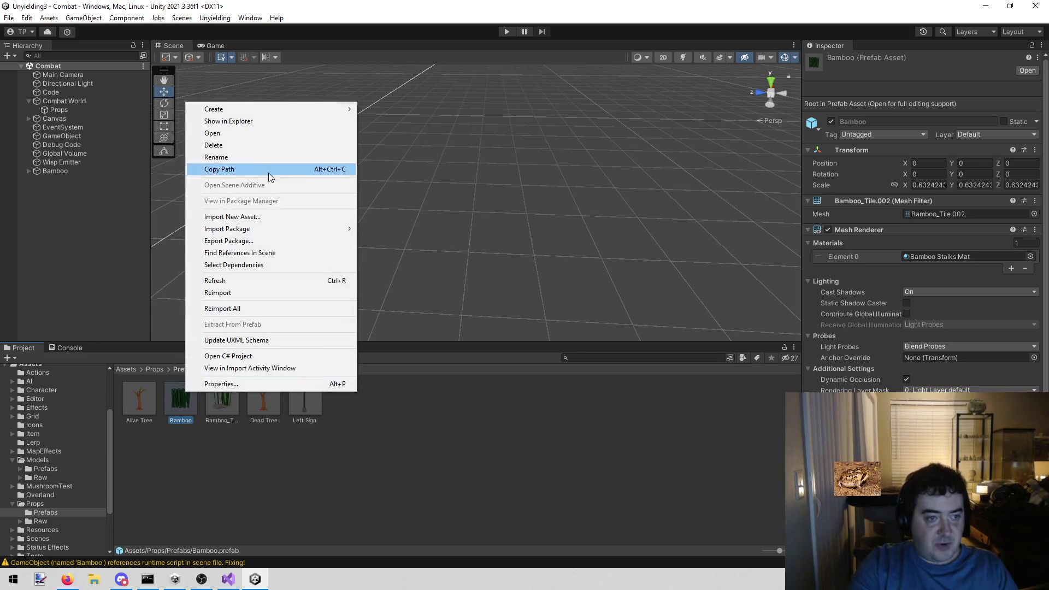
pyautogui.click(254, 146)
pyautogui.click(555, 309)
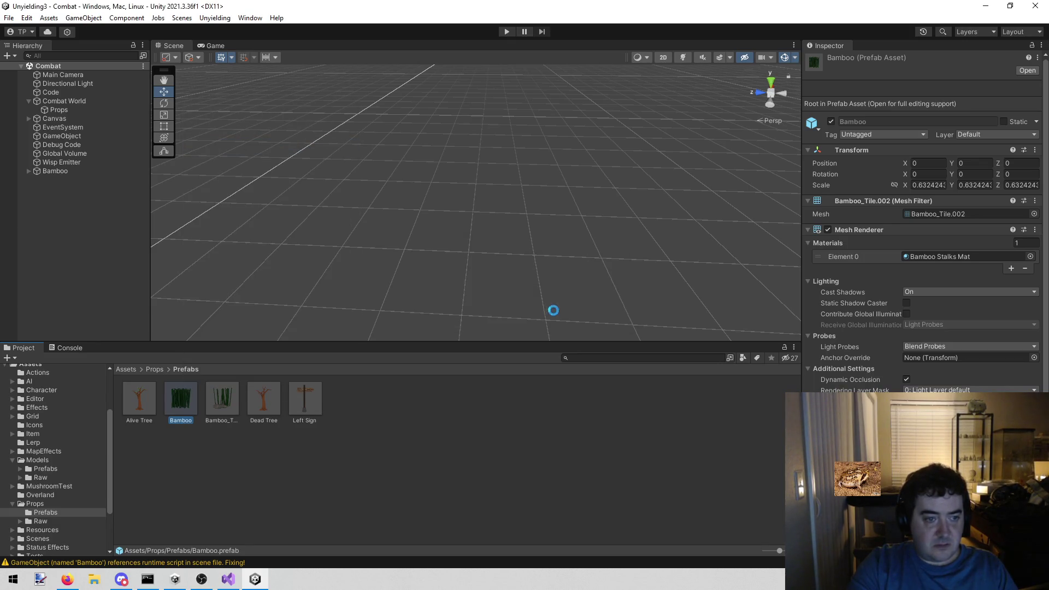
pyautogui.moveTo(74, 169)
pyautogui.mouseDown()
pyautogui.moveTo(356, 428)
pyautogui.moveTo(187, 401)
pyautogui.mouseUp()
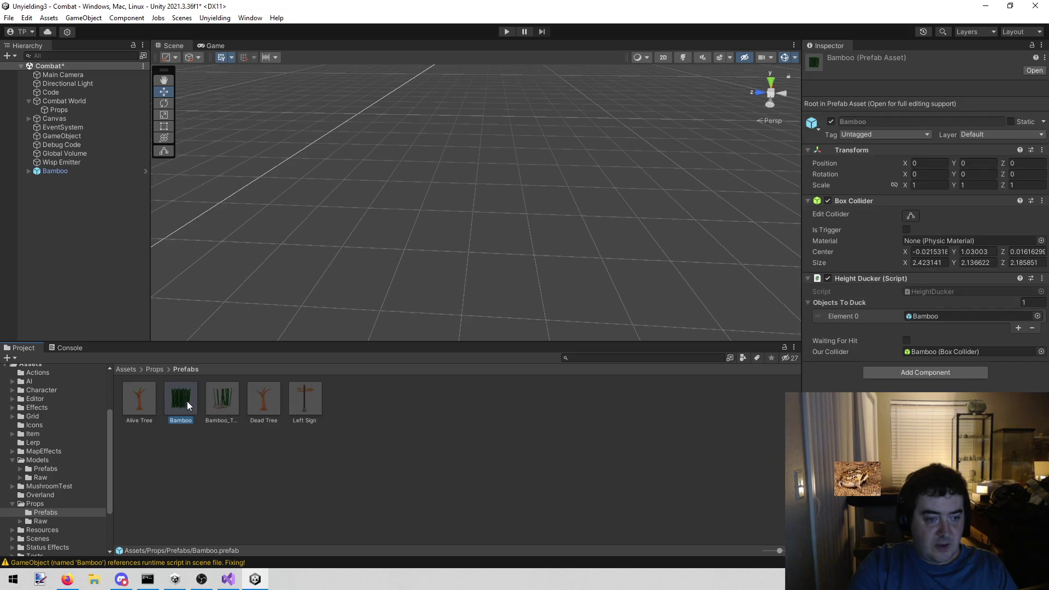
# Update the PropCollection prefab's prop list, save the Combat scene, and enter play mode
pyautogui.scroll(-3, 75, 446)
pyautogui.click(55, 462)
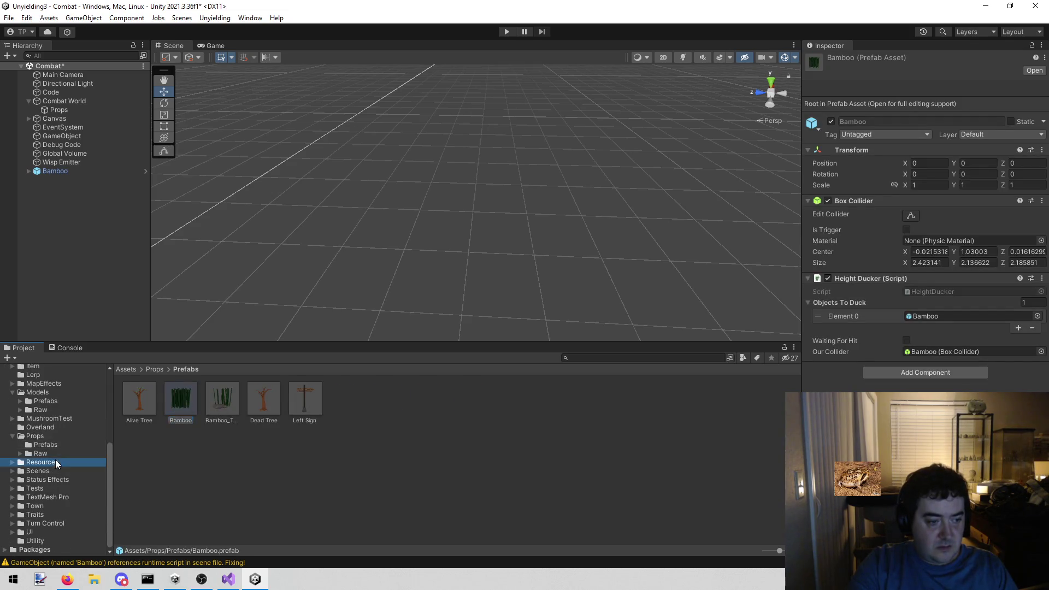
pyautogui.click(350, 403)
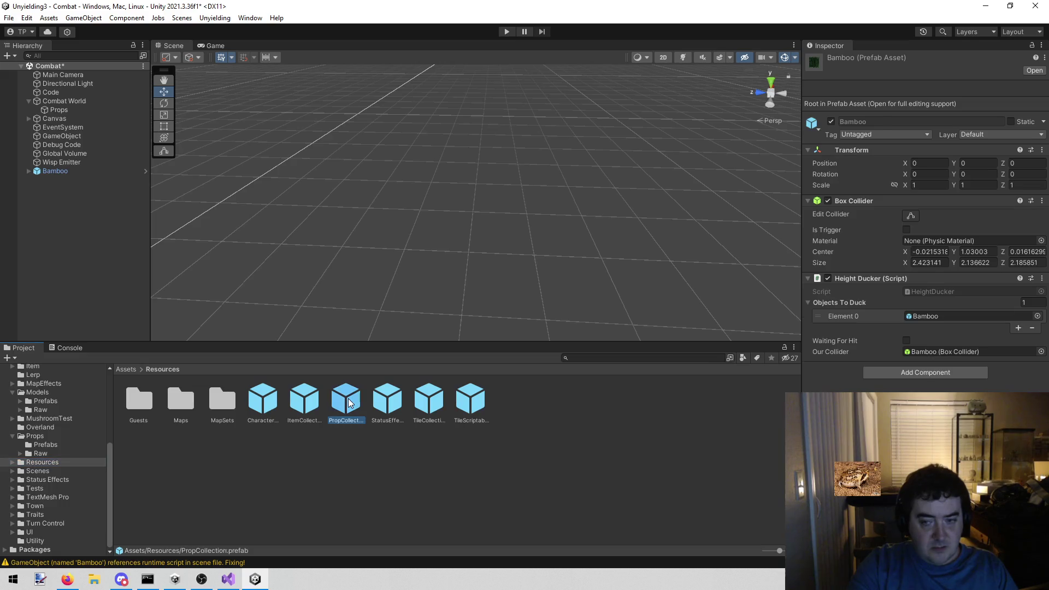
pyautogui.click(943, 307)
pyautogui.click(103, 250)
pyautogui.hotkey('ctrl', 's')
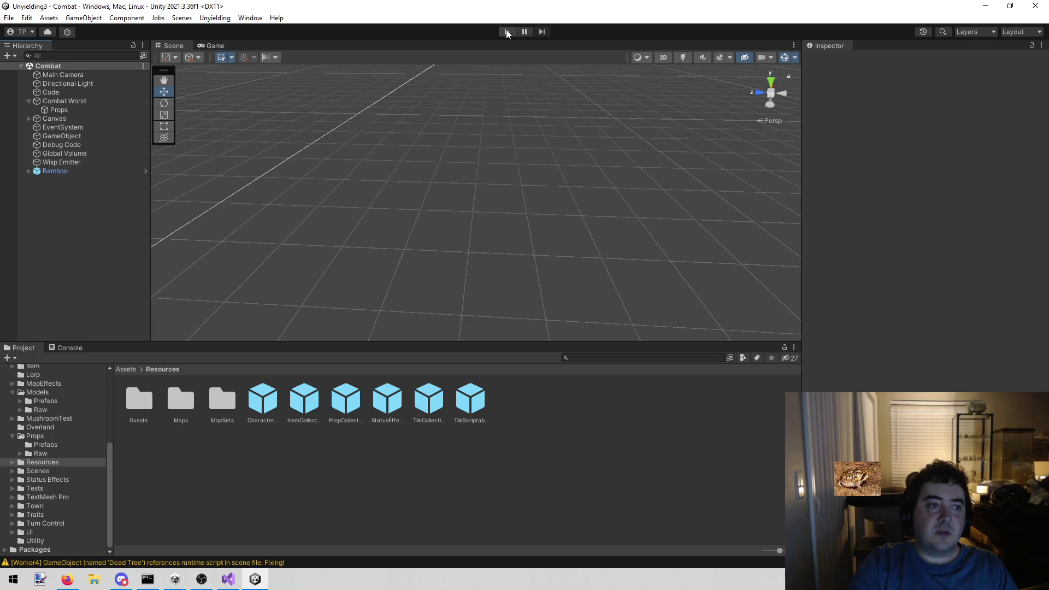
pyautogui.click(506, 31)
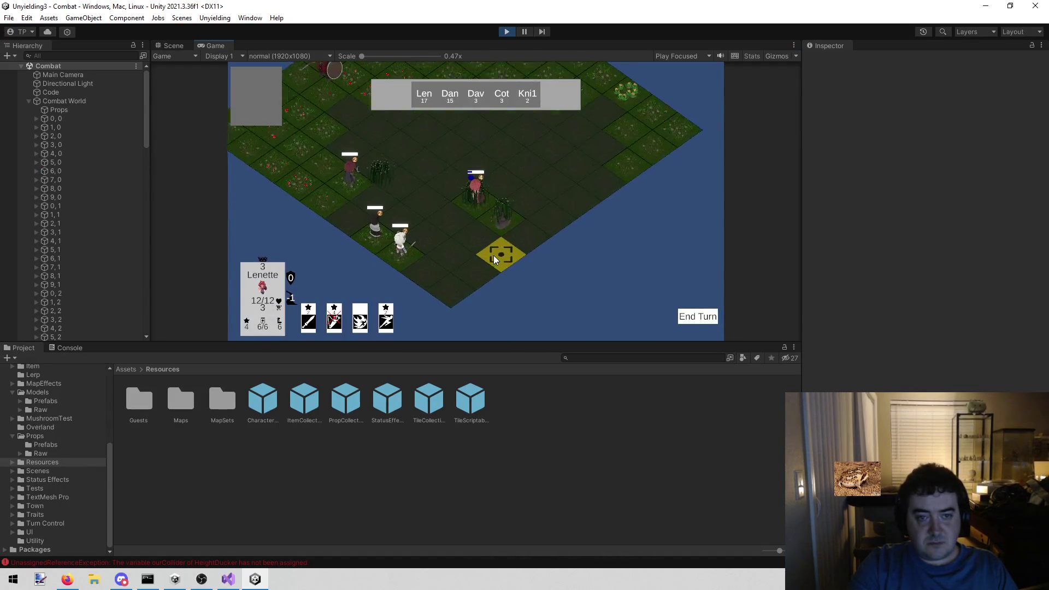
# Stop the test run and delete the loose Bamboo object from the Combat scene
pyautogui.click(418, 194)
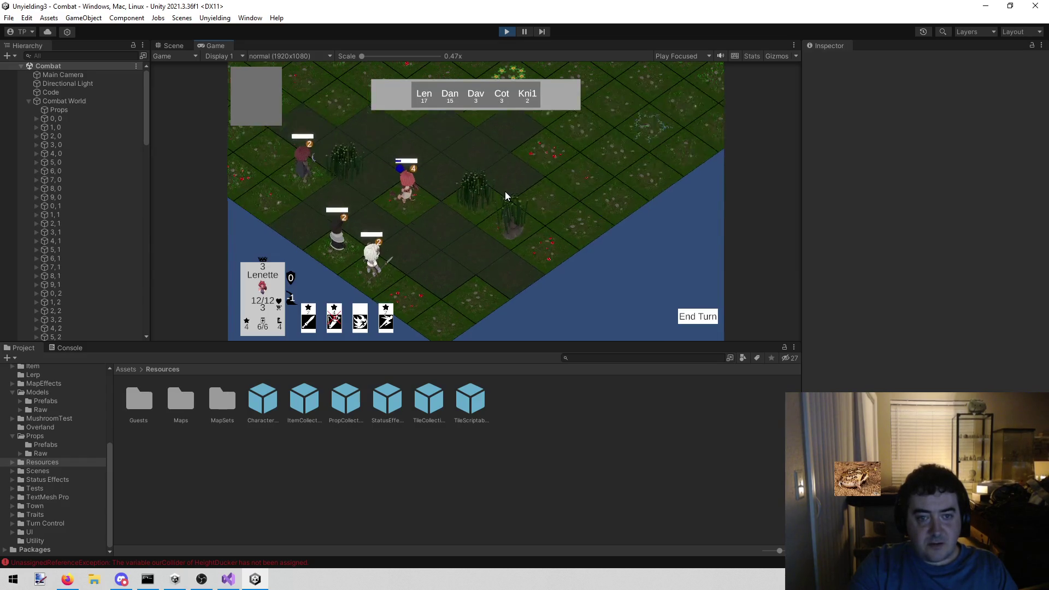
pyautogui.click(505, 32)
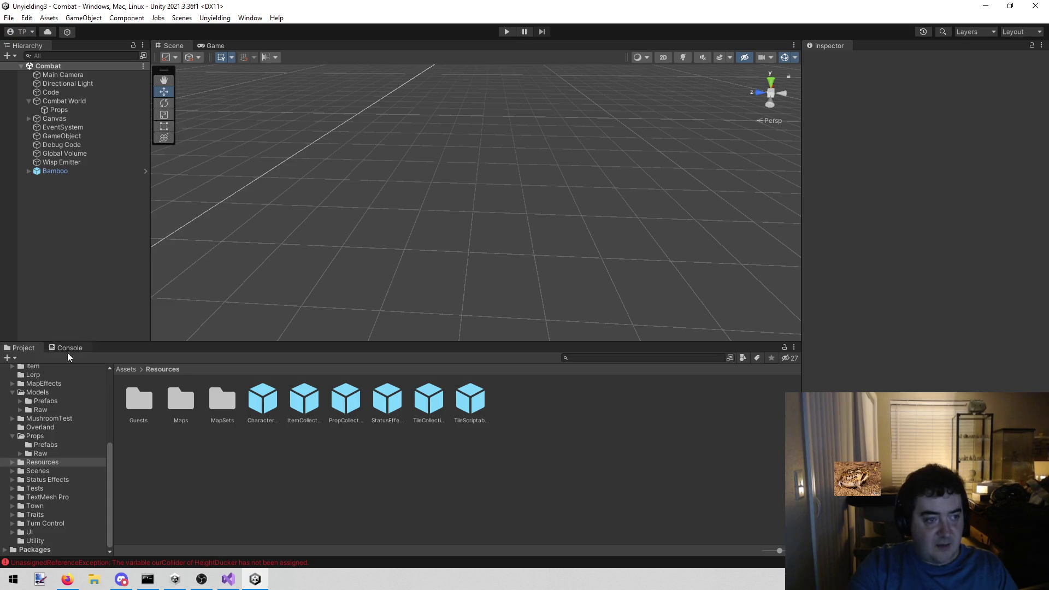
pyautogui.click(60, 172)
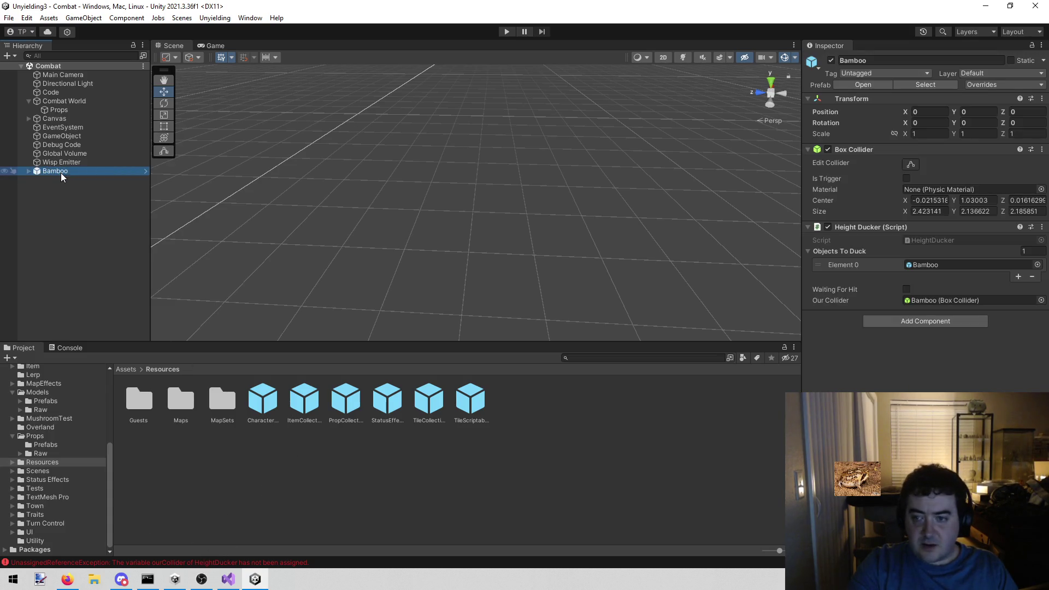
pyautogui.rightClick(97, 171)
pyautogui.click(135, 253)
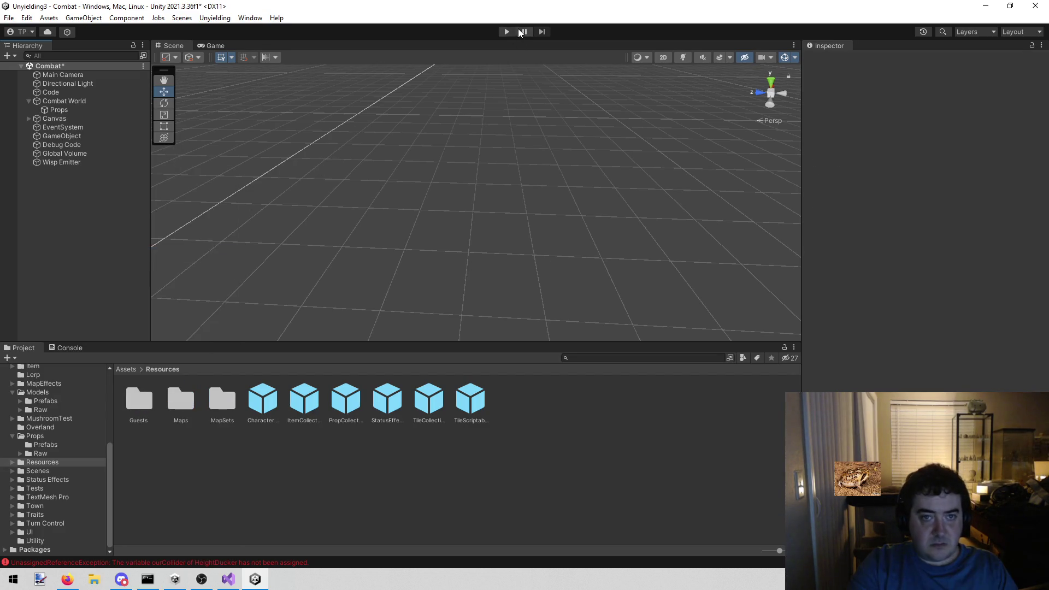
# Replay the level and follow the ourCollider error to BattleController.cs line 143
pyautogui.click(507, 31)
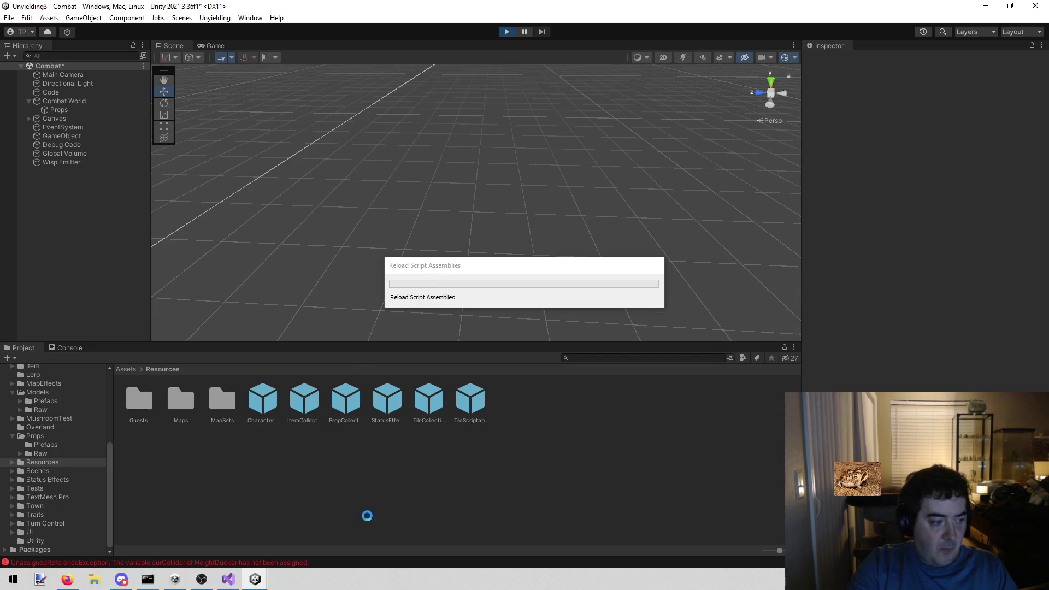
pyautogui.click(66, 348)
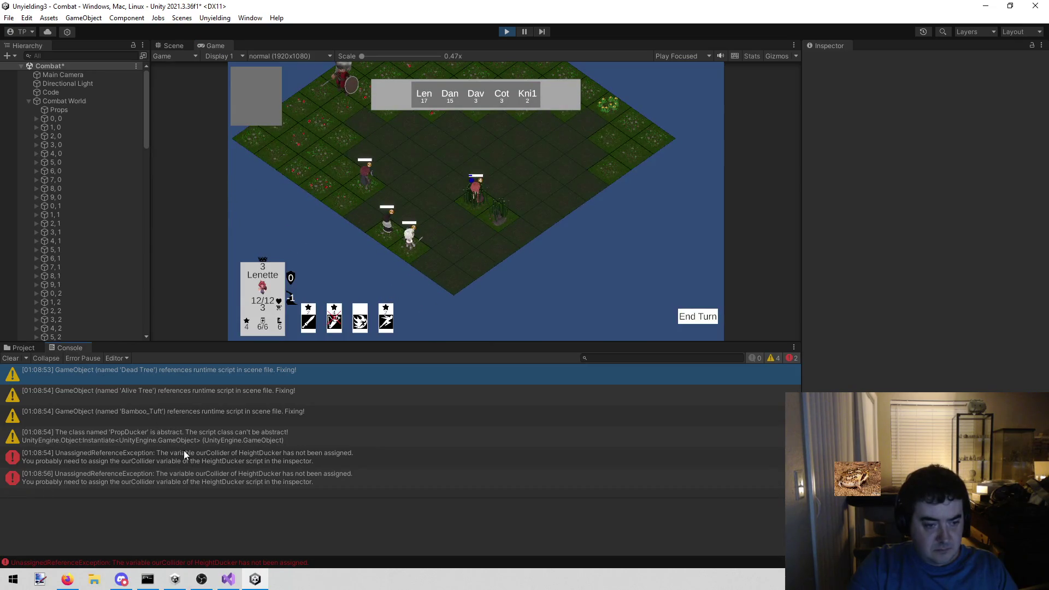
pyautogui.click(186, 475)
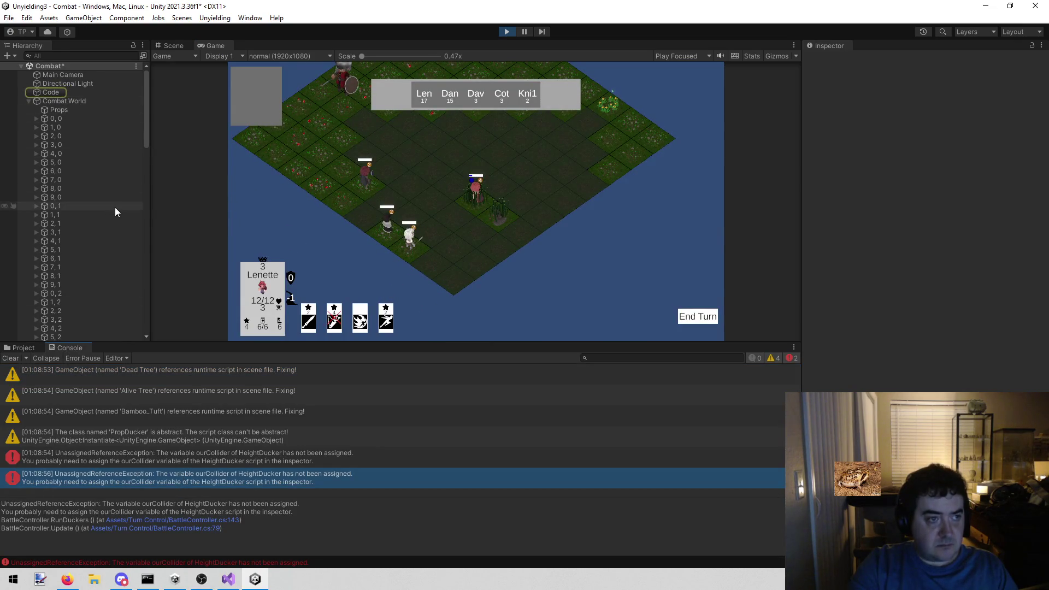
pyautogui.click(215, 520)
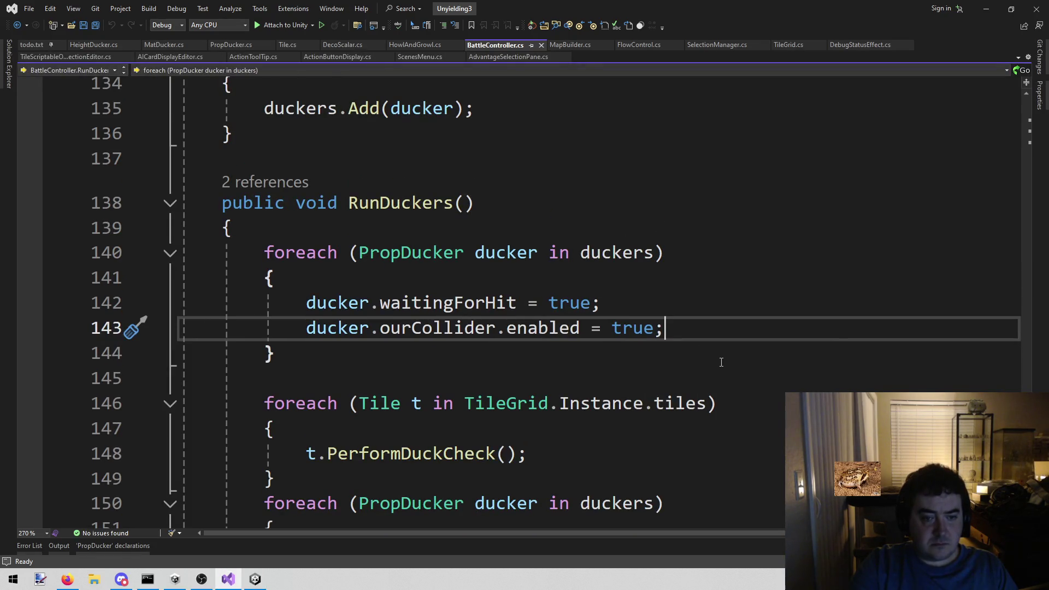
# Select ourCollider on line 143, then in Unity stop play mode and clear the console
pyautogui.moveTo(390, 331)
pyautogui.mouseDown()
pyautogui.moveTo(476, 334)
pyautogui.moveTo(269, 352)
pyautogui.moveTo(433, 331)
pyautogui.mouseUp()
pyautogui.doubleClick(481, 333)
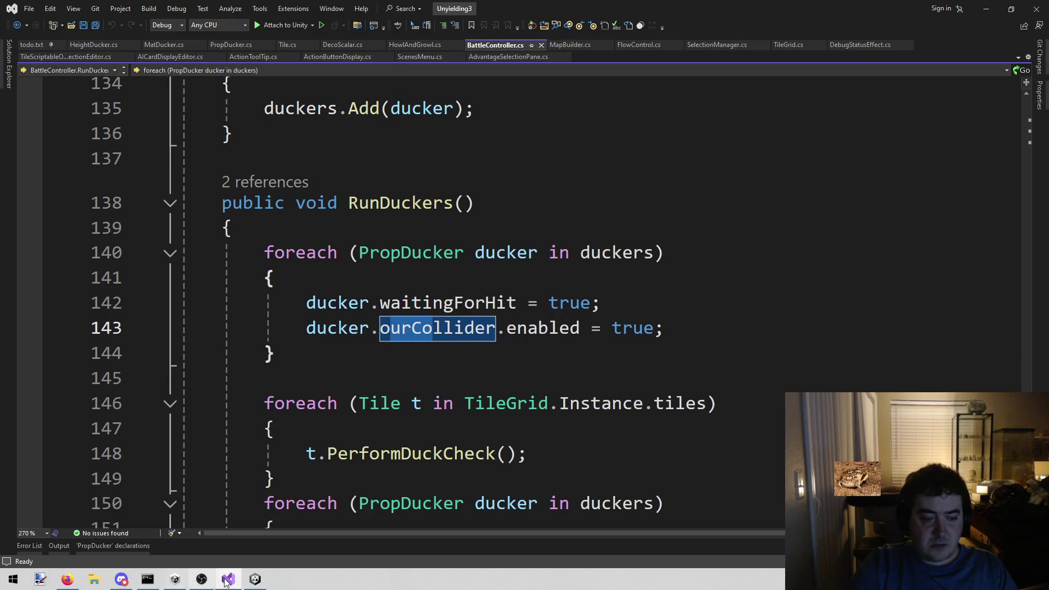
pyautogui.hotkey('alt', 'Tab')
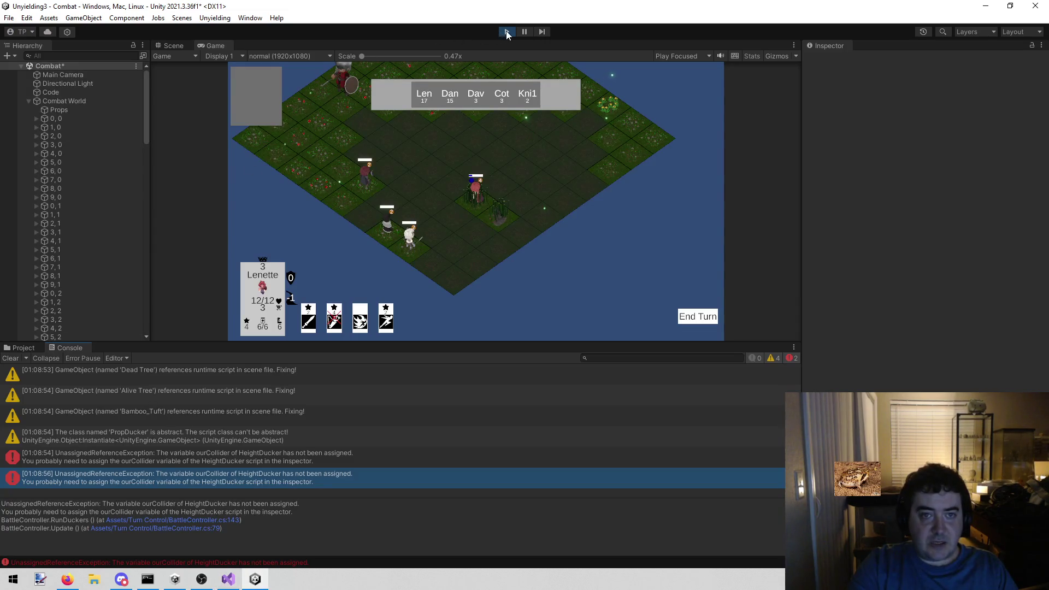
pyautogui.click(506, 31)
pyautogui.click(11, 358)
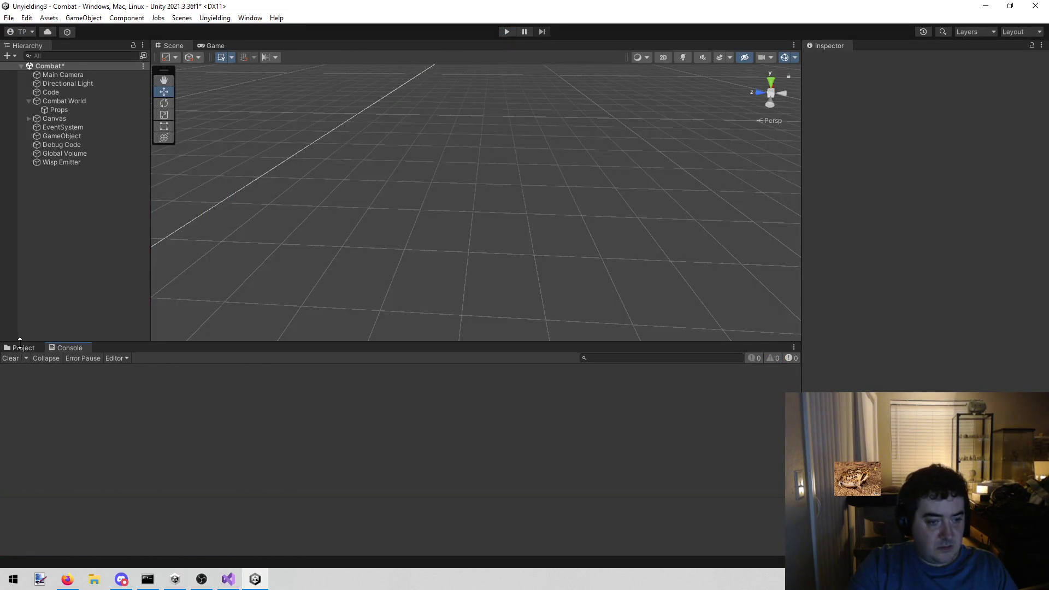
# Locate the Bamboo prefab through PropCollection's prop list and open it for editing
pyautogui.click(21, 348)
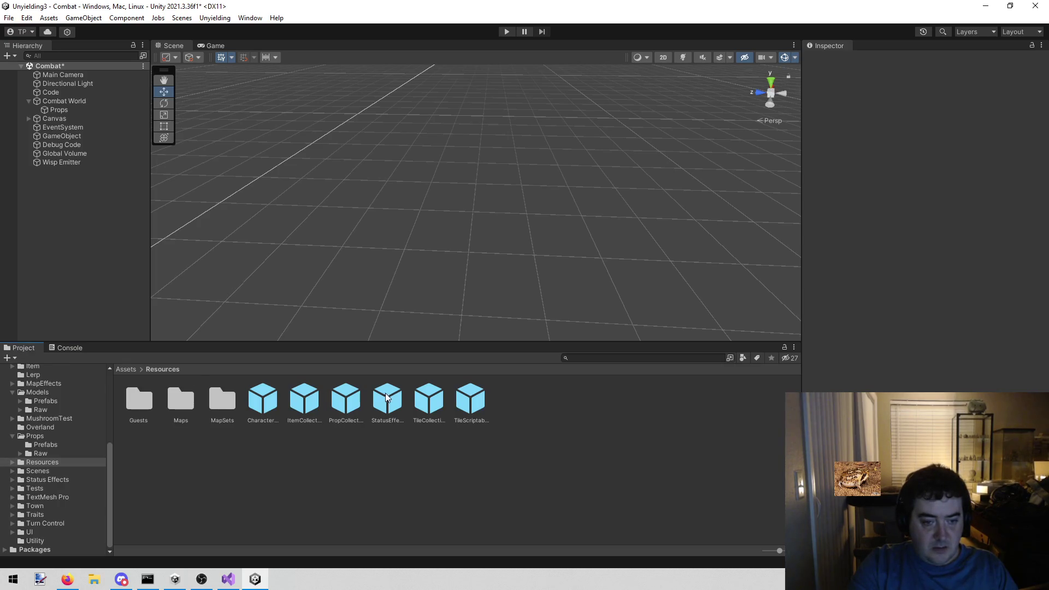
pyautogui.click(344, 397)
pyautogui.click(931, 249)
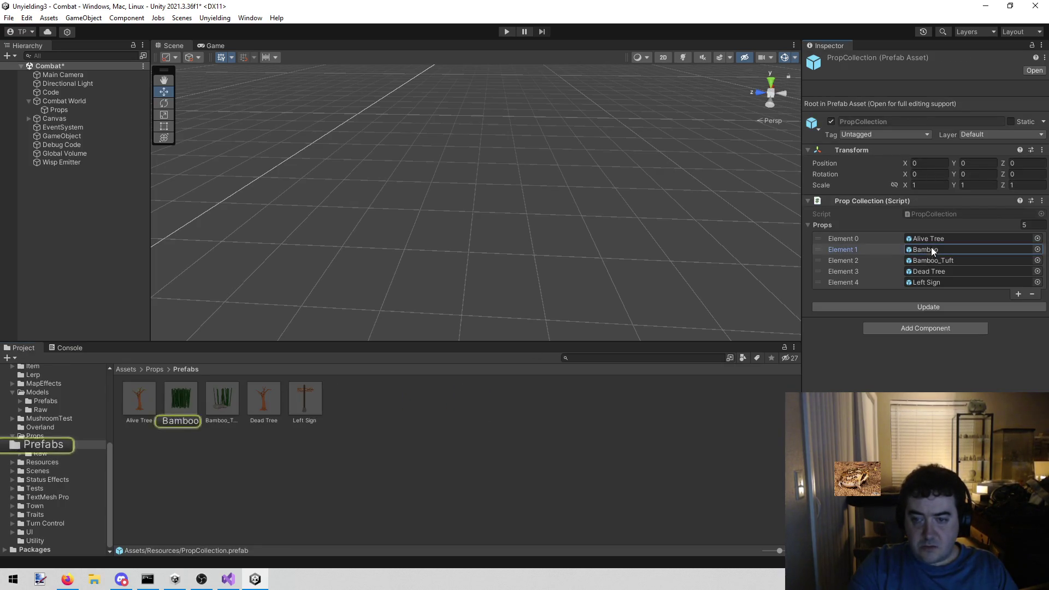
pyautogui.click(169, 408)
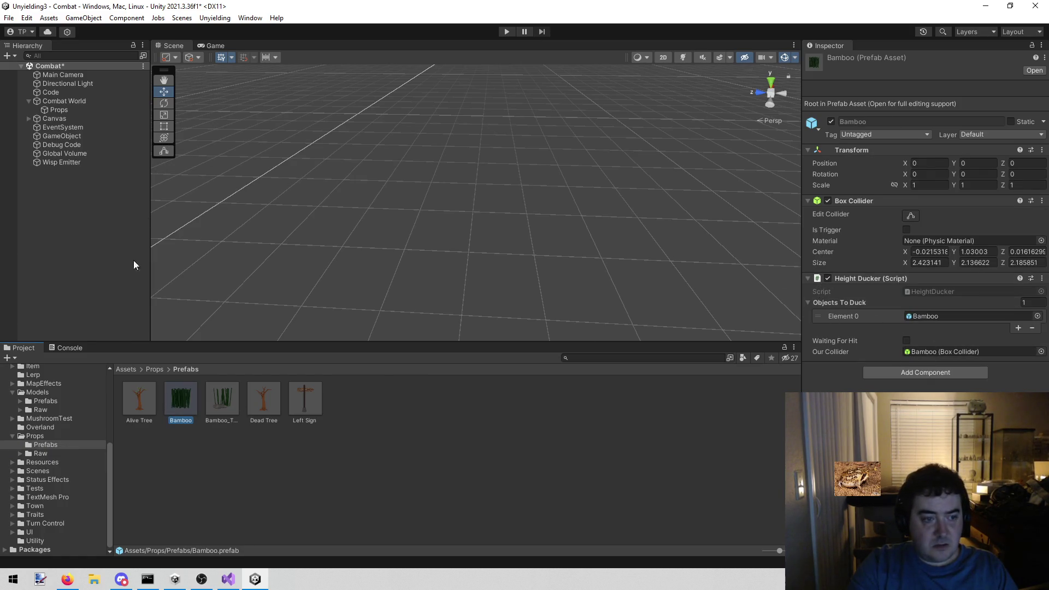
pyautogui.doubleClick(173, 394)
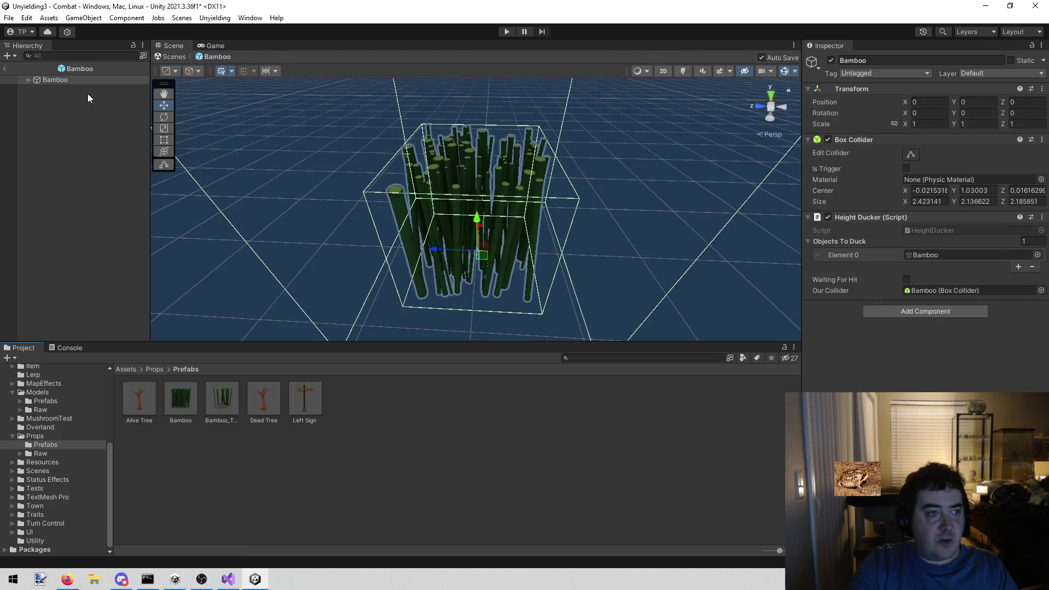
# Remove the Box Collider from the child bamboo mesh and start the game to test it
pyautogui.click(28, 80)
pyautogui.click(61, 88)
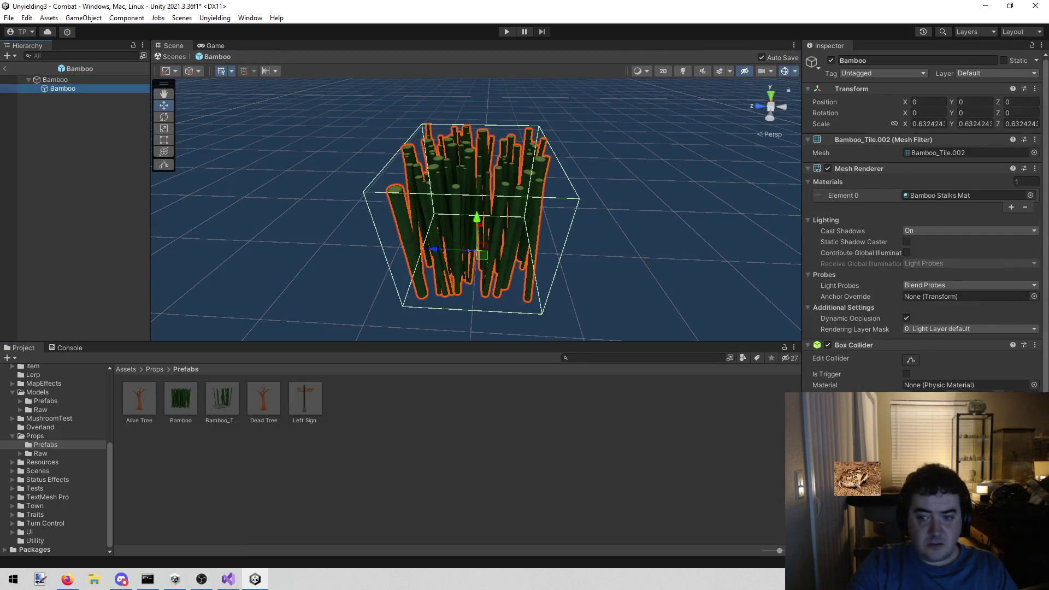
pyautogui.click(1035, 335)
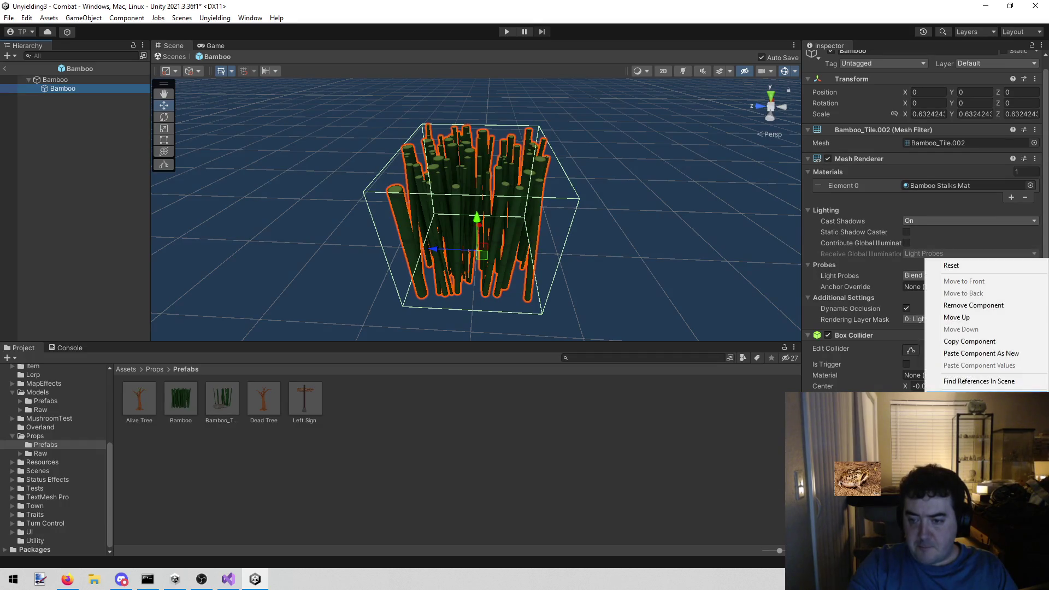
pyautogui.click(973, 305)
pyautogui.click(1042, 345)
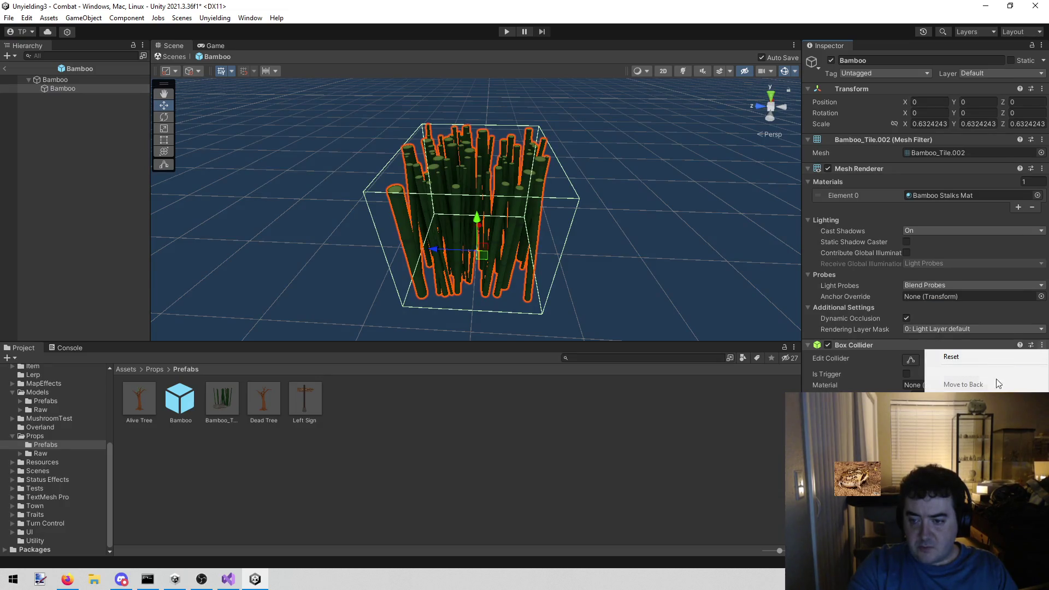
pyautogui.click(562, 487)
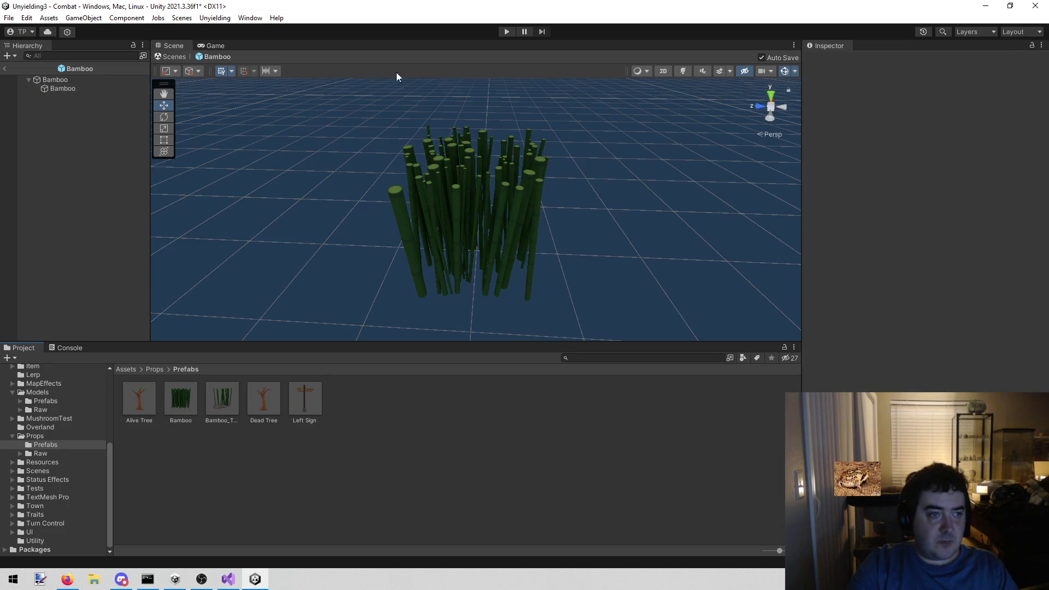
pyautogui.click(506, 35)
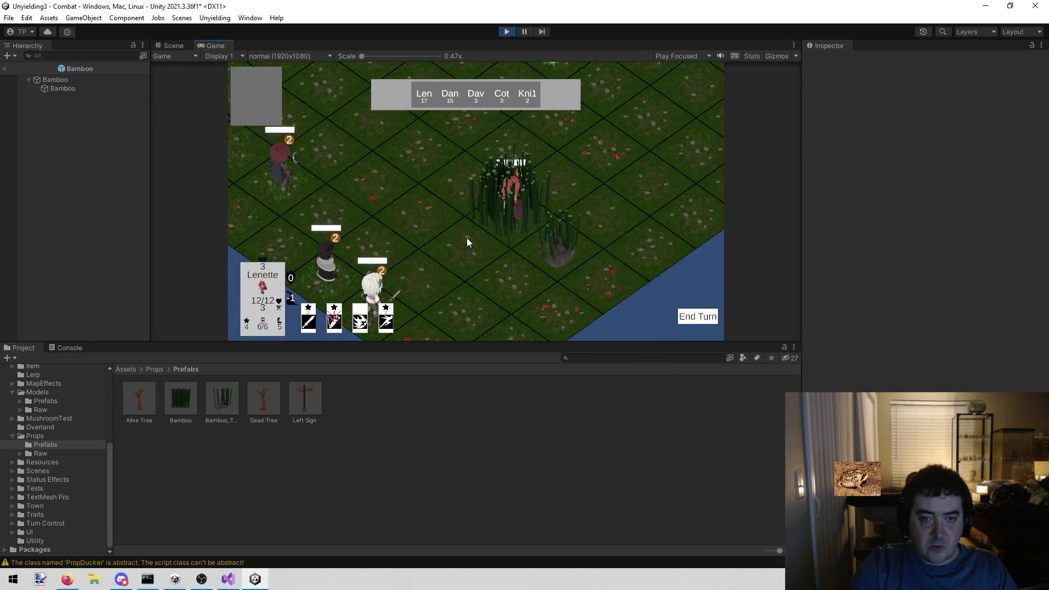
pyautogui.click(467, 238)
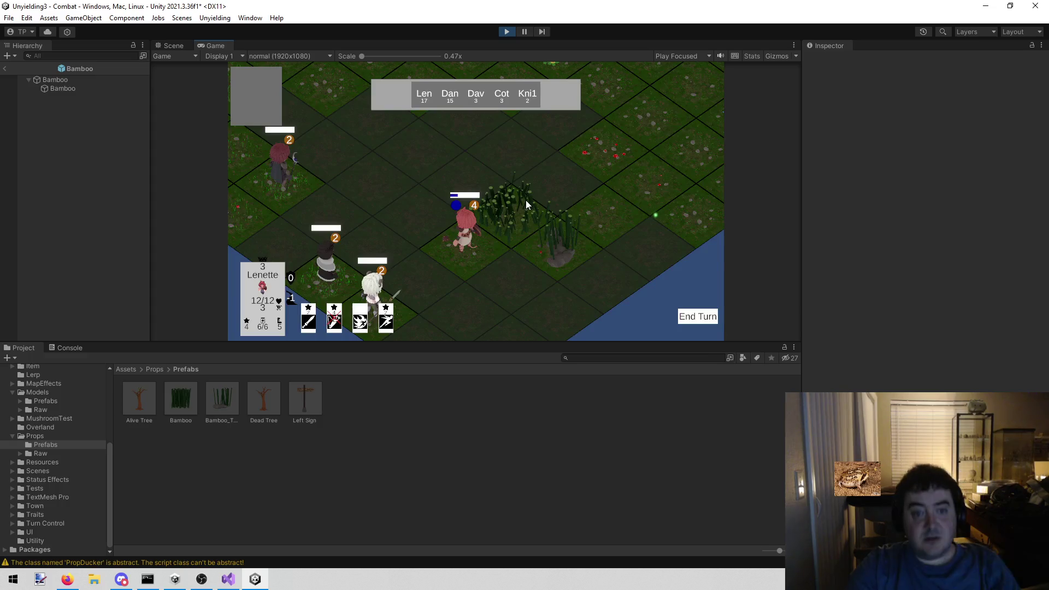
pyautogui.press('q')
pyautogui.press('q')
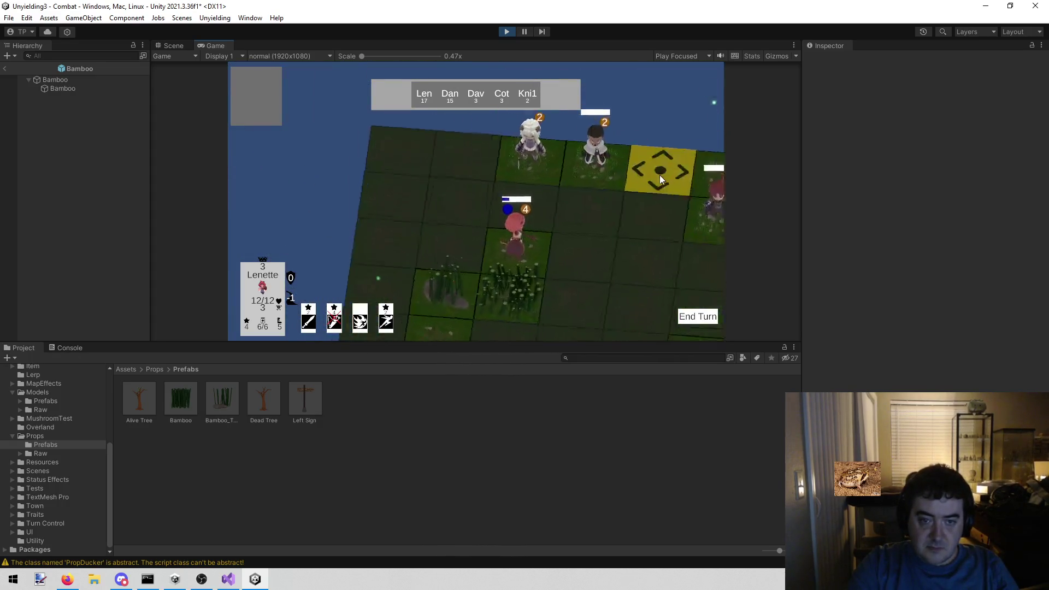
pyautogui.press('q')
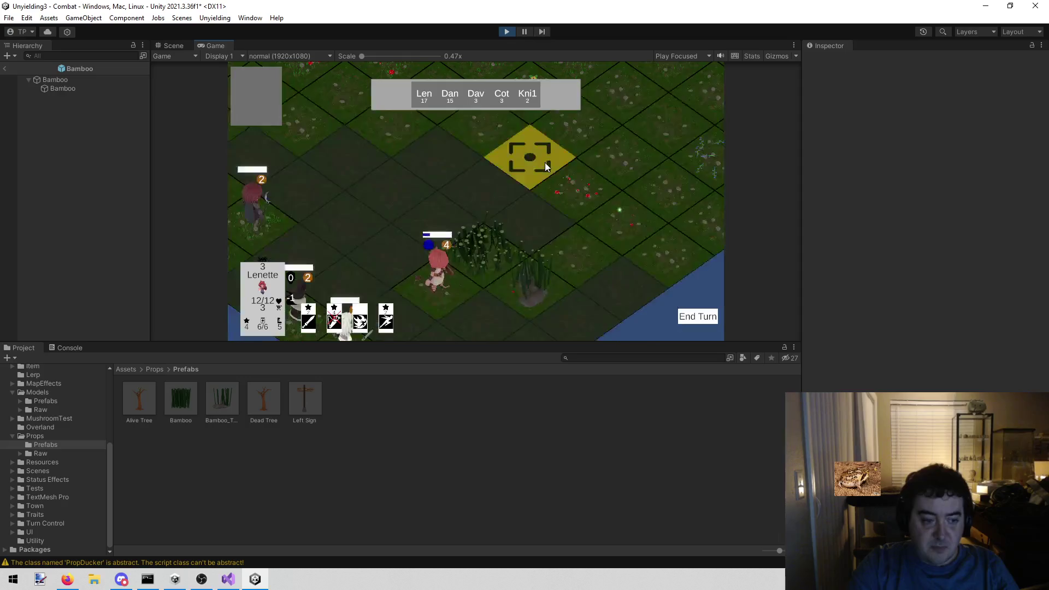
pyautogui.press('q')
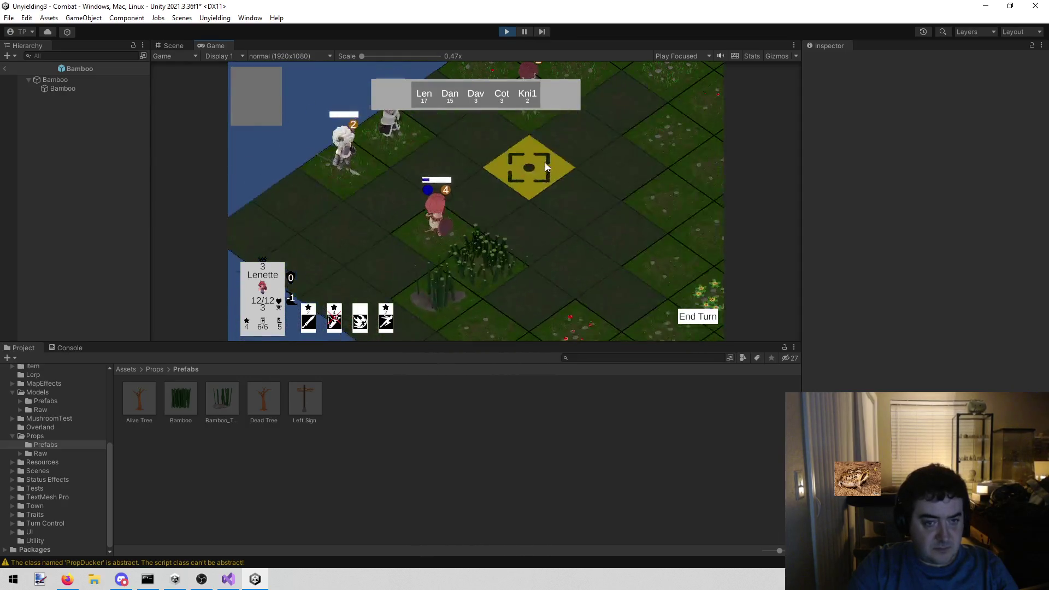
pyautogui.press('q')
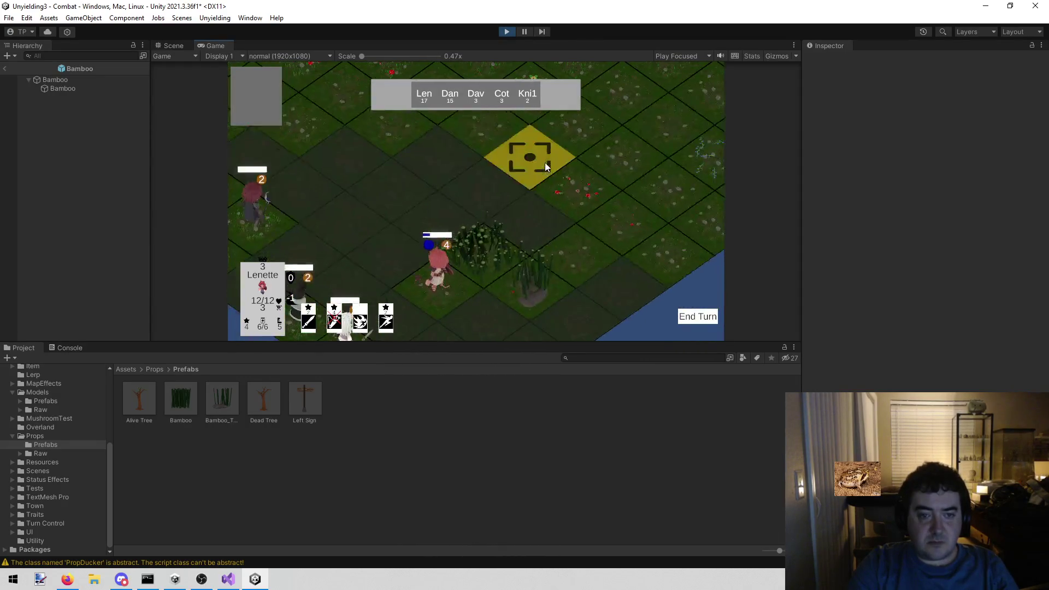
pyautogui.press('q')
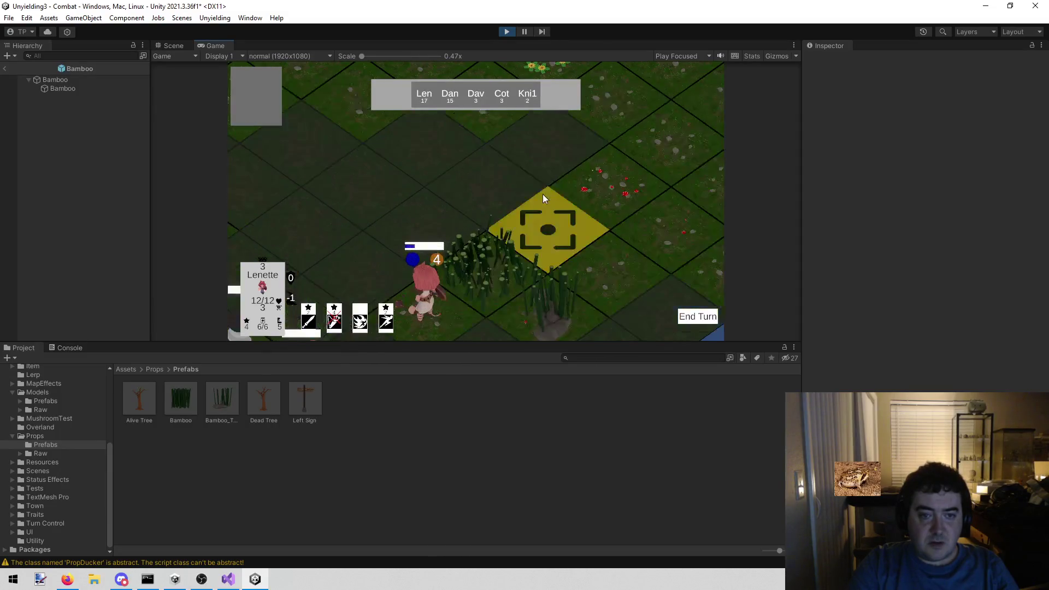
pyautogui.press('q')
pyautogui.click(372, 228)
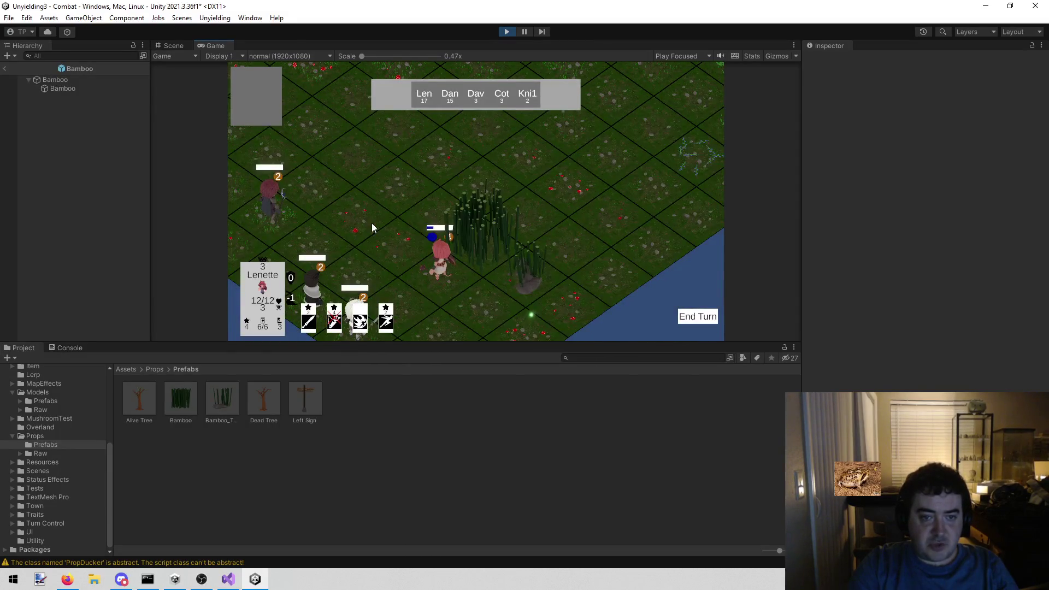
pyautogui.press('q')
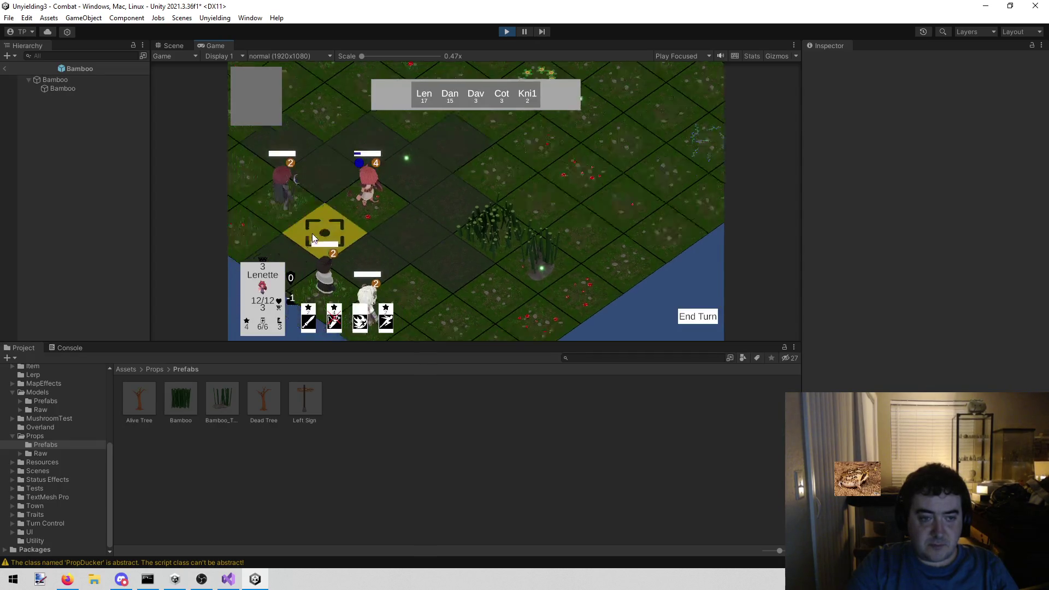
pyautogui.click(301, 242)
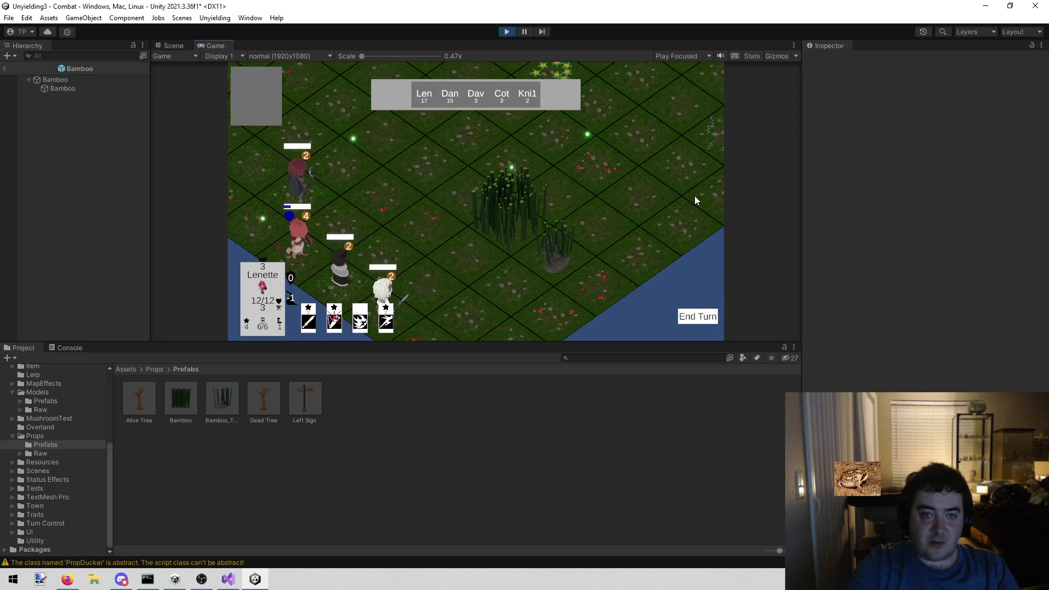
pyautogui.click(507, 31)
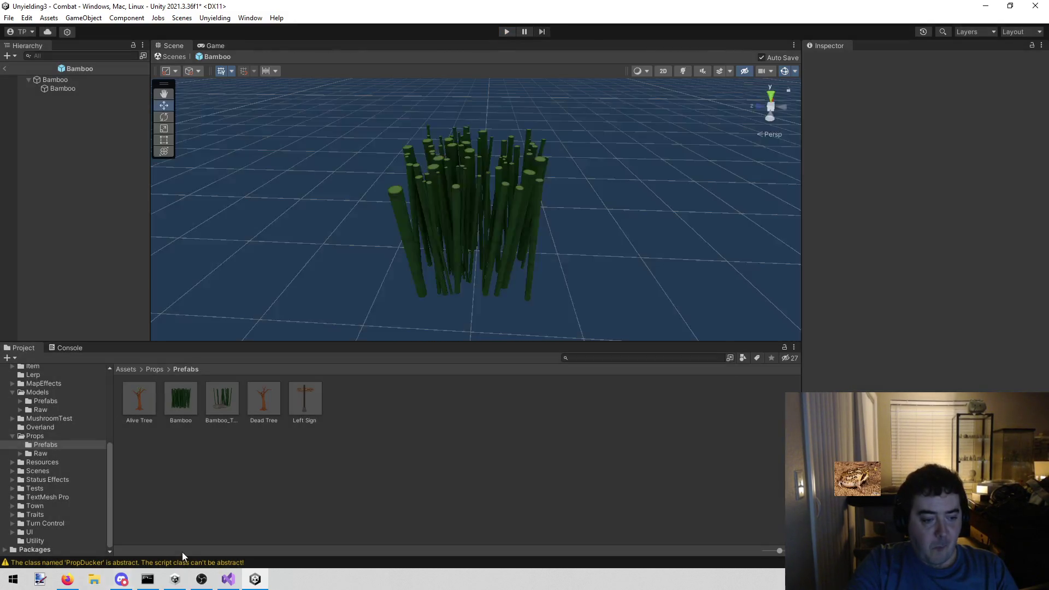
# Glance at Visual Studio and the console warnings, then return to the props prefab folder
pyautogui.click(230, 580)
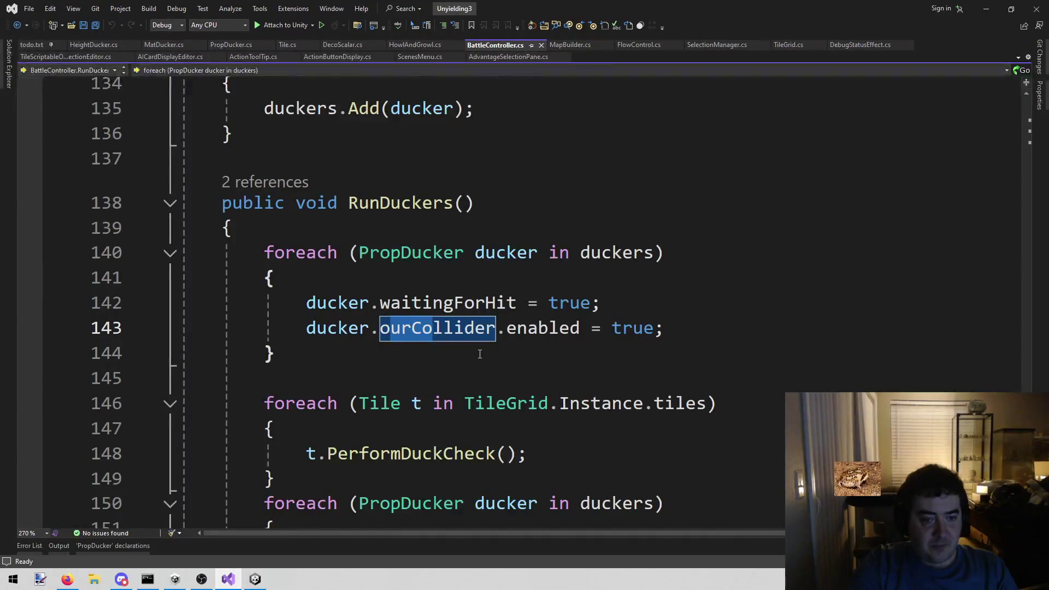
pyautogui.click(255, 579)
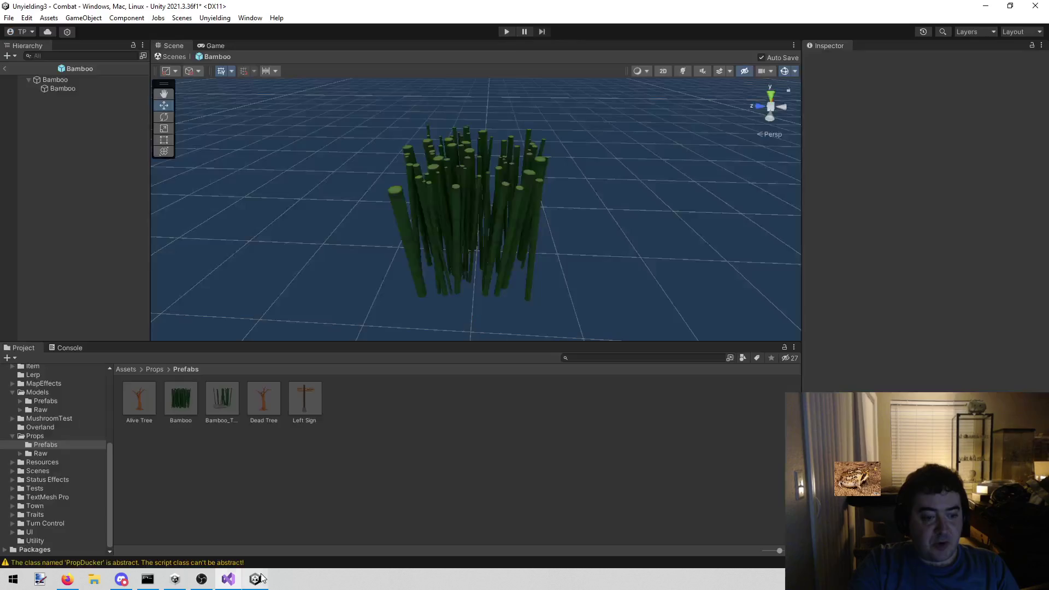
pyautogui.click(74, 349)
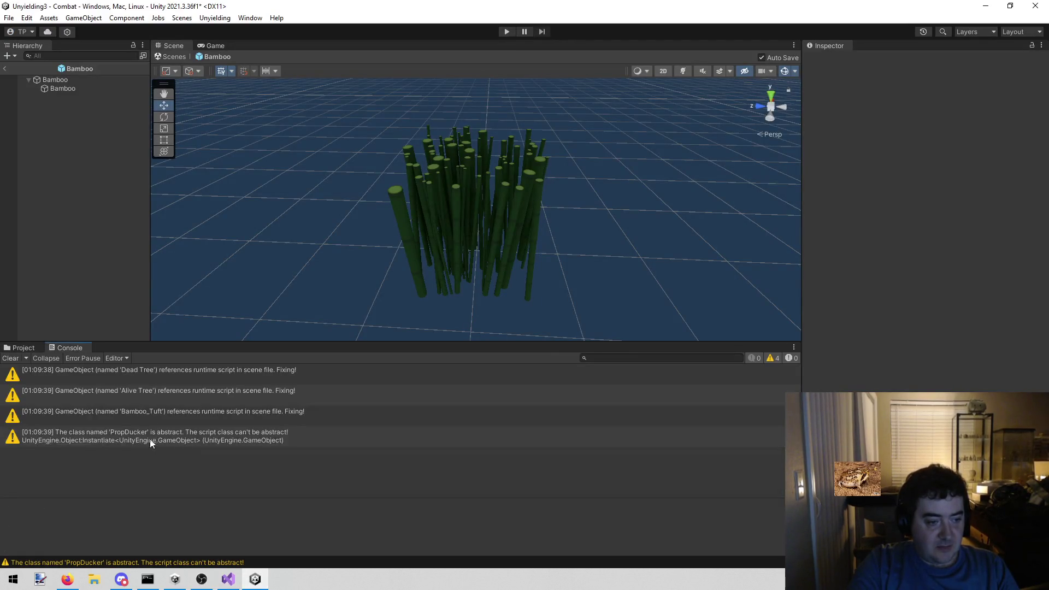
pyautogui.click(31, 349)
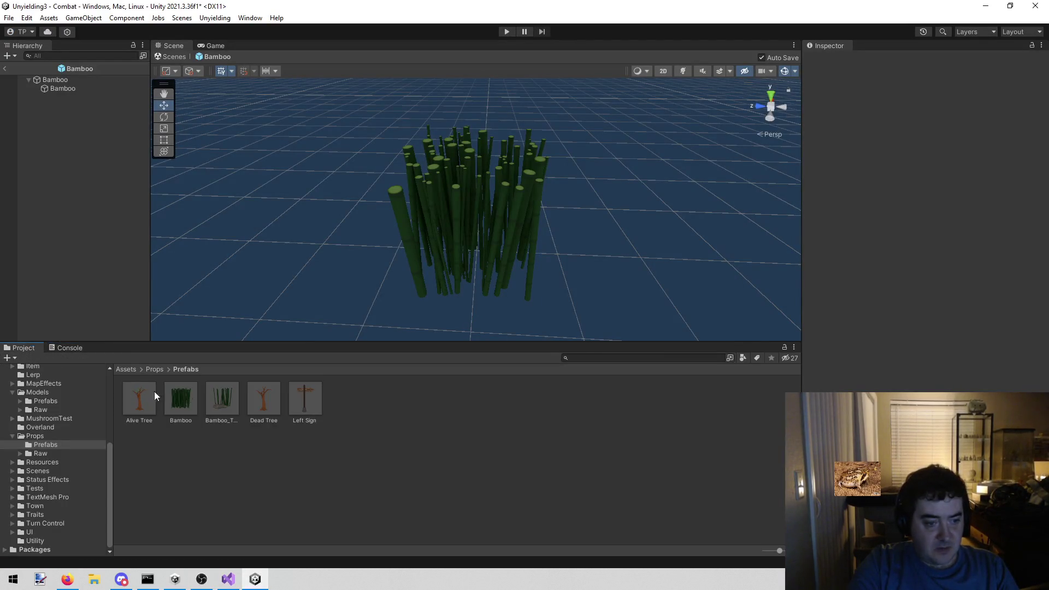
# Replace the Alive Tree prefab's missing script with MatDucker
pyautogui.click(134, 389)
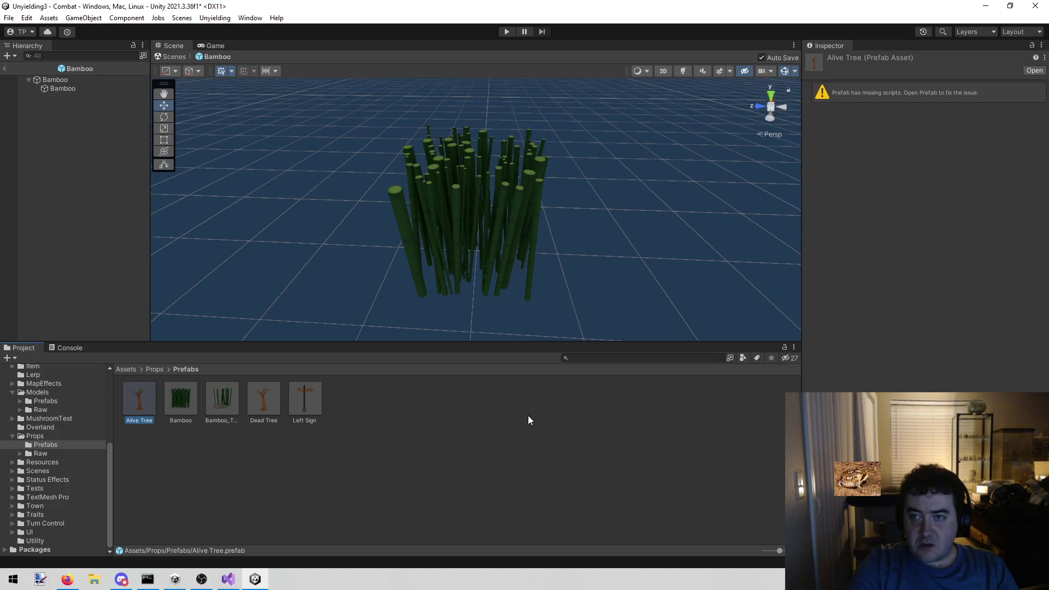
pyautogui.doubleClick(146, 394)
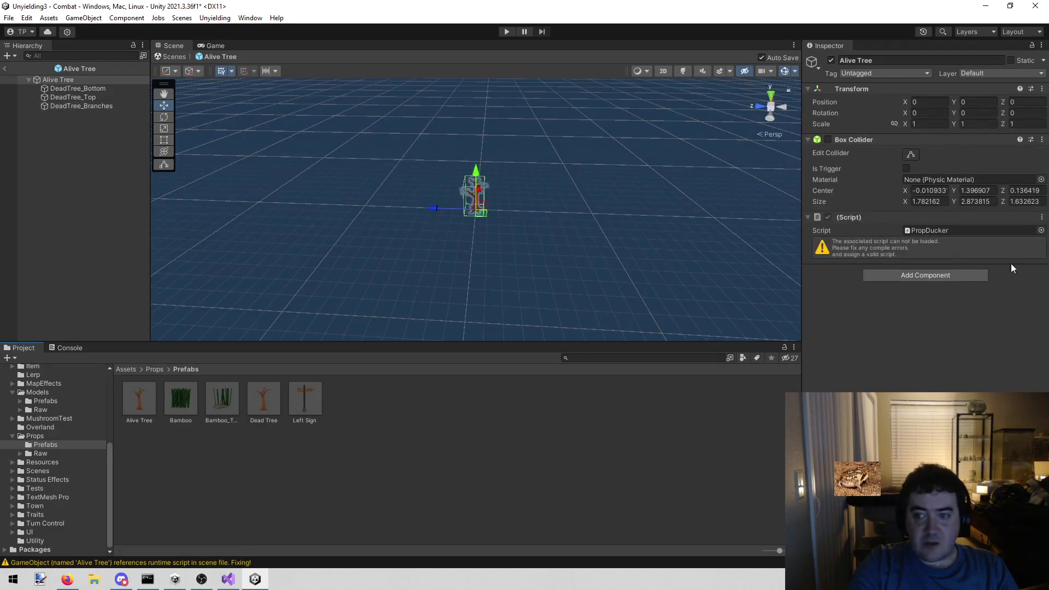
pyautogui.click(1041, 230)
pyautogui.write('m')
pyautogui.press('Down')
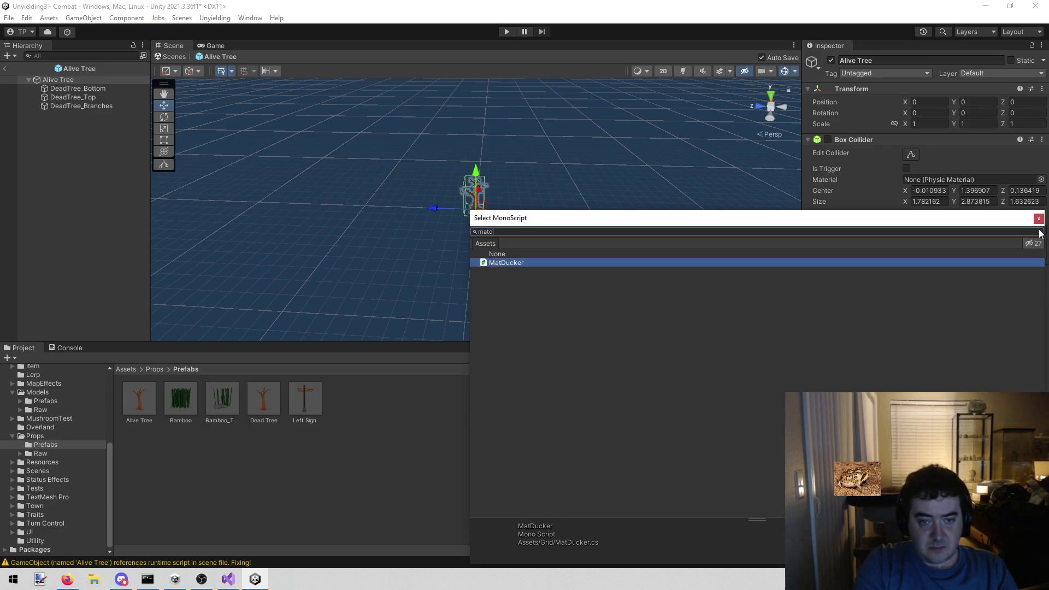
pyautogui.press('Return')
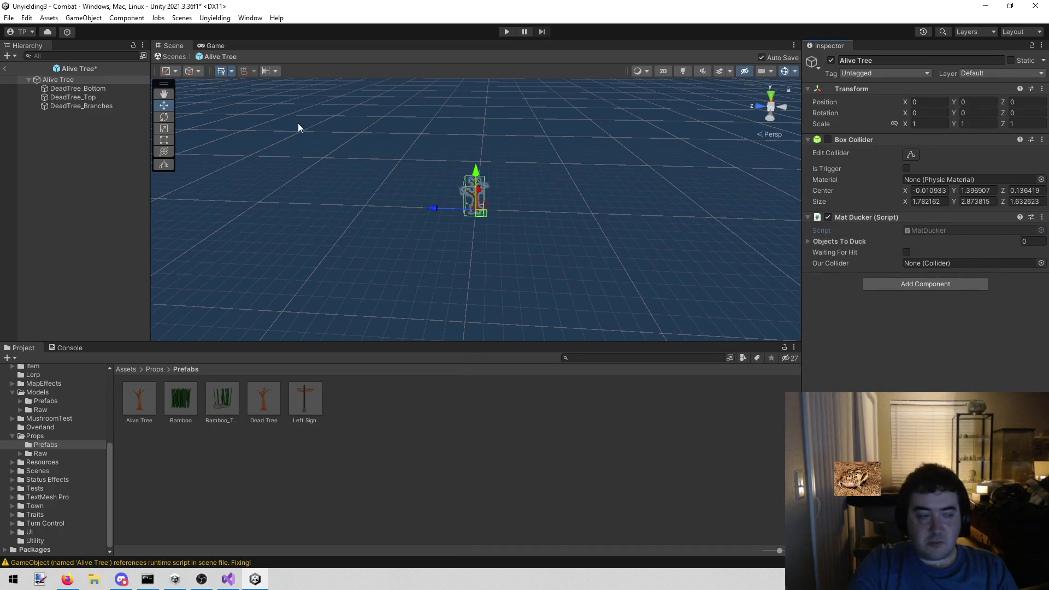
# Replace the Dead Tree prefab's broken script with MatDucker
pyautogui.click(275, 402)
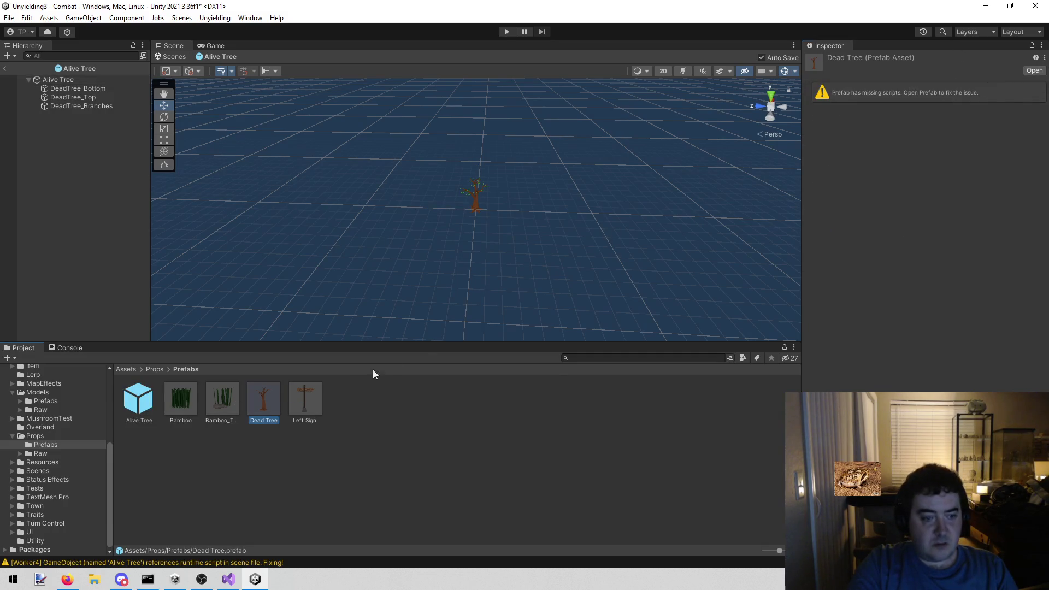
pyautogui.doubleClick(269, 399)
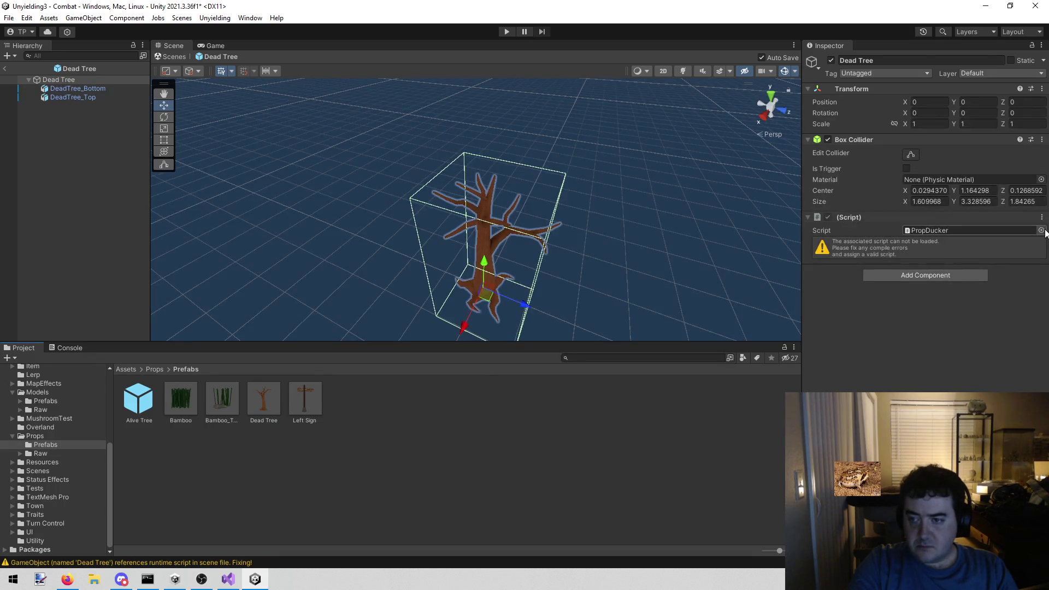
pyautogui.click(1041, 230)
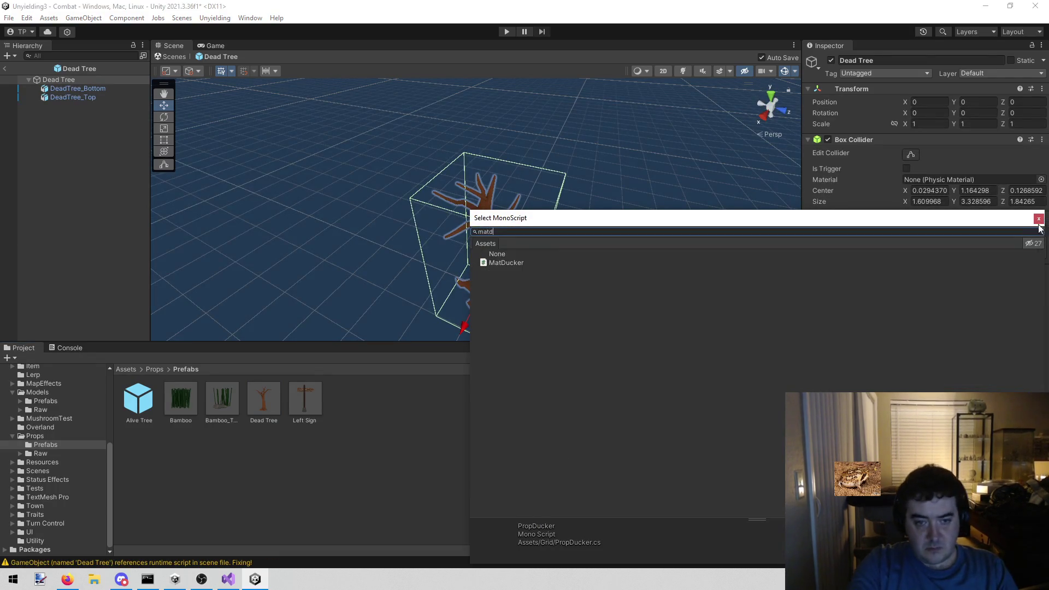
pyautogui.doubleClick(608, 263)
# Inspect the Left Sign prefab's Post, Sign and root objects, then return to the Combat scene
pyautogui.click(303, 400)
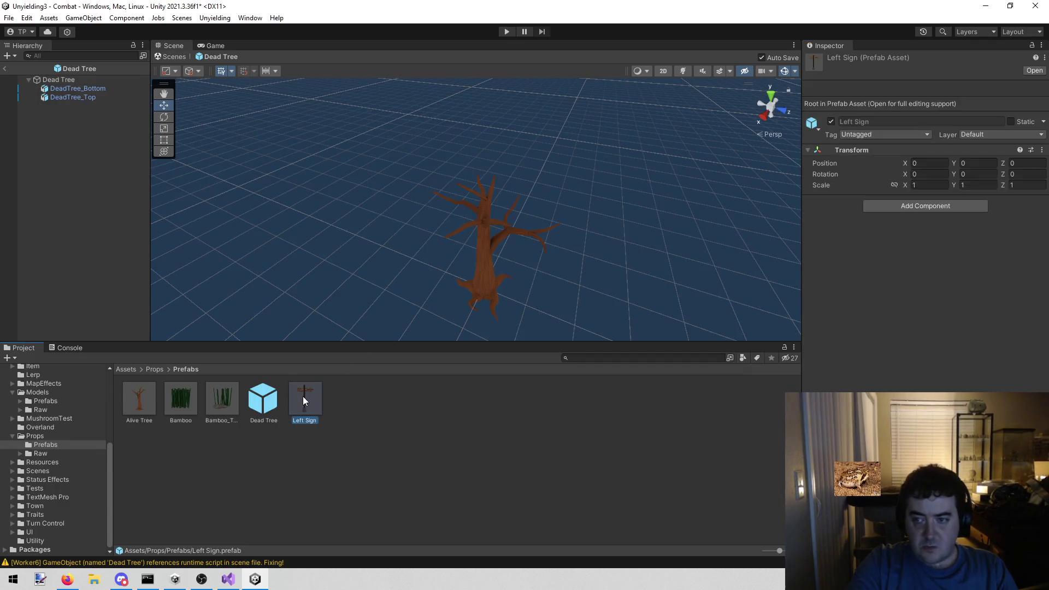
pyautogui.doubleClick(299, 395)
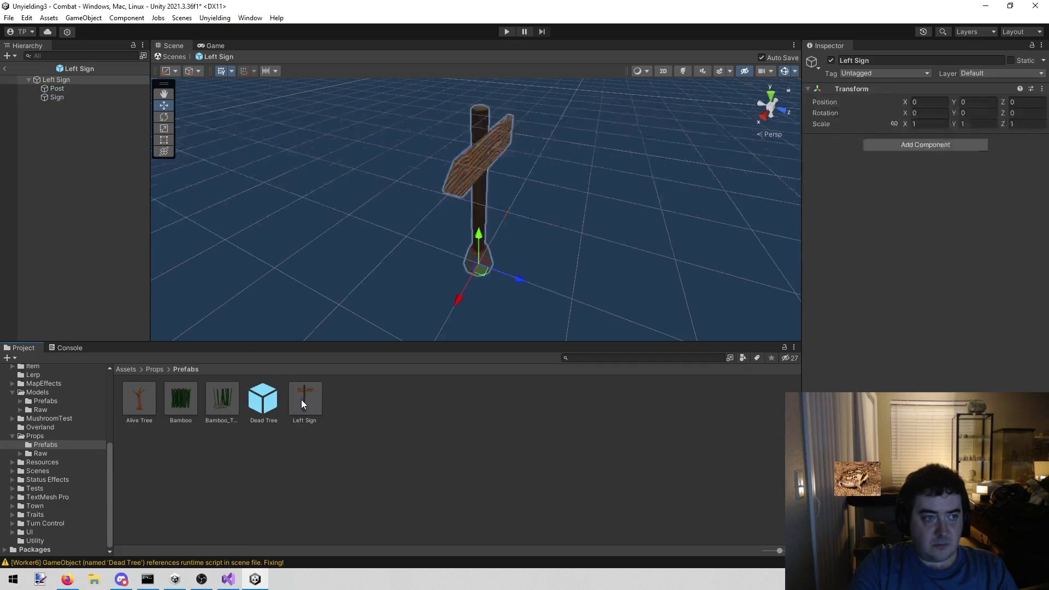
pyautogui.click(70, 87)
pyautogui.click(70, 97)
pyautogui.click(67, 89)
pyautogui.click(57, 80)
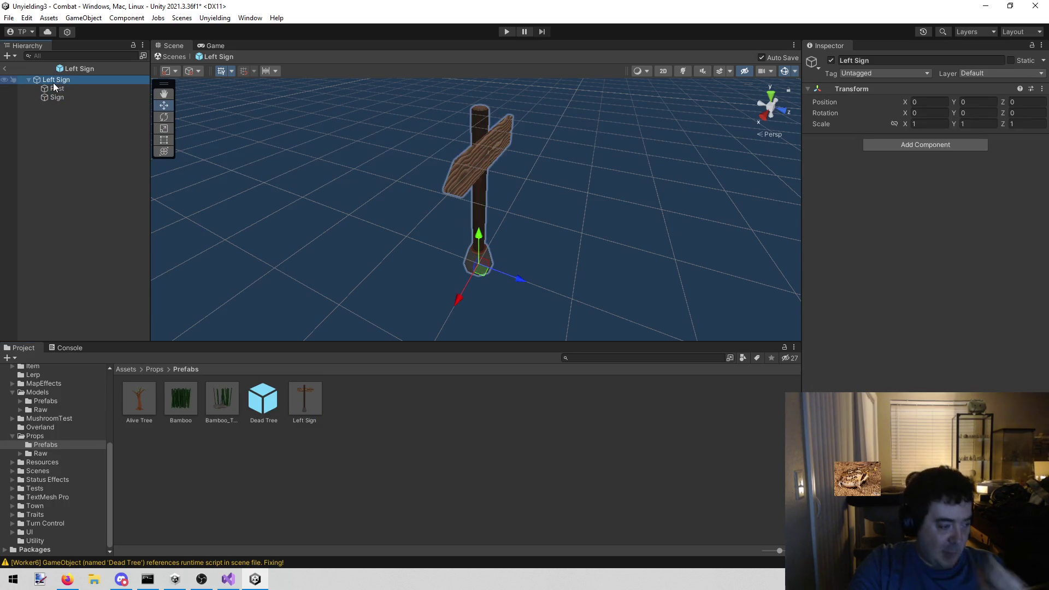
pyautogui.click(5, 68)
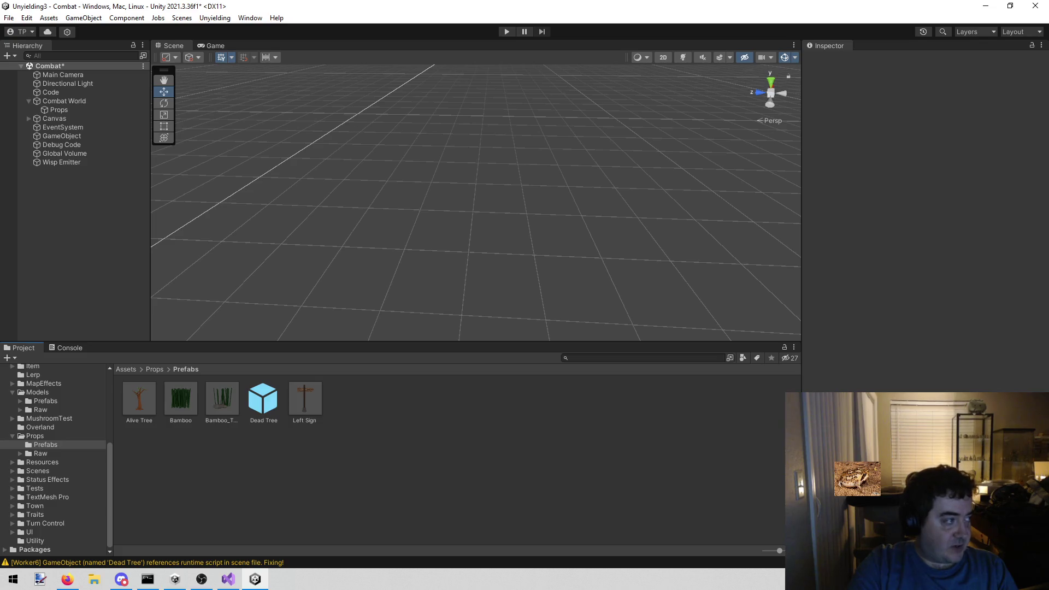
pyautogui.hotkey('alt', 'Tab')
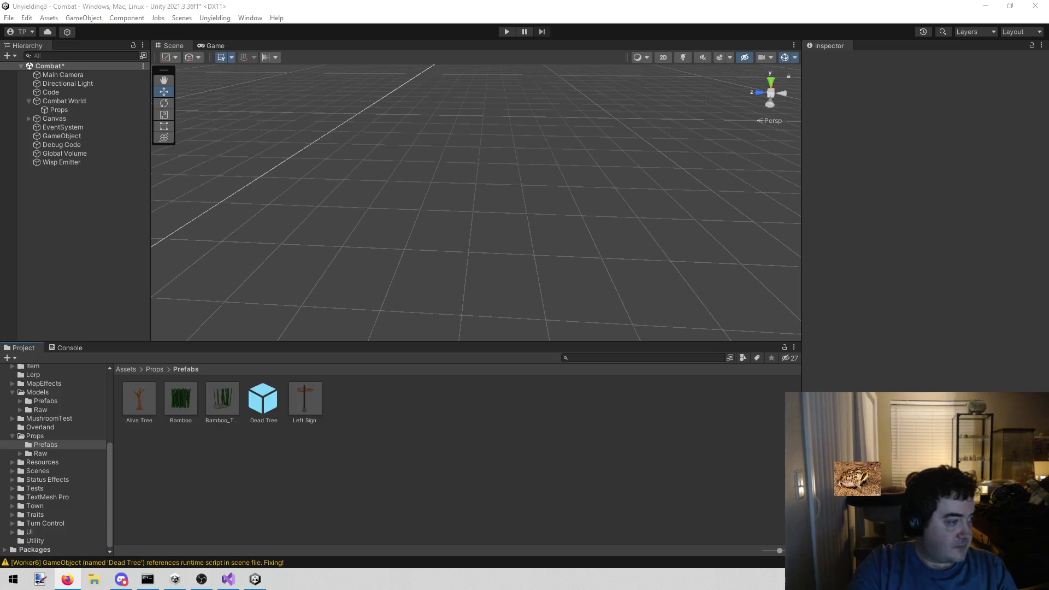
pyautogui.click(503, 30)
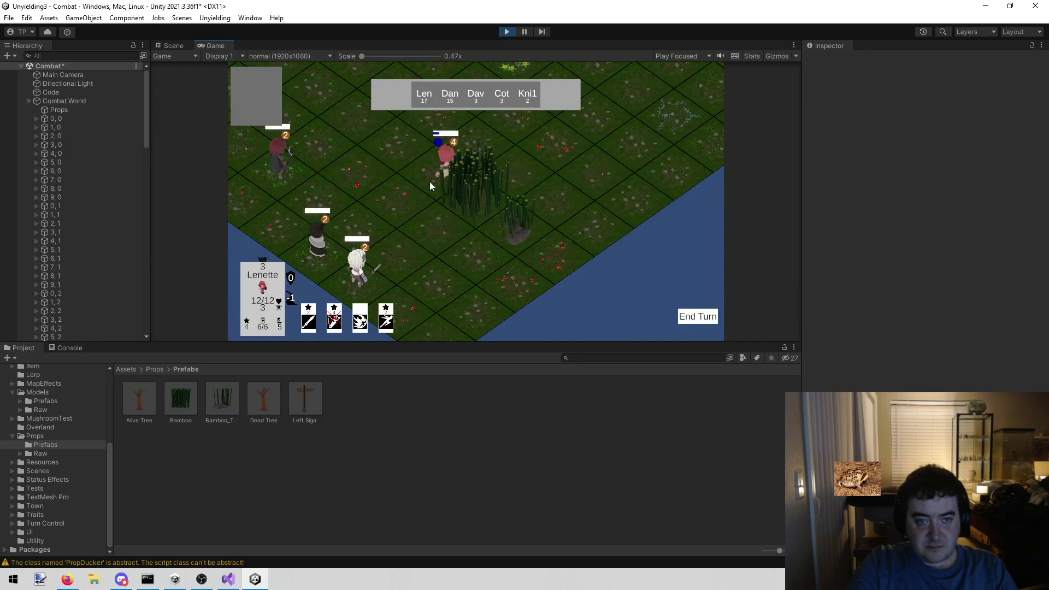
pyautogui.click(509, 33)
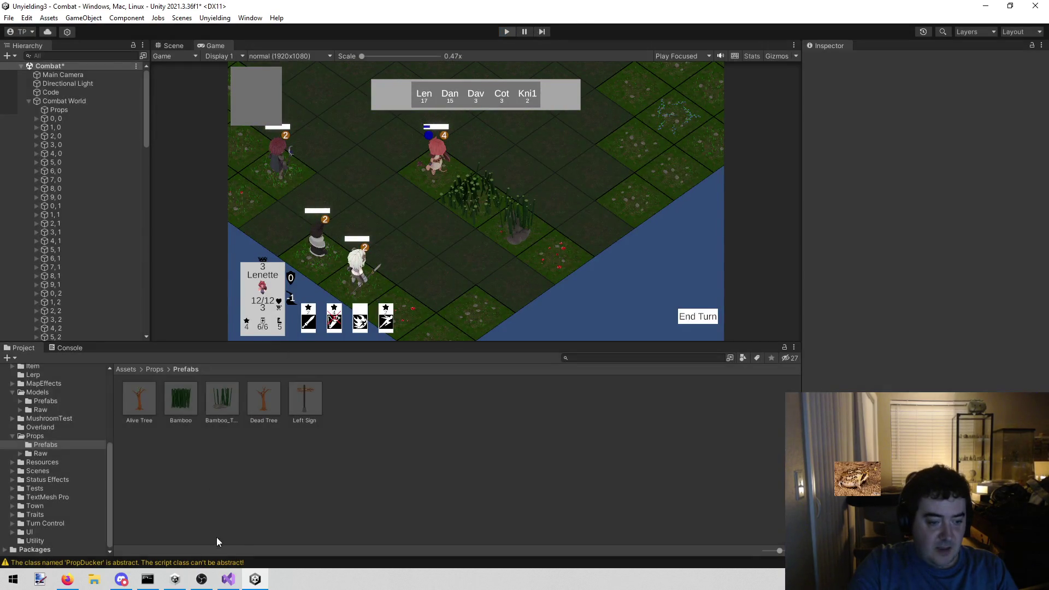
pyautogui.click(228, 579)
pyautogui.click(256, 580)
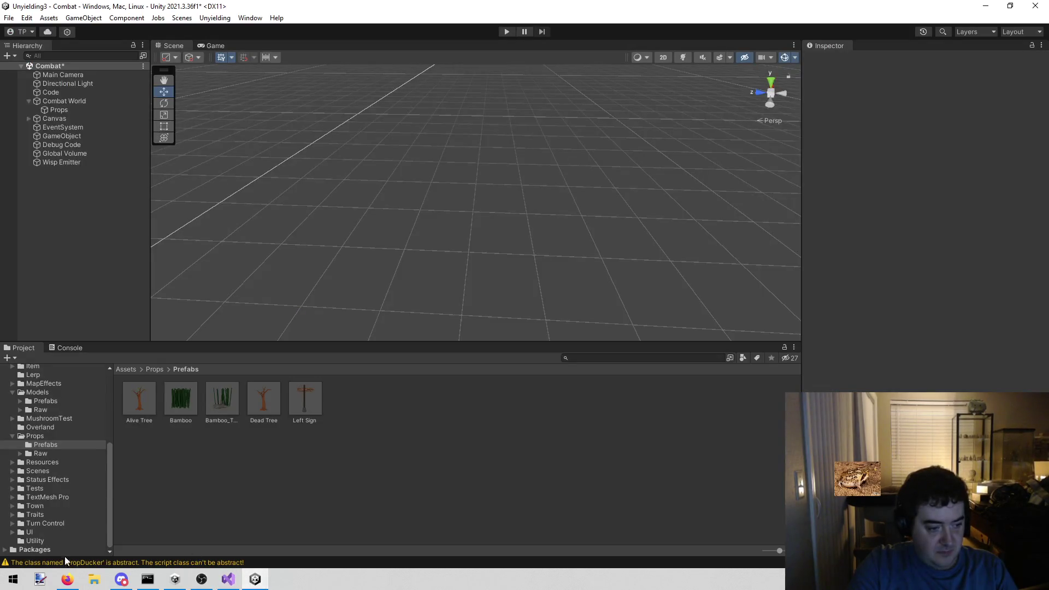
# Check the PropDucker abstract warning's stack trace, clear the console, and save the Combat scene
pyautogui.click(60, 347)
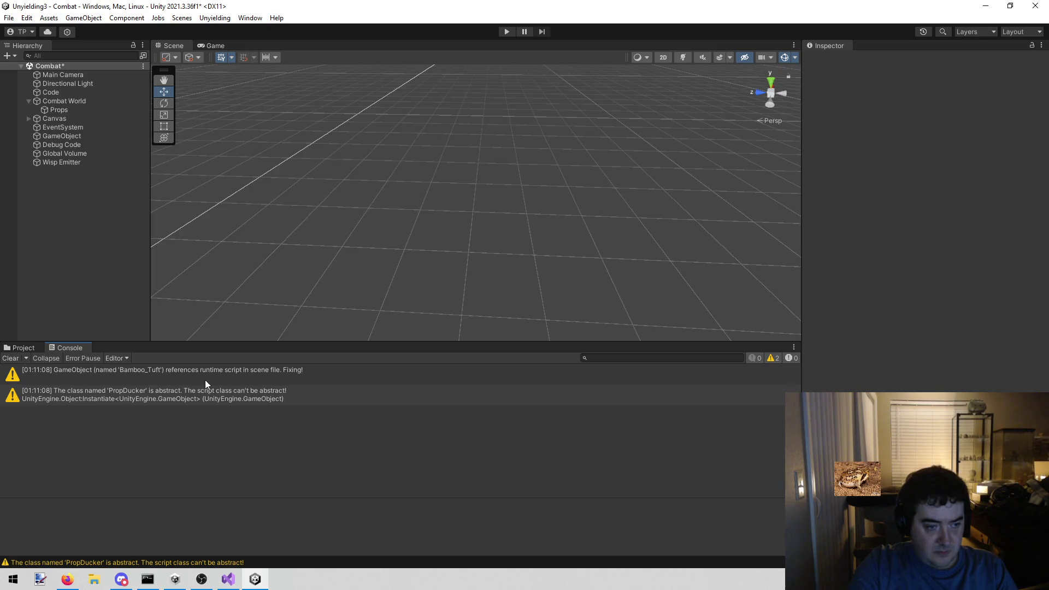
pyautogui.click(241, 386)
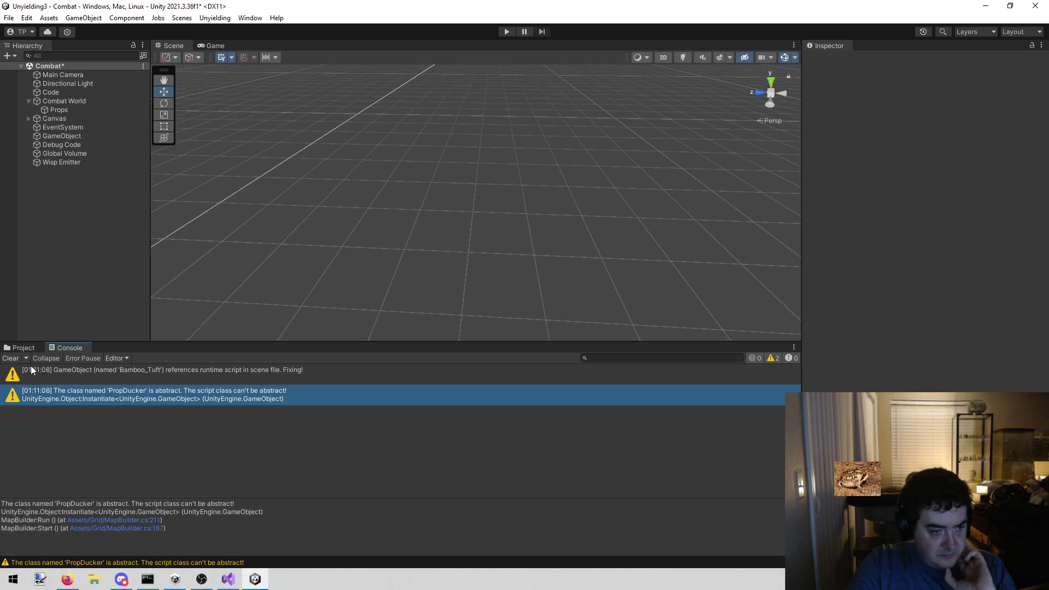
pyautogui.click(8, 360)
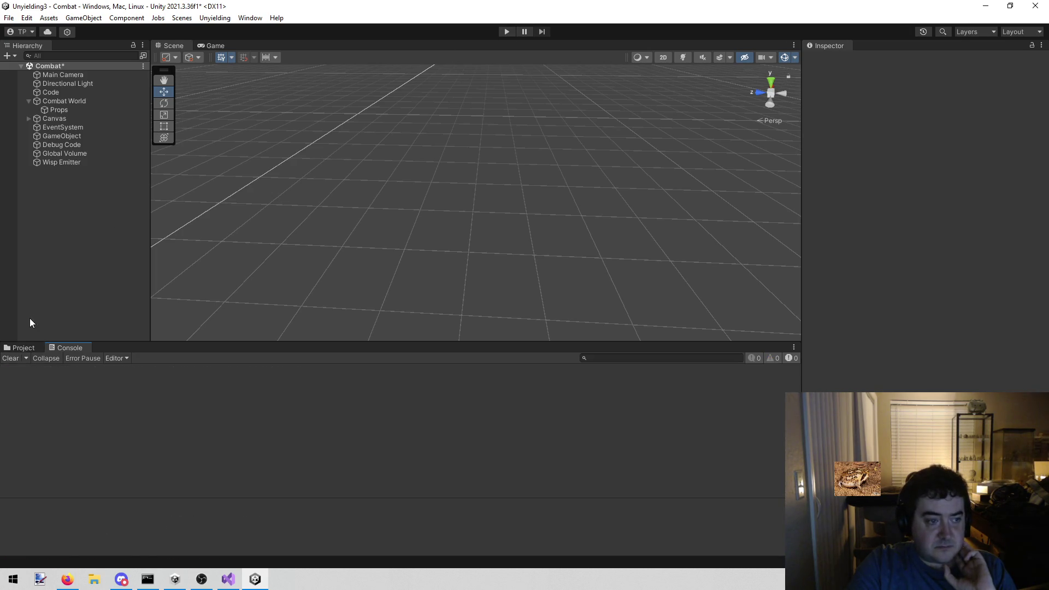
pyautogui.hotkey('ctrl', 's')
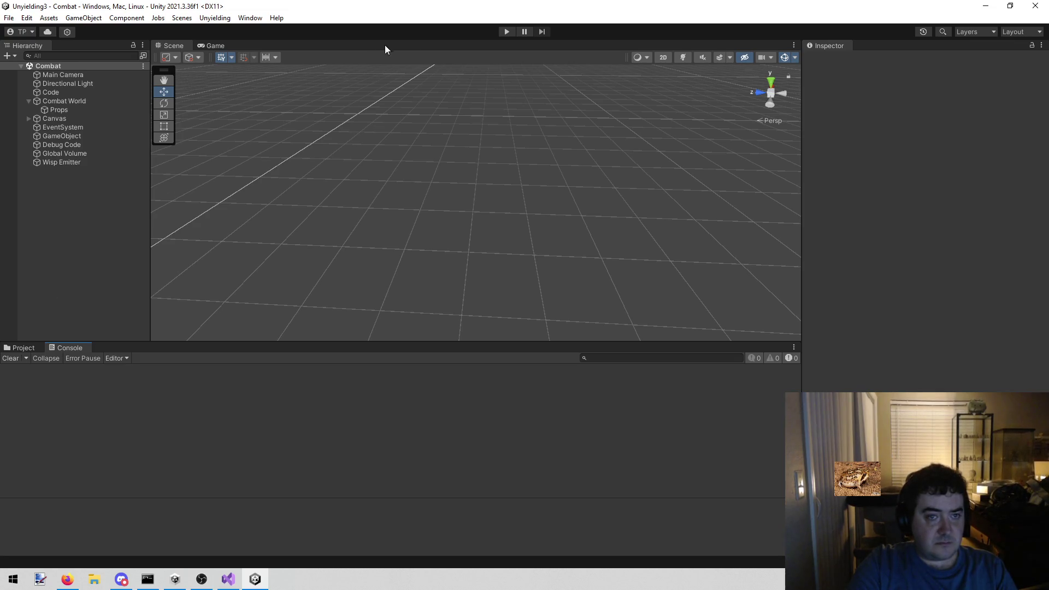
# Play, filter the Hierarchy for PropDucker, and inspect Bamboo(Clone) and Bamboo_Tuft(Clone) before stopping
pyautogui.click(506, 32)
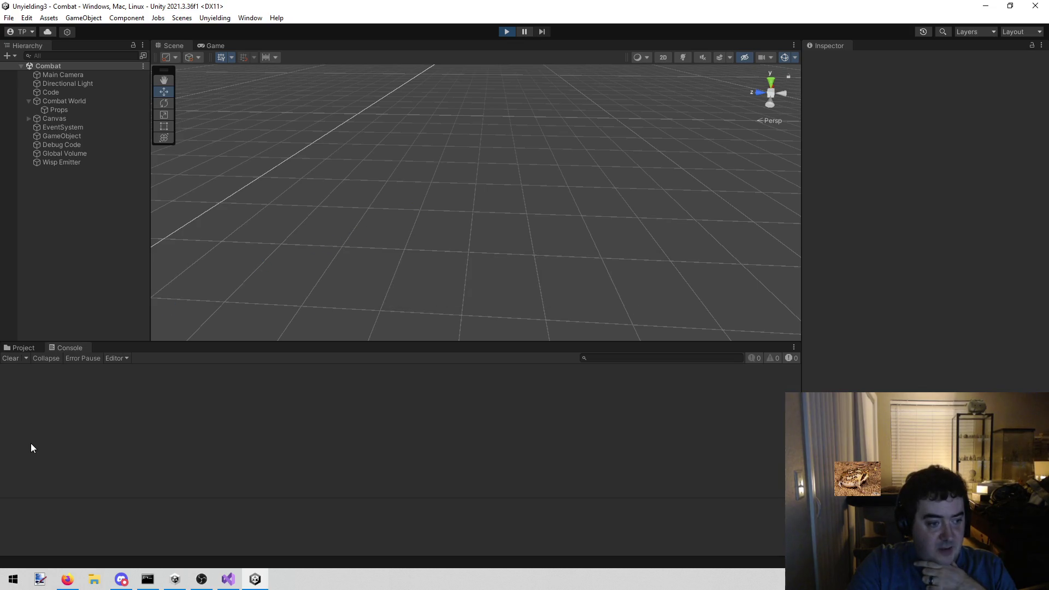
pyautogui.click(83, 397)
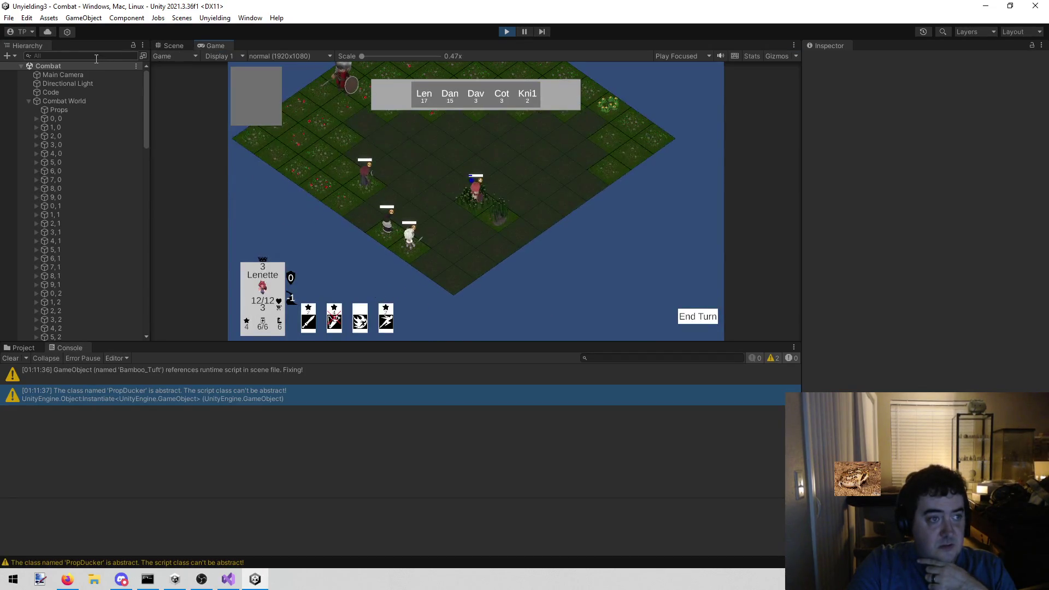
pyautogui.click(96, 56)
pyautogui.write('Propduc')
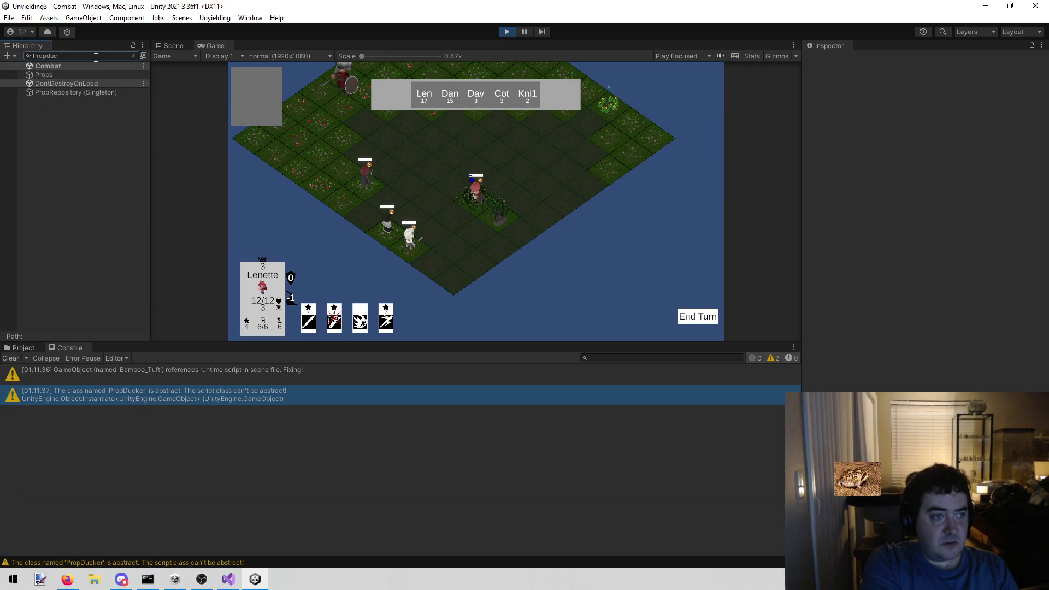
pyautogui.write('ker')
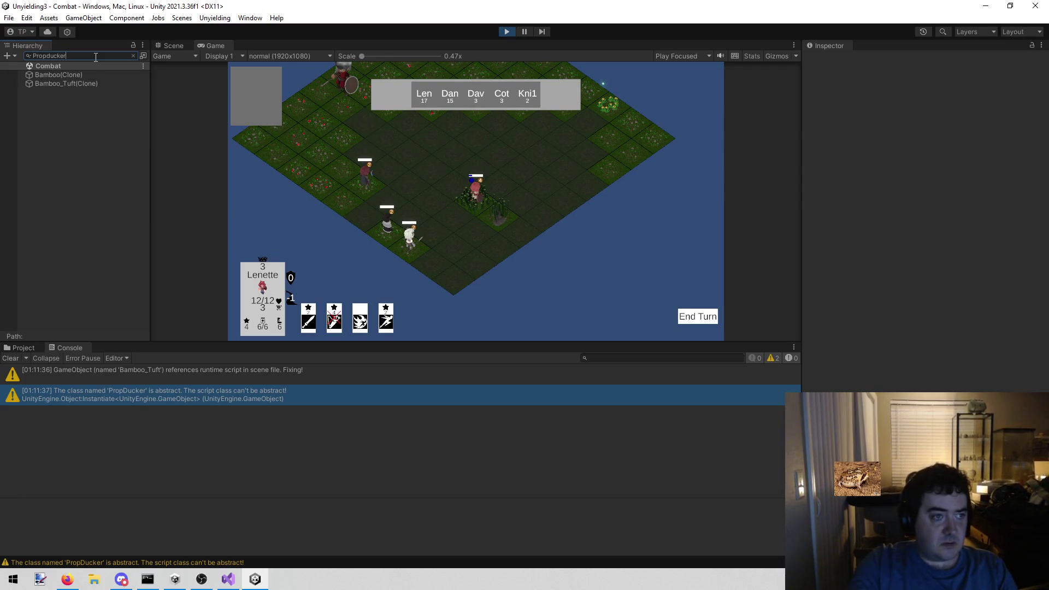
pyautogui.click(91, 77)
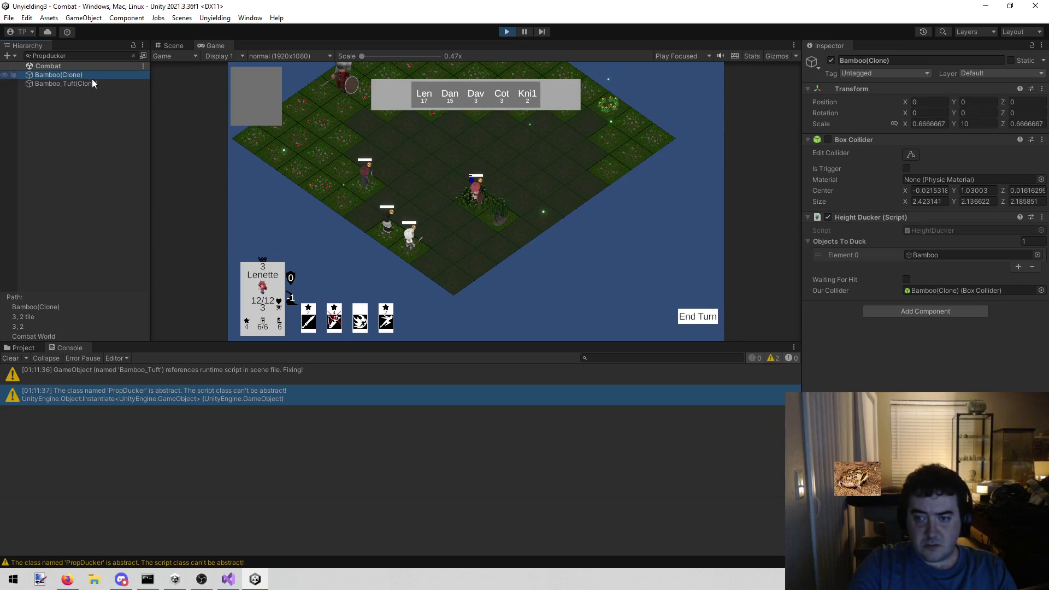
pyautogui.click(125, 83)
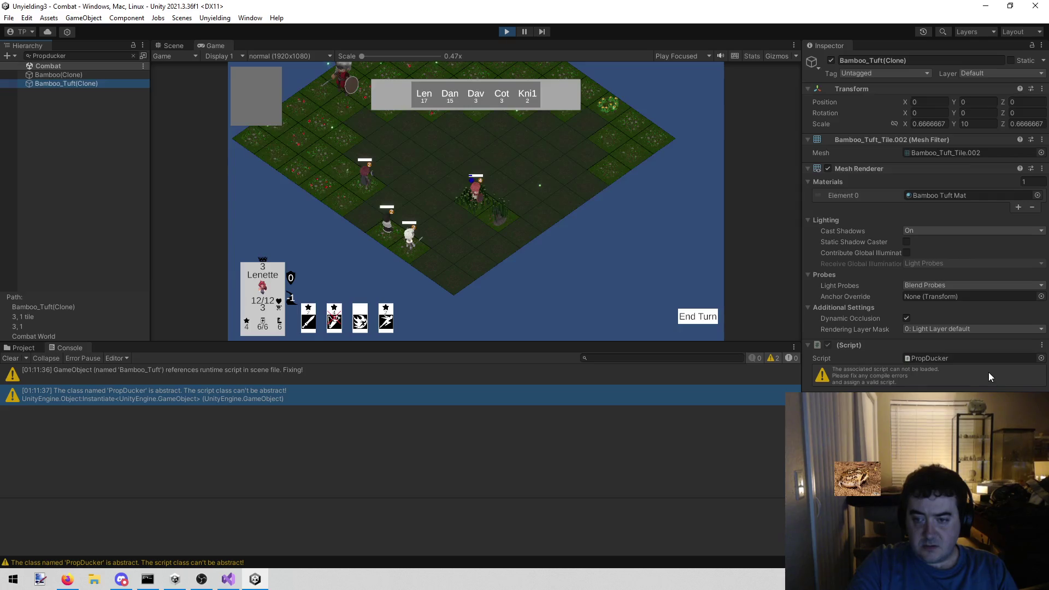
pyautogui.click(511, 31)
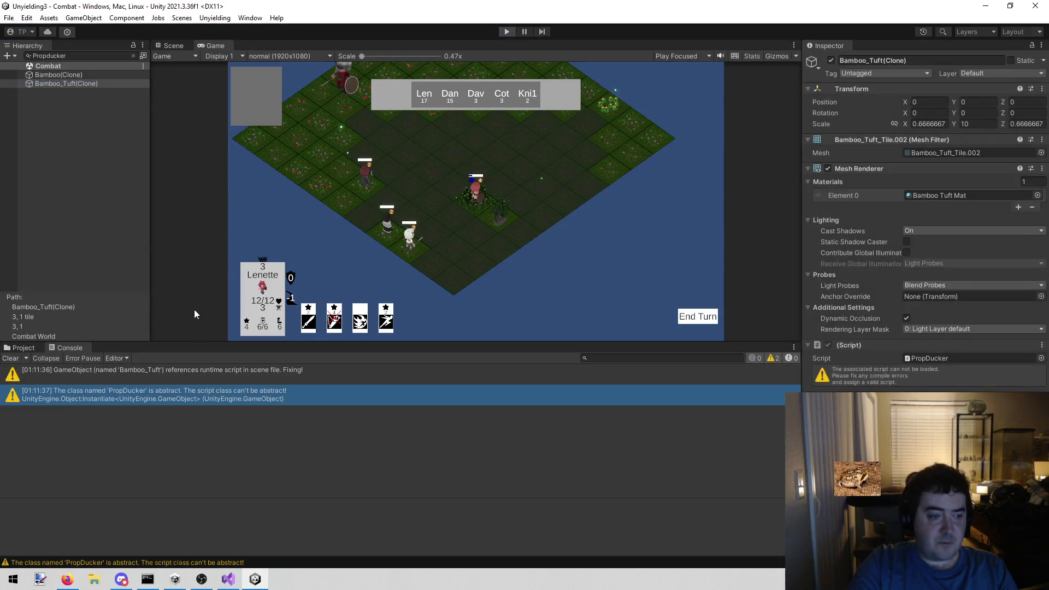
pyautogui.click(82, 56)
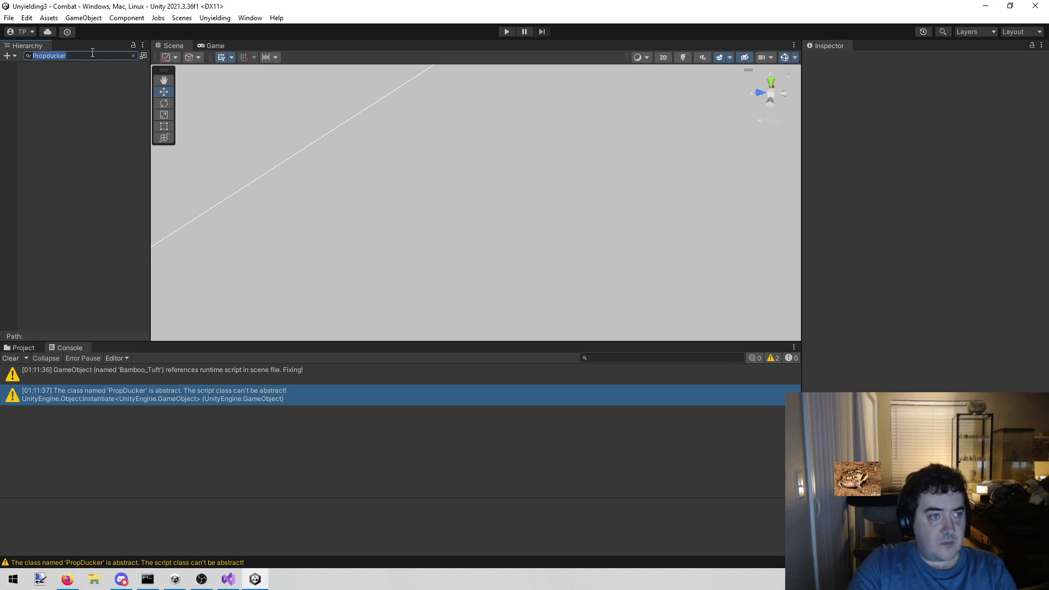
# Clear the Hierarchy filter, preview the Bamboo_Tuft prefab, and place an instance in the Combat scene
pyautogui.press('BackSpace')
pyautogui.click(25, 347)
pyautogui.doubleClick(215, 384)
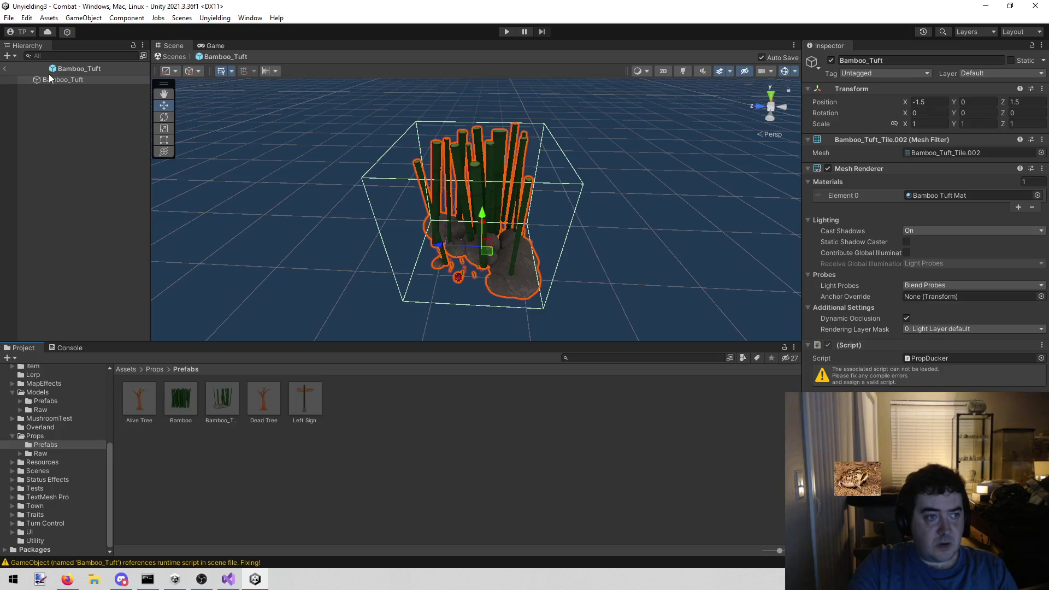
pyautogui.click(6, 68)
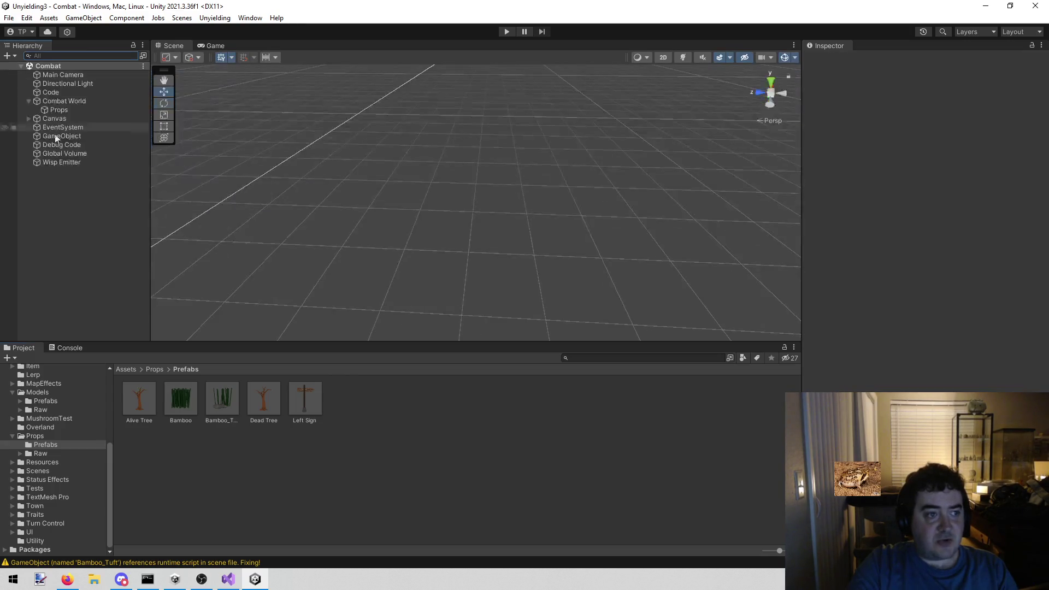
pyautogui.moveTo(218, 395)
pyautogui.mouseDown()
pyautogui.moveTo(137, 246)
pyautogui.moveTo(80, 230)
pyautogui.mouseUp()
# Create an empty object named 'GameObject' and parent Bamboo_Tuft under it
pyautogui.rightClick(83, 218)
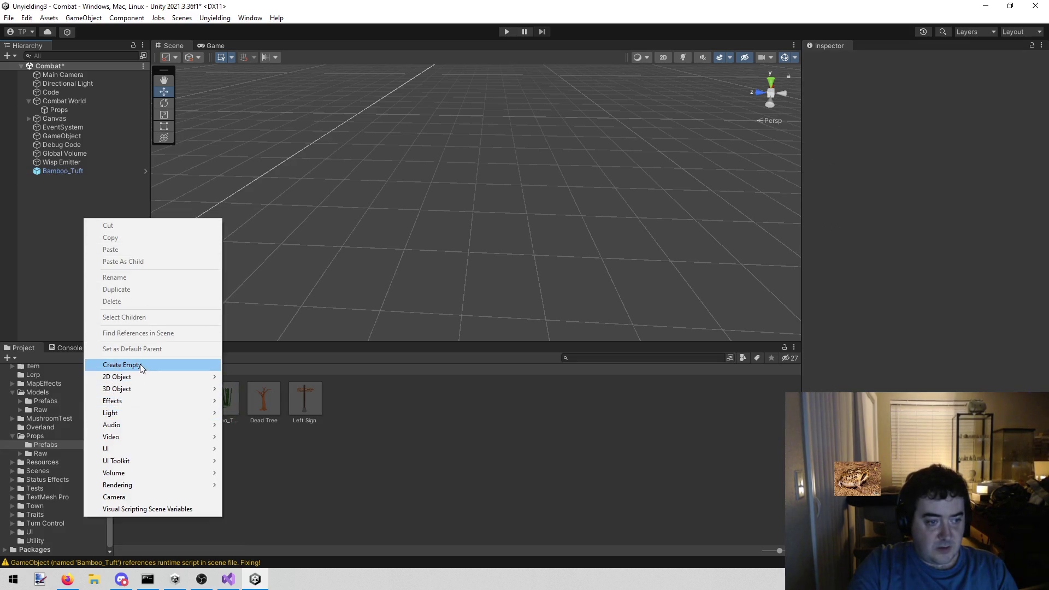
pyautogui.click(140, 364)
pyautogui.click(878, 60)
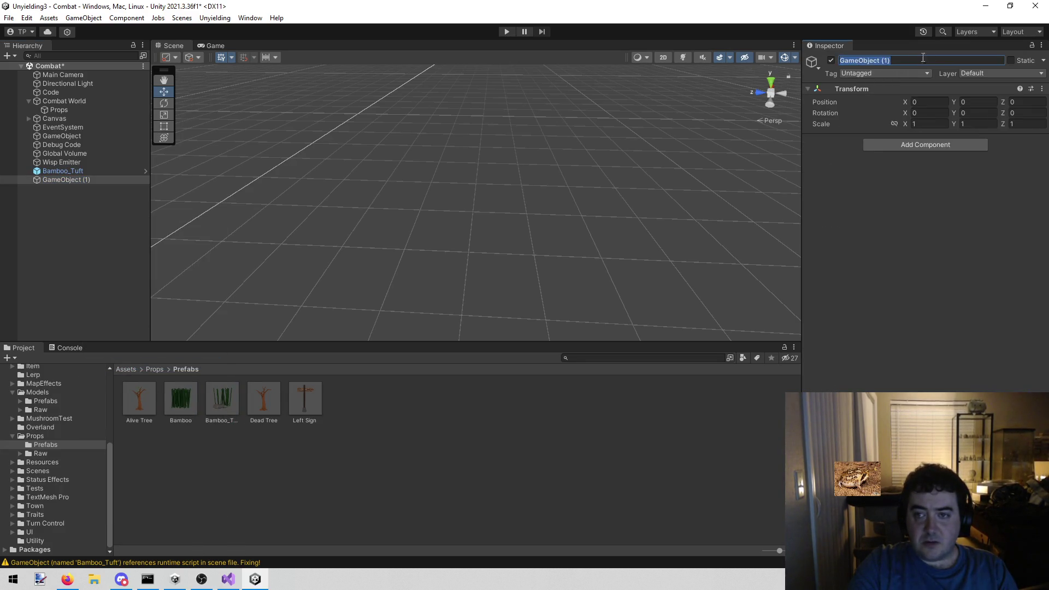
pyautogui.press('End')
pyautogui.press('BackSpace')
pyautogui.press('BackSpace')
pyautogui.press('BackSpace')
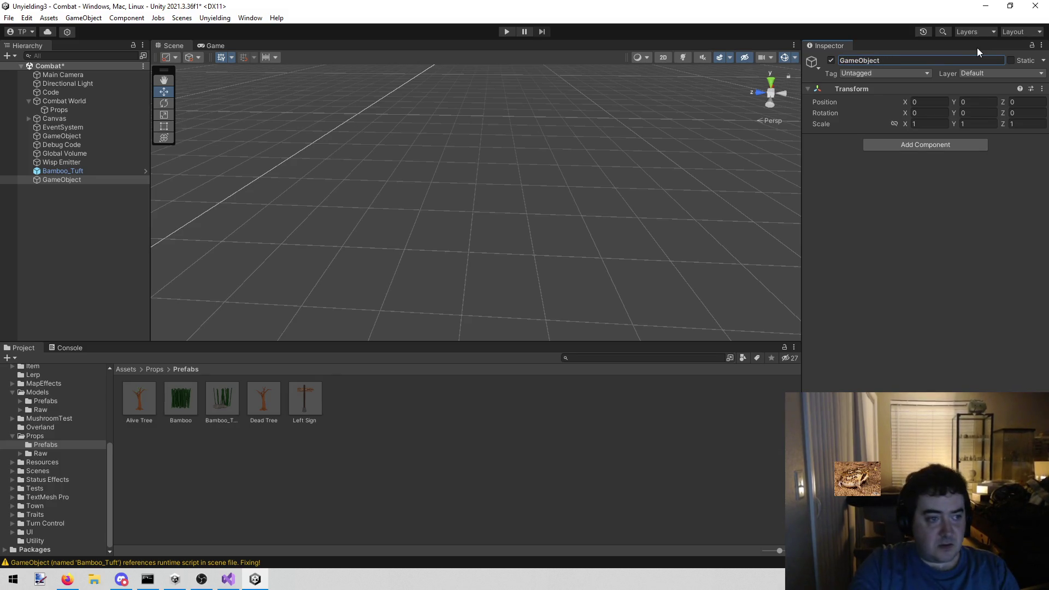
pyautogui.moveTo(86, 168); pyautogui.dragTo(84, 180)
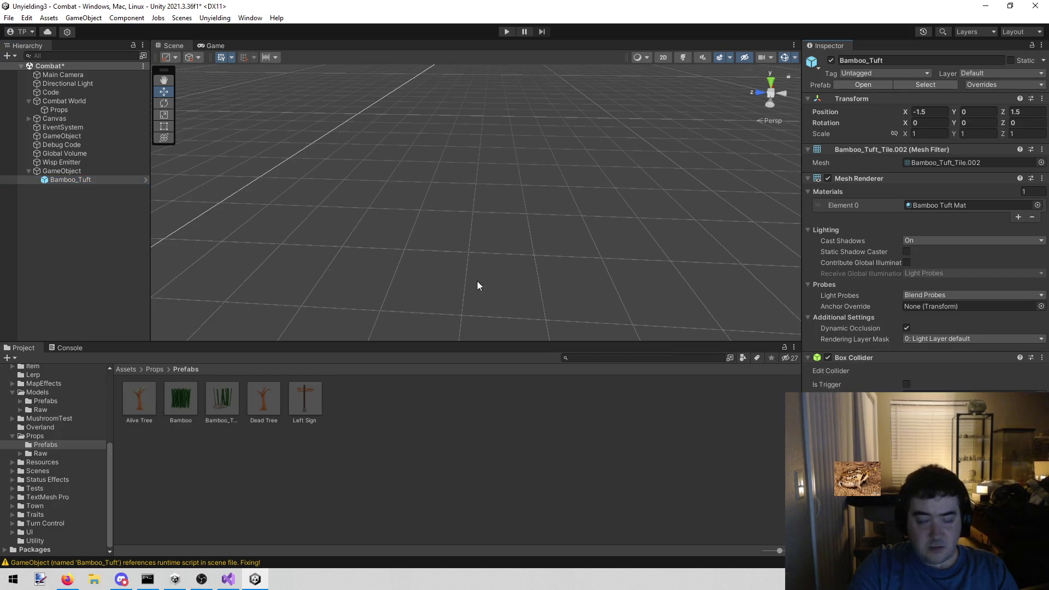
pyautogui.click(116, 171)
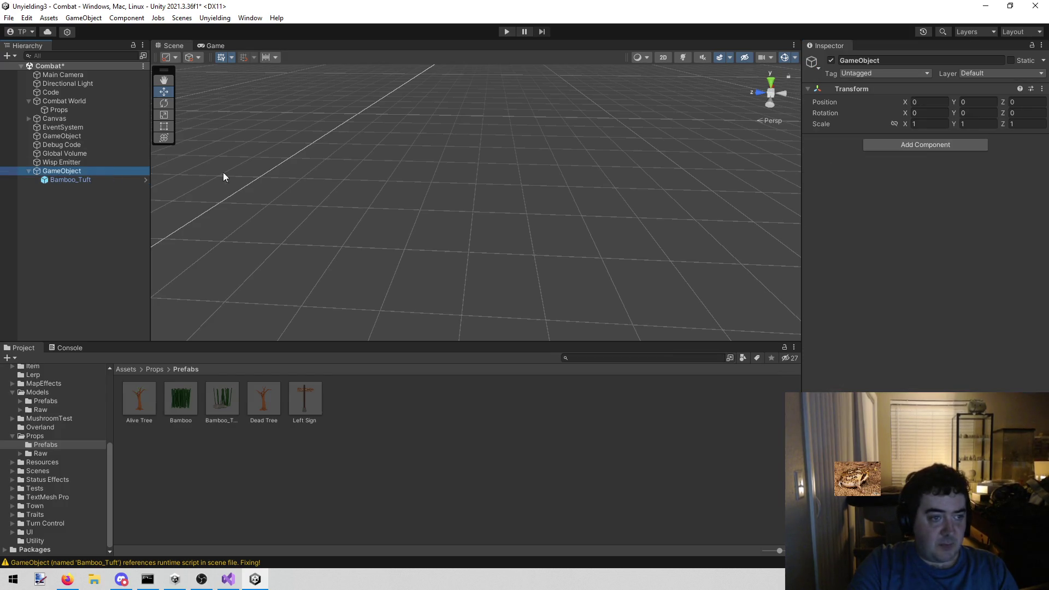
# Paste the copied Box Collider onto the parent GameObject as a new component
pyautogui.click(1043, 90)
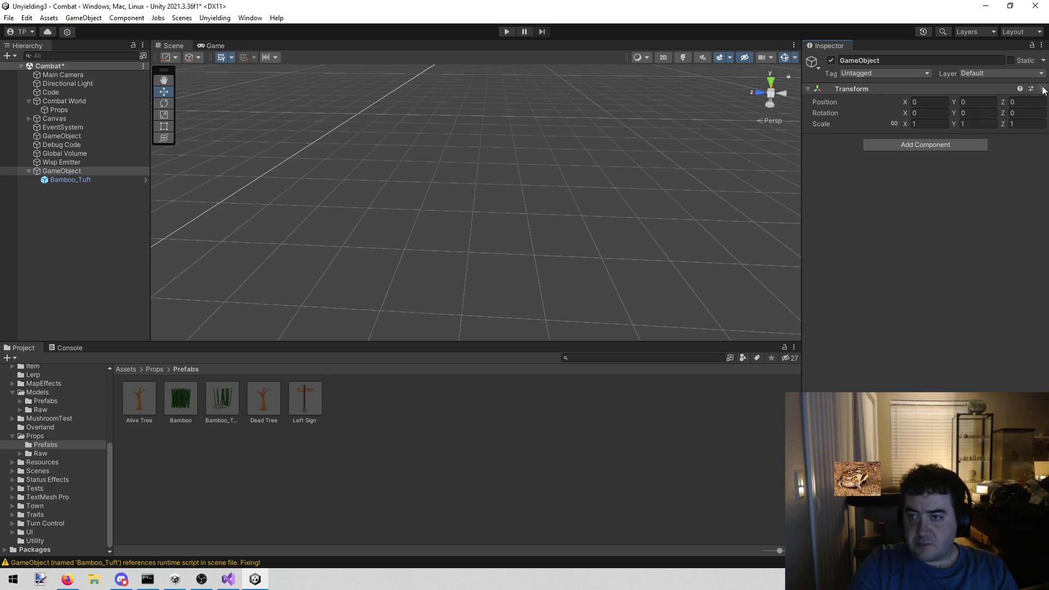
pyautogui.click(1042, 47)
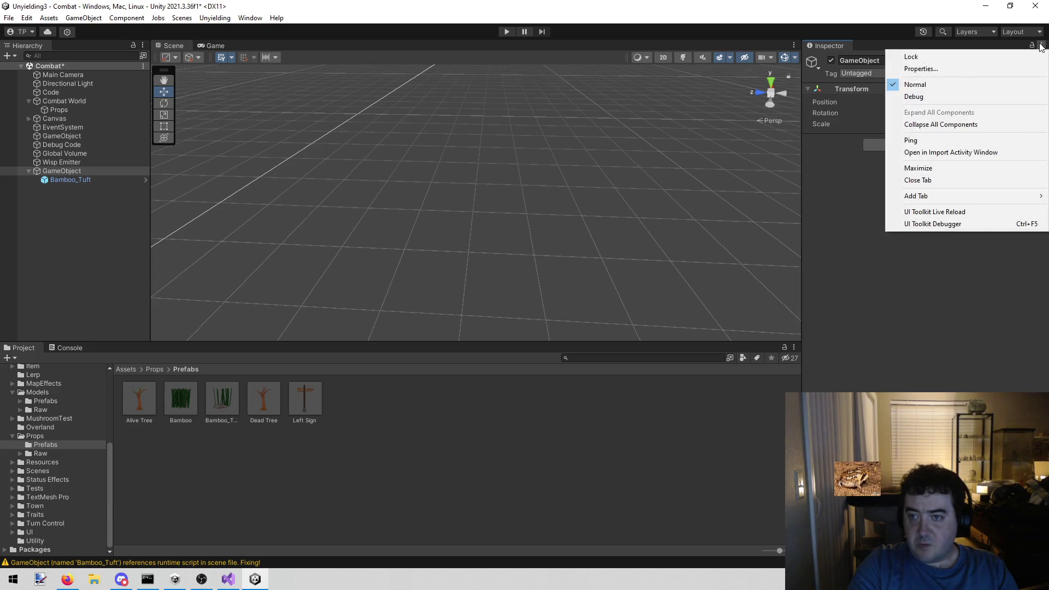
pyautogui.click(1043, 94)
pyautogui.click(1043, 93)
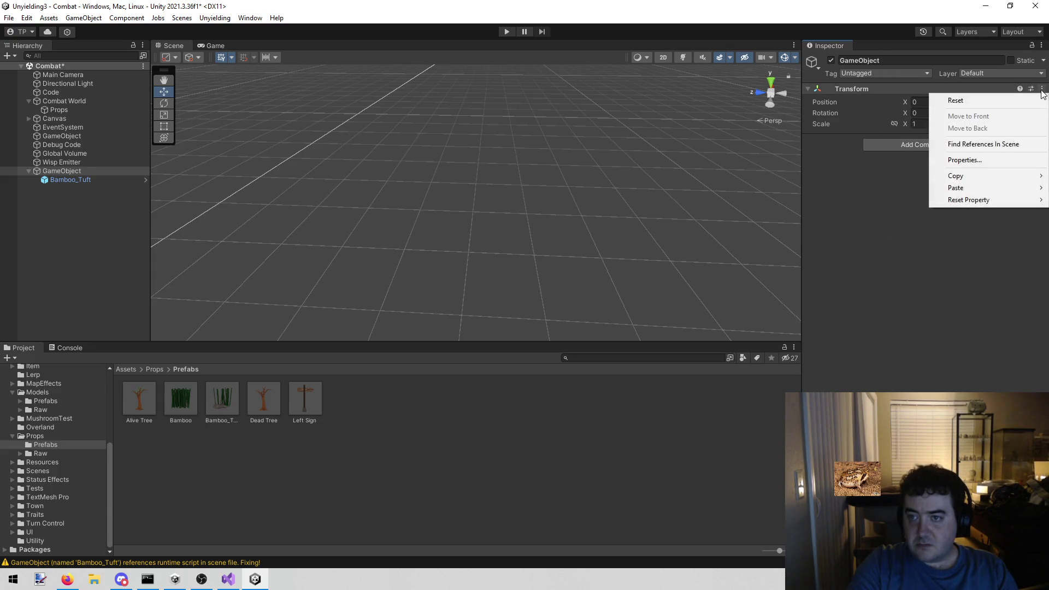
pyautogui.moveTo(936, 190)
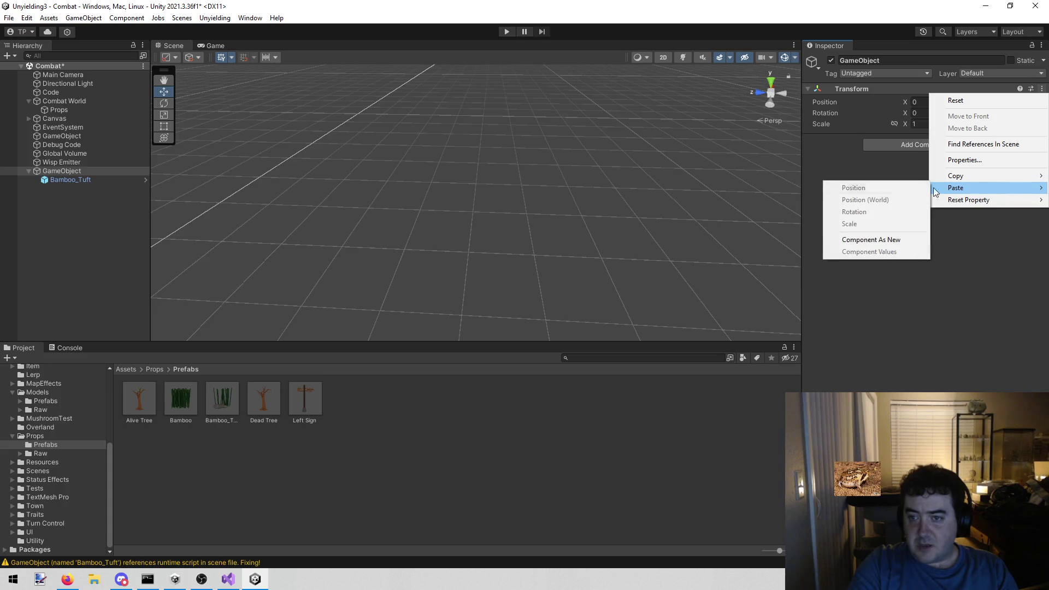
pyautogui.click(906, 238)
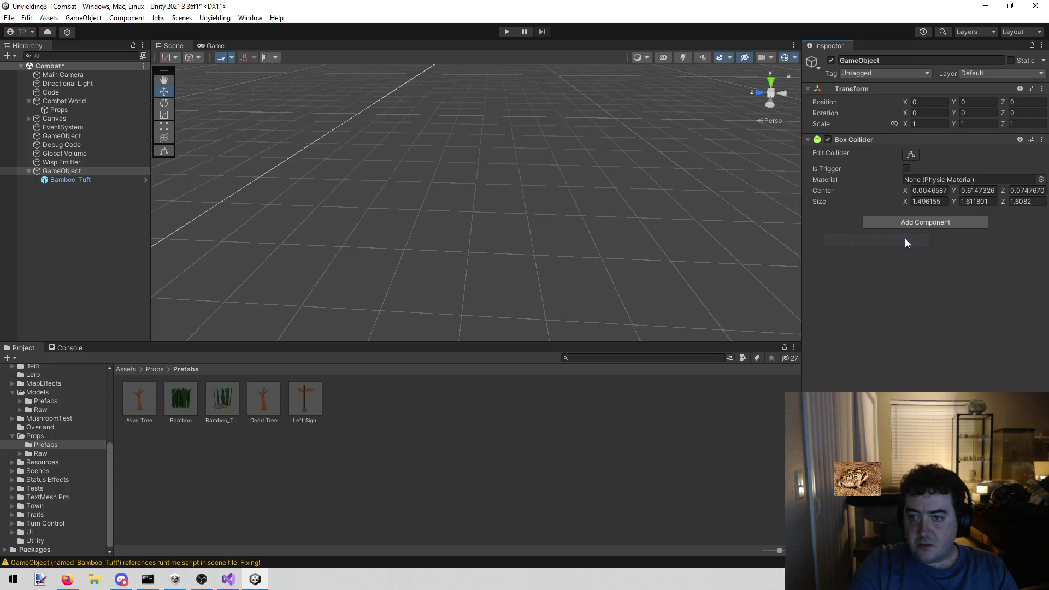
# Add a Height Ducker using the parent's Box Collider, with Bamboo_Tuft in Objects To Duck
pyautogui.click(77, 178)
pyautogui.click(67, 170)
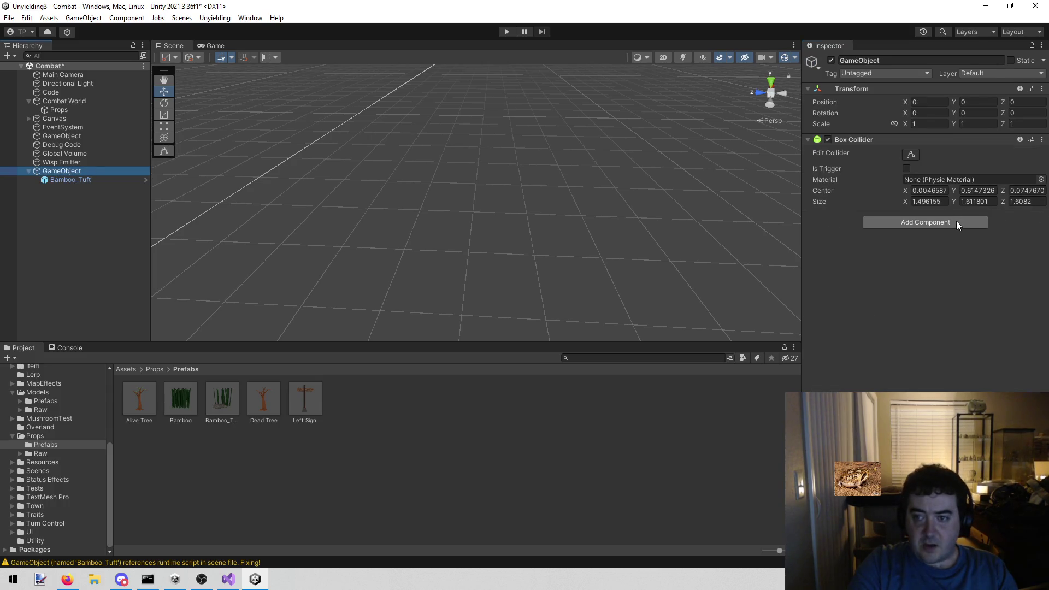
pyautogui.click(956, 221)
pyautogui.click(916, 260)
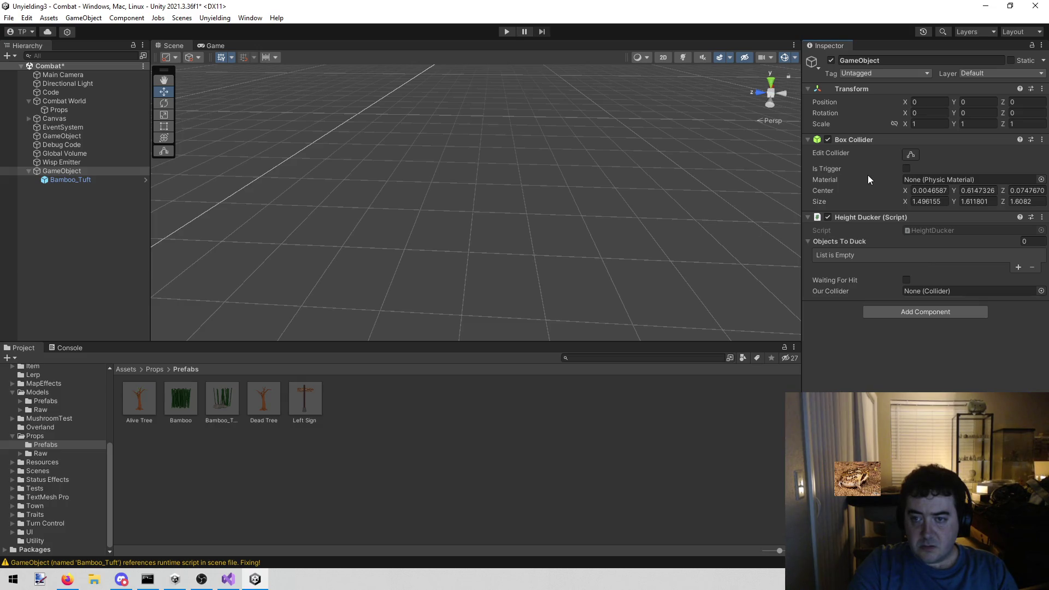
pyautogui.moveTo(74, 171)
pyautogui.mouseDown()
pyautogui.moveTo(912, 277)
pyautogui.moveTo(906, 271)
pyautogui.mouseUp()
pyautogui.moveTo(920, 289); pyautogui.dragTo(920, 289)
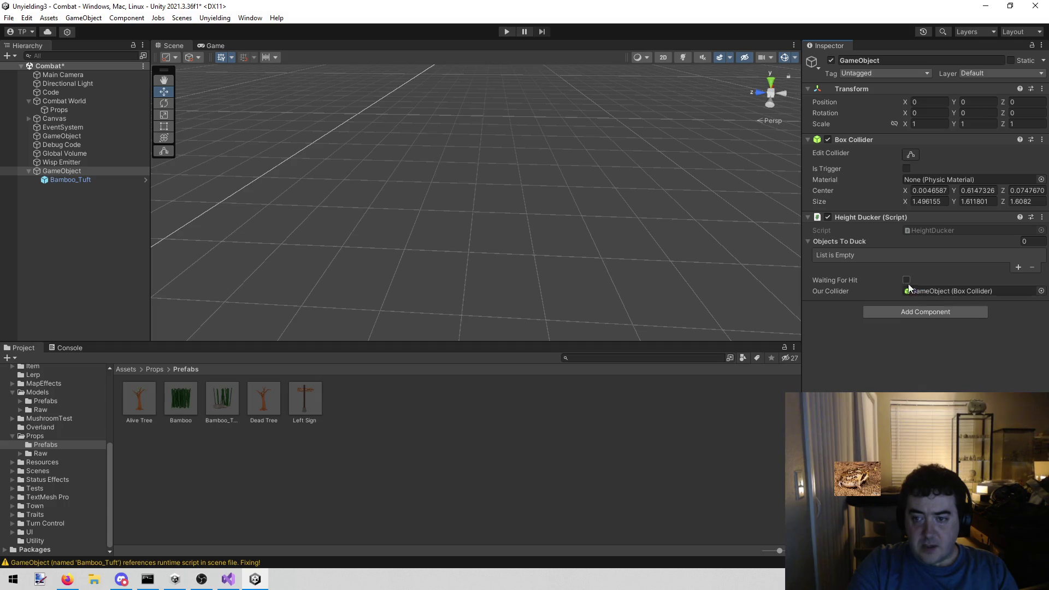
pyautogui.moveTo(70, 179)
pyautogui.mouseDown()
pyautogui.moveTo(780, 268)
pyautogui.moveTo(874, 252)
pyautogui.mouseUp()
# Rename the parent GameObject to 'Bamboo_Tuft'
pyautogui.click(70, 176)
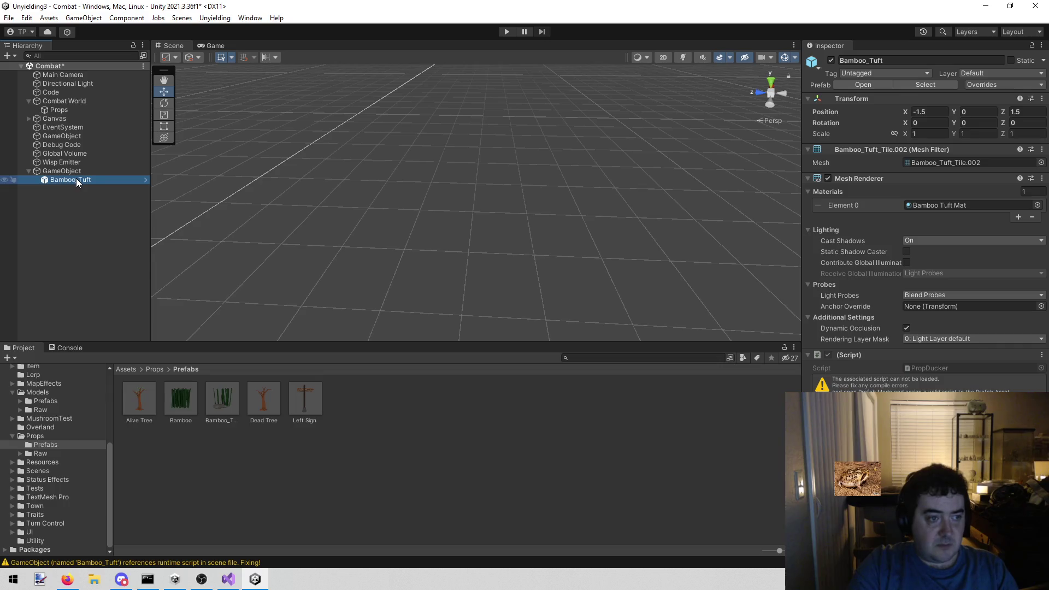
pyautogui.click(92, 170)
pyautogui.click(953, 61)
pyautogui.write('Bamboo_Tuft')
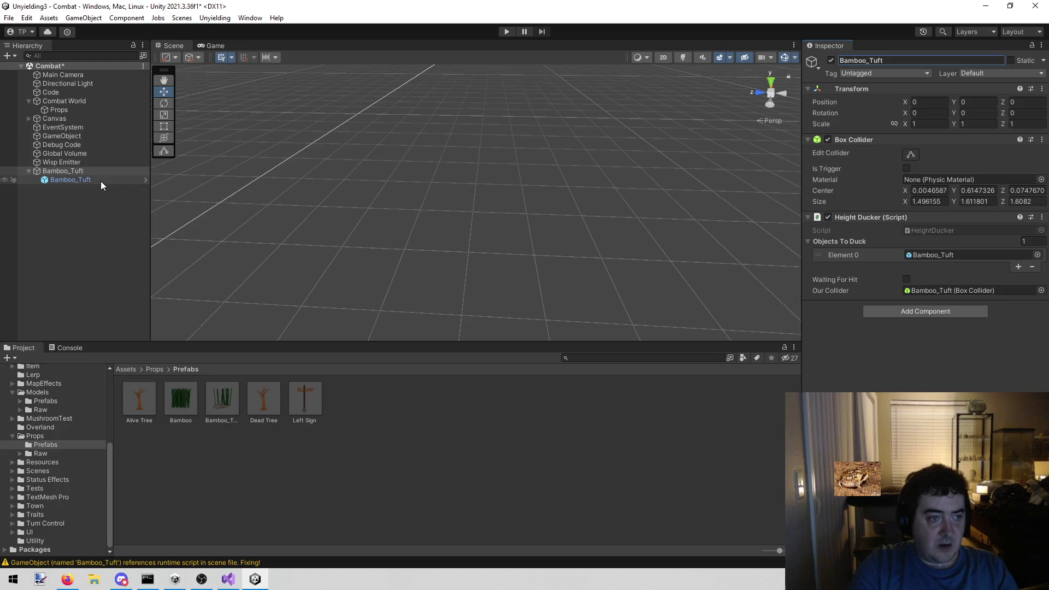
# Remove the missing script and the Box Collider from the child Bamboo_Tuft
pyautogui.click(101, 182)
pyautogui.click(1041, 355)
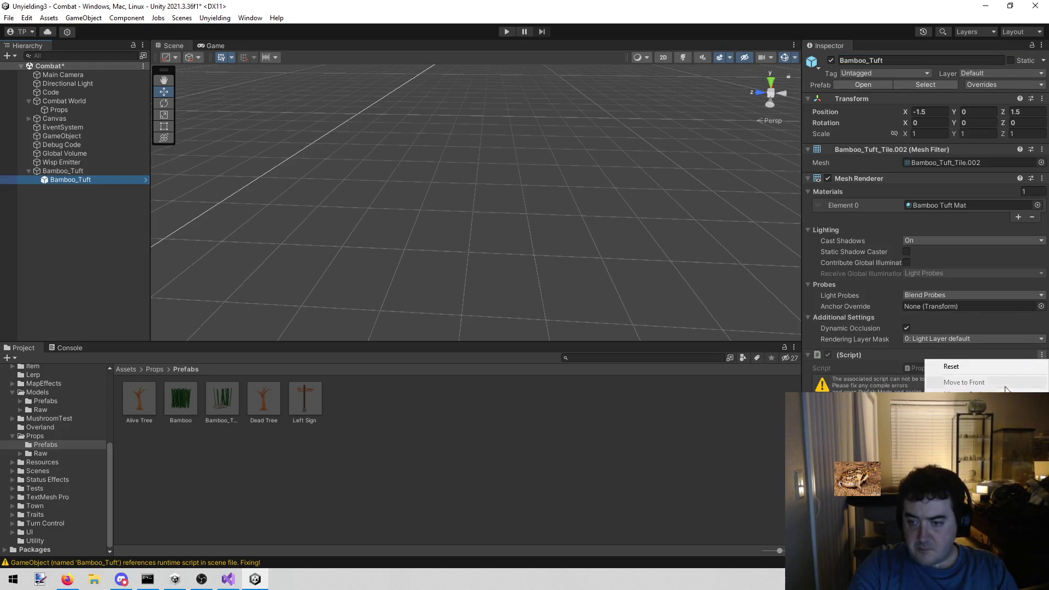
pyautogui.click(1005, 396)
pyautogui.click(1042, 355)
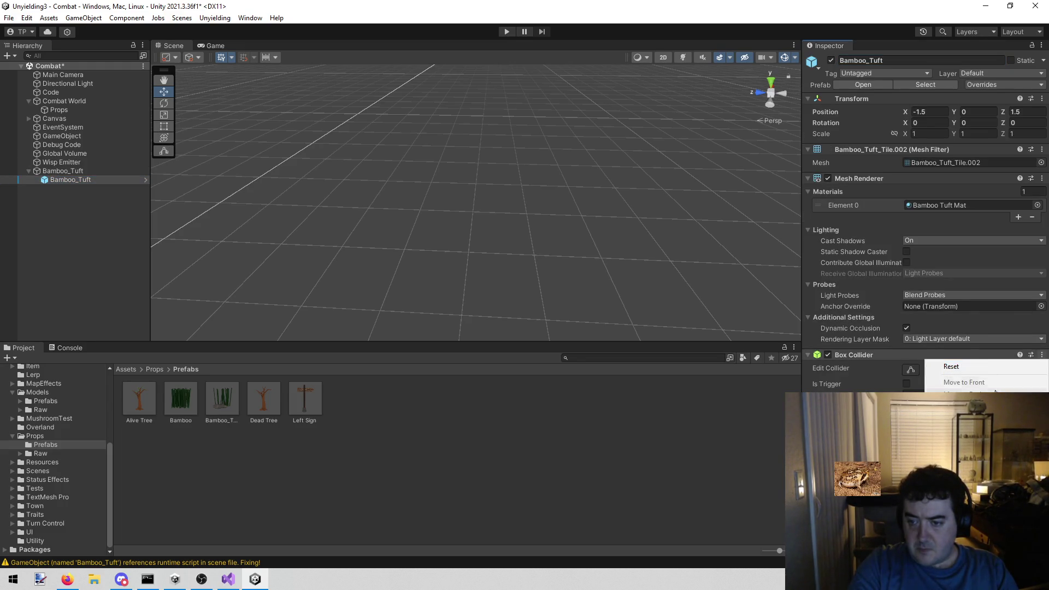
pyautogui.click(962, 403)
# Delete the old Bamboo_Tuft prefab asset from the Prefabs folder
pyautogui.click(211, 384)
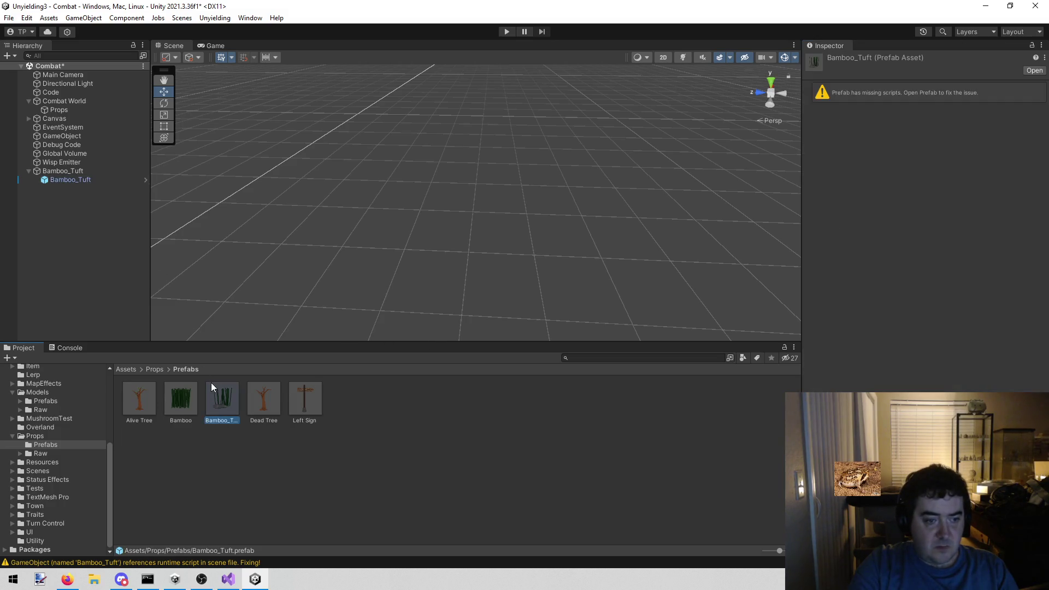
pyautogui.rightClick(211, 384)
pyautogui.click(262, 154)
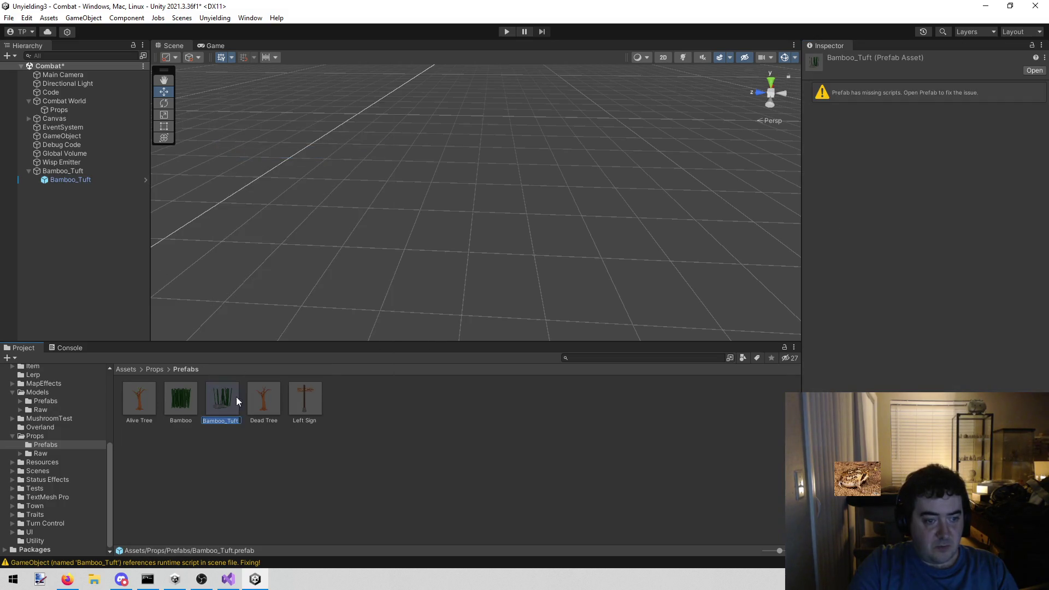
pyautogui.rightClick(228, 399)
pyautogui.click(257, 148)
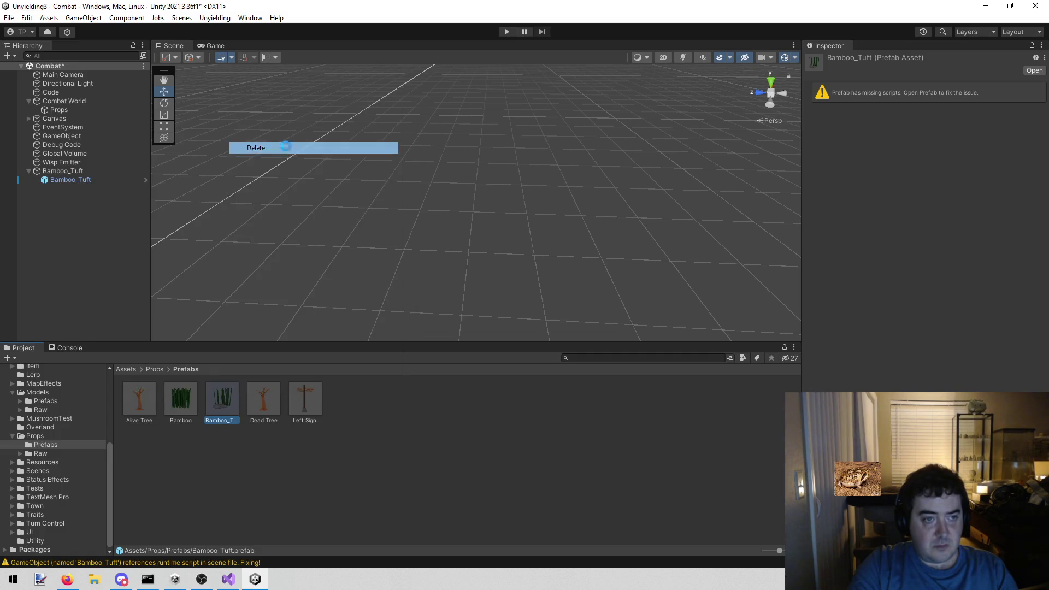
pyautogui.click(555, 311)
# Completely unpack the child Bamboo_Tuft and save the parent as a new Bamboo_Tuft prefab in Prefabs
pyautogui.moveTo(77, 171); pyautogui.dragTo(186, 397)
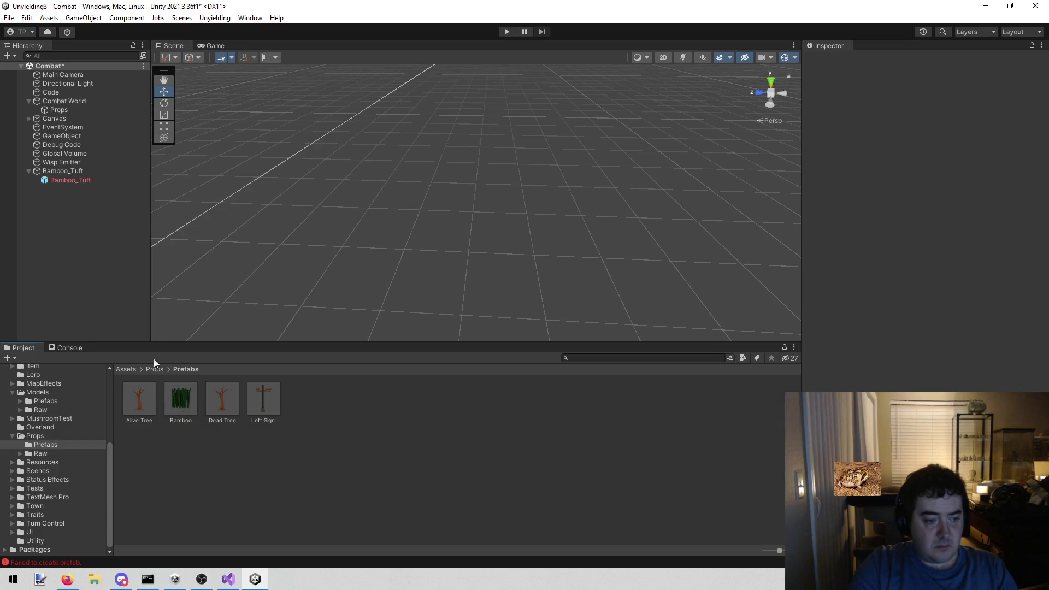
pyautogui.rightClick(67, 177)
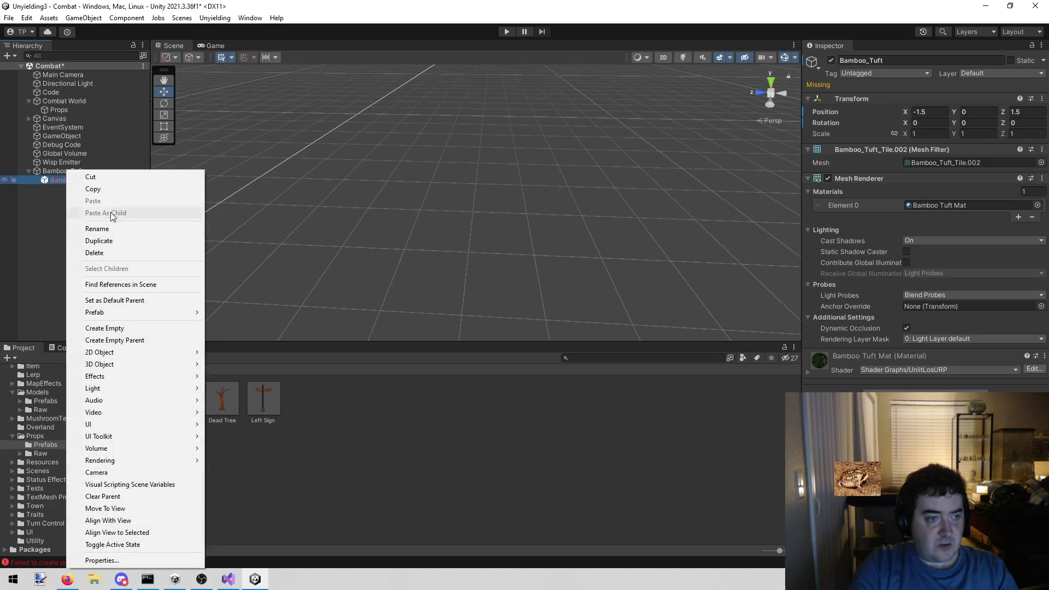
pyautogui.moveTo(124, 312)
pyautogui.click(266, 336)
pyautogui.moveTo(63, 171)
pyautogui.mouseDown()
pyautogui.moveTo(140, 304)
pyautogui.moveTo(211, 485)
pyautogui.mouseUp()
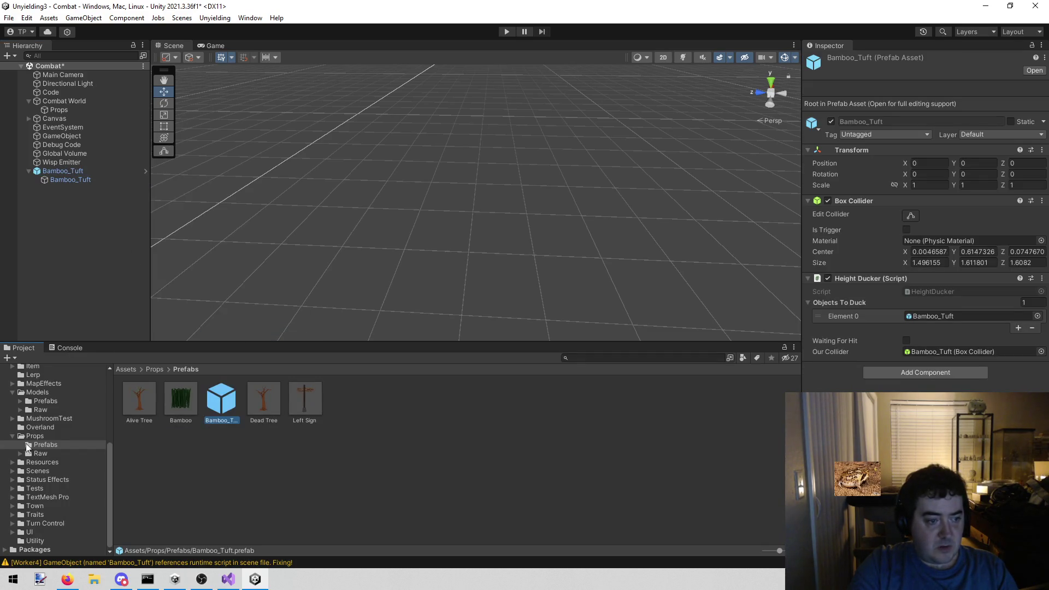
# Refresh the PropCollection prefab in Resources, then delete Bamboo_Tuft from the scene
pyautogui.click(60, 455)
pyautogui.click(61, 460)
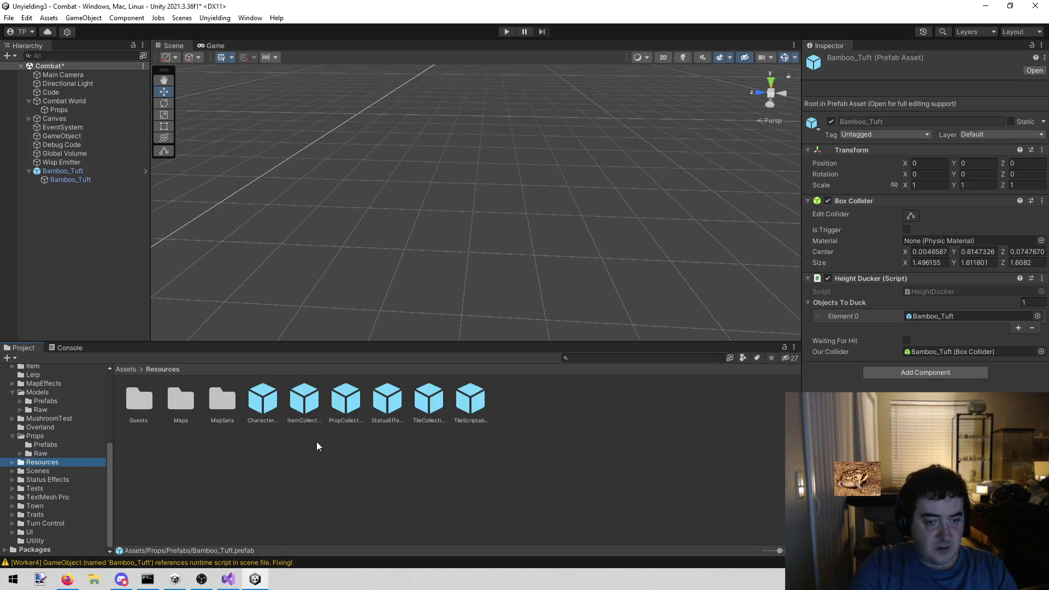
pyautogui.click(381, 410)
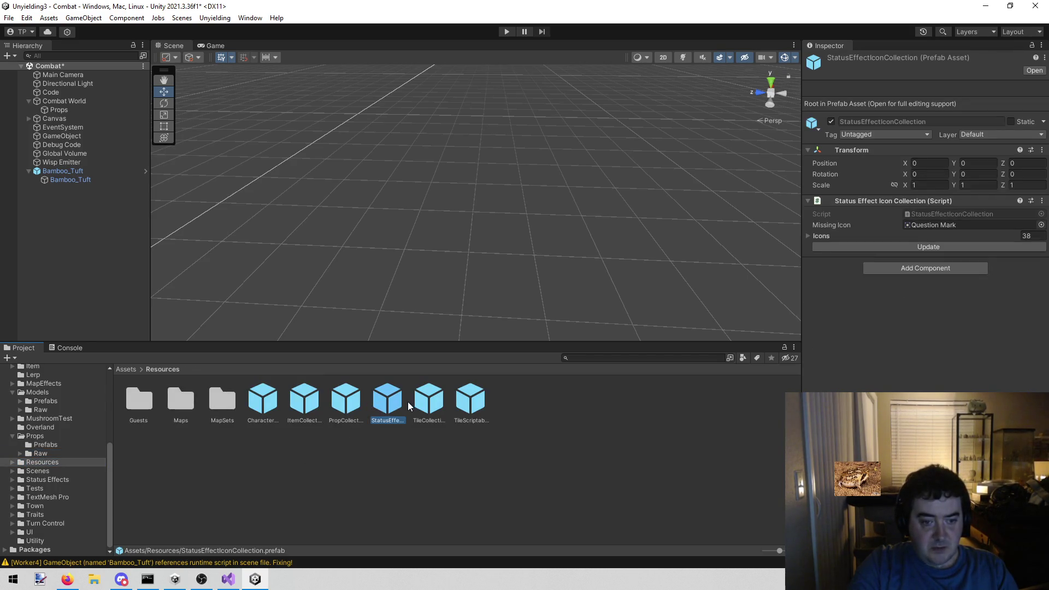
pyautogui.click(353, 402)
pyautogui.click(920, 309)
pyautogui.rightClick(67, 170)
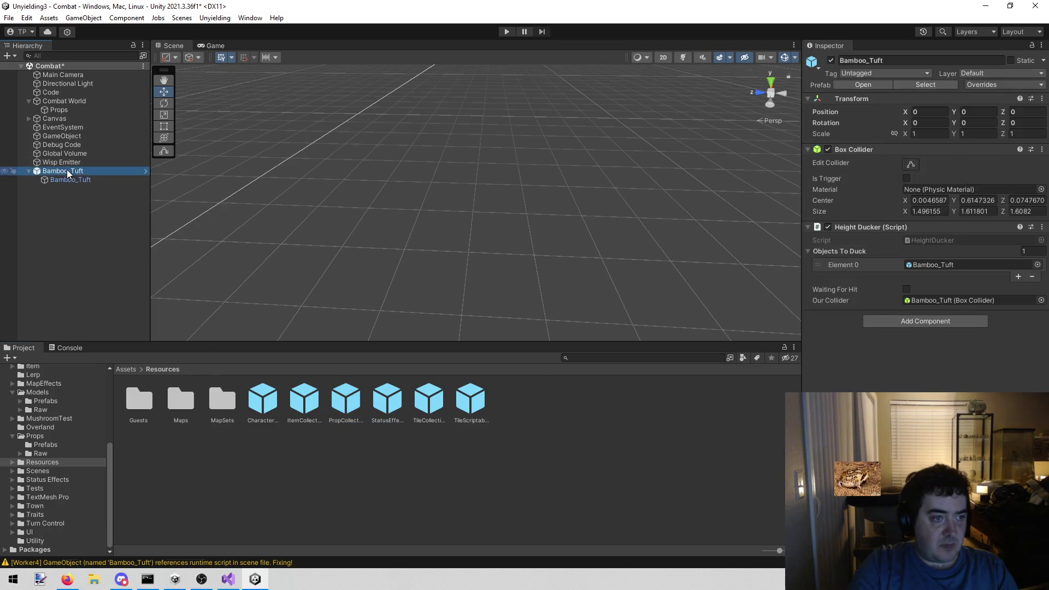
pyautogui.click(122, 253)
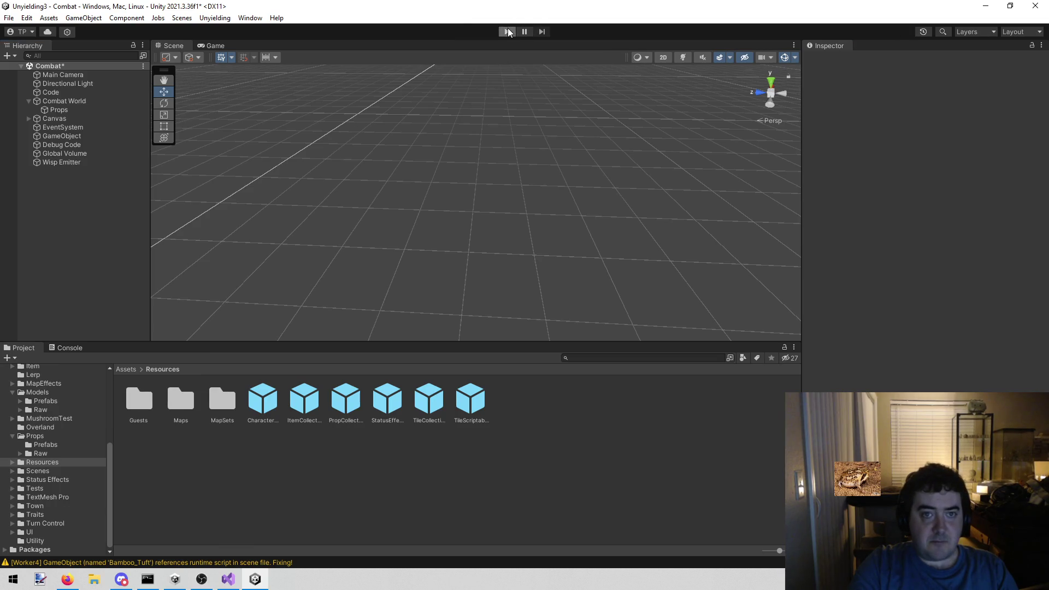
# Playtest the scene, walking Lenette left toward the bamboo, then stop play mode
pyautogui.click(507, 32)
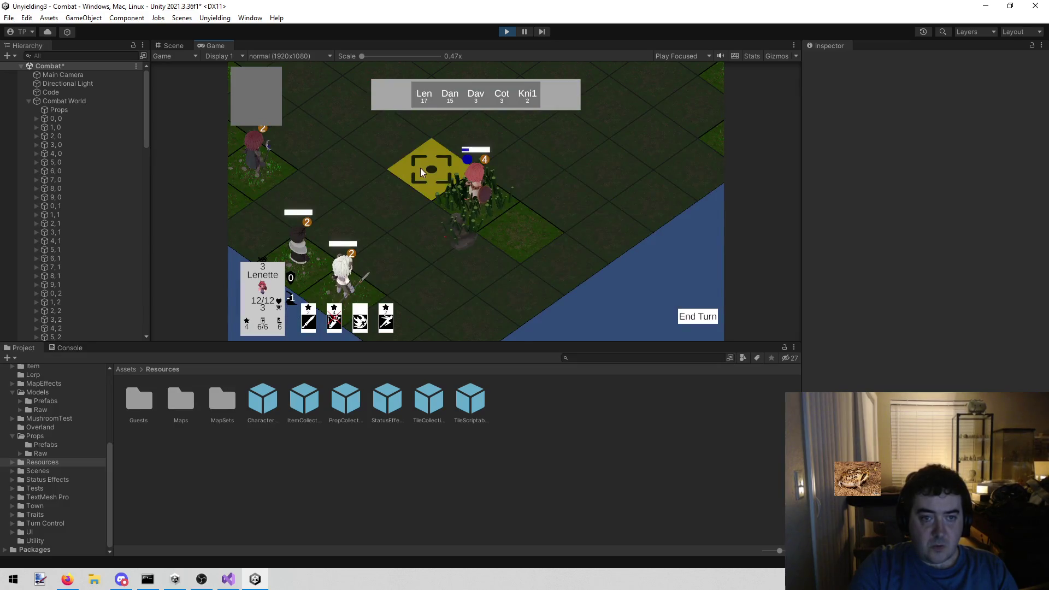
pyautogui.click(421, 168)
pyautogui.click(344, 176)
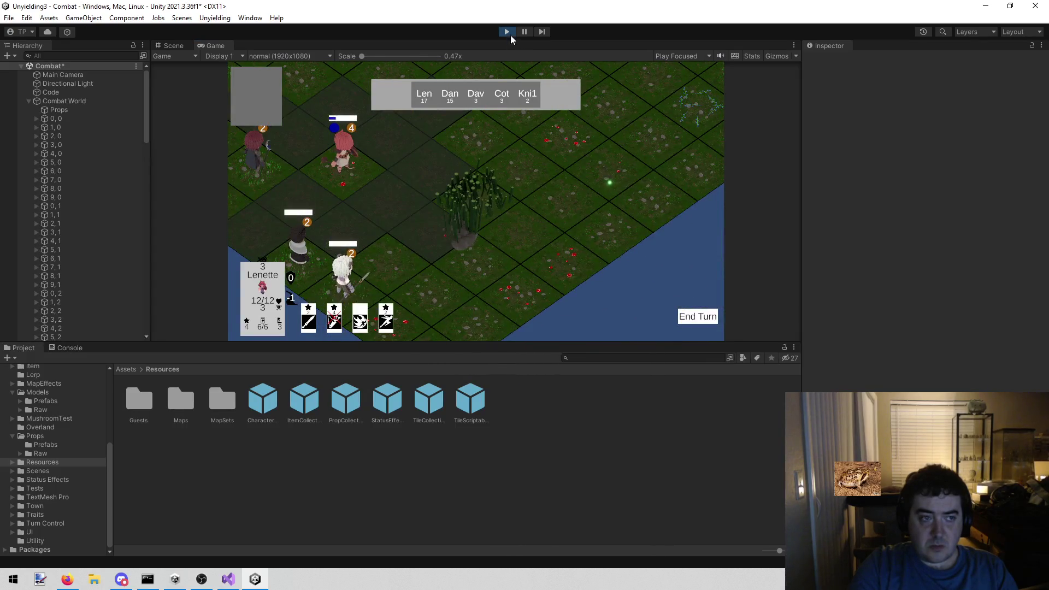
pyautogui.click(508, 33)
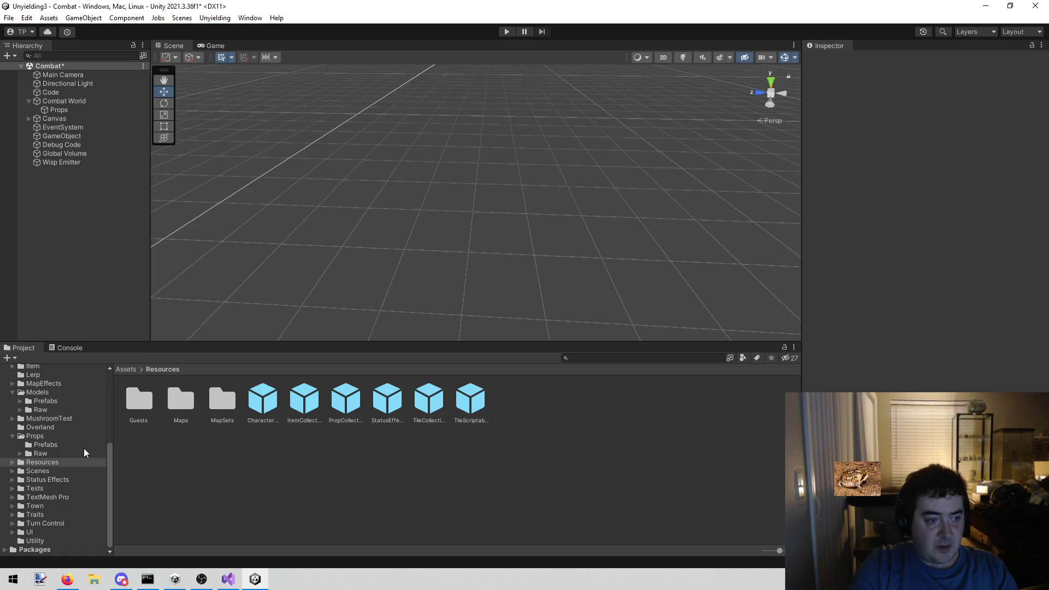
# Drag the Bamboo_Tuft prefab from Props/Prefabs into the scene and select its child mesh
pyautogui.click(40, 453)
pyautogui.click(46, 444)
pyautogui.moveTo(224, 398); pyautogui.dragTo(107, 245)
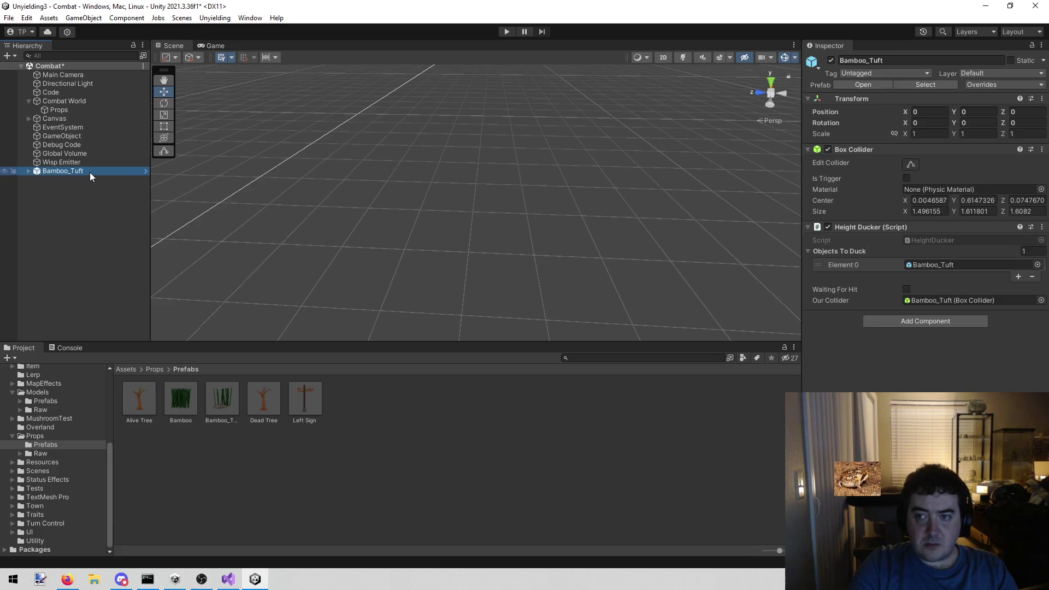
pyautogui.click(29, 172)
pyautogui.click(51, 177)
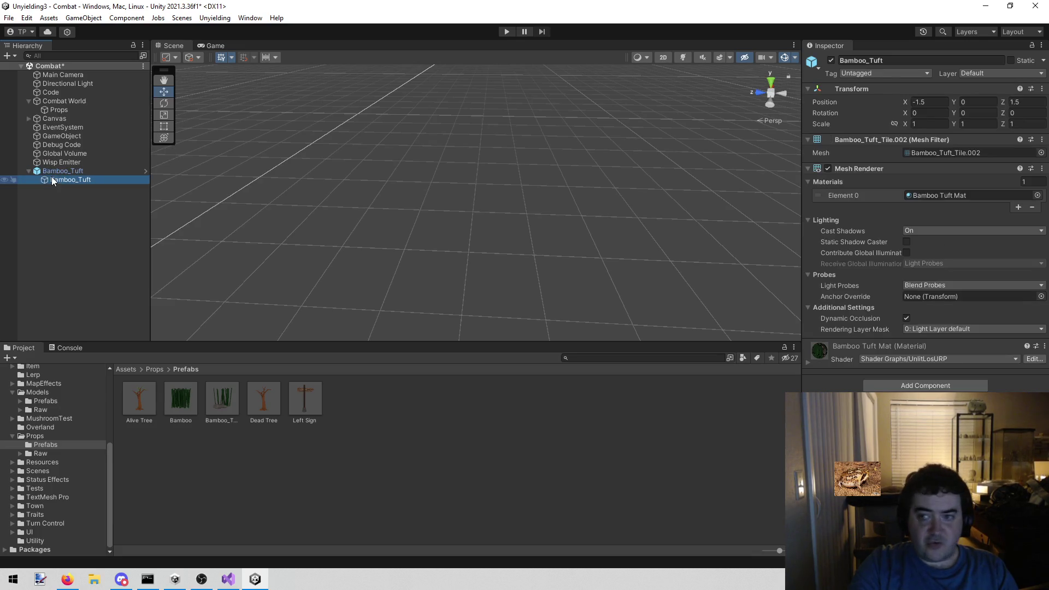
# Set the placed child Bamboo_Tuft's X position to 0 and clear its Z value
pyautogui.click(942, 100)
pyautogui.write('0')
pyautogui.press('Tab')
pyautogui.press('Tab')
pyautogui.press('BackSpace')
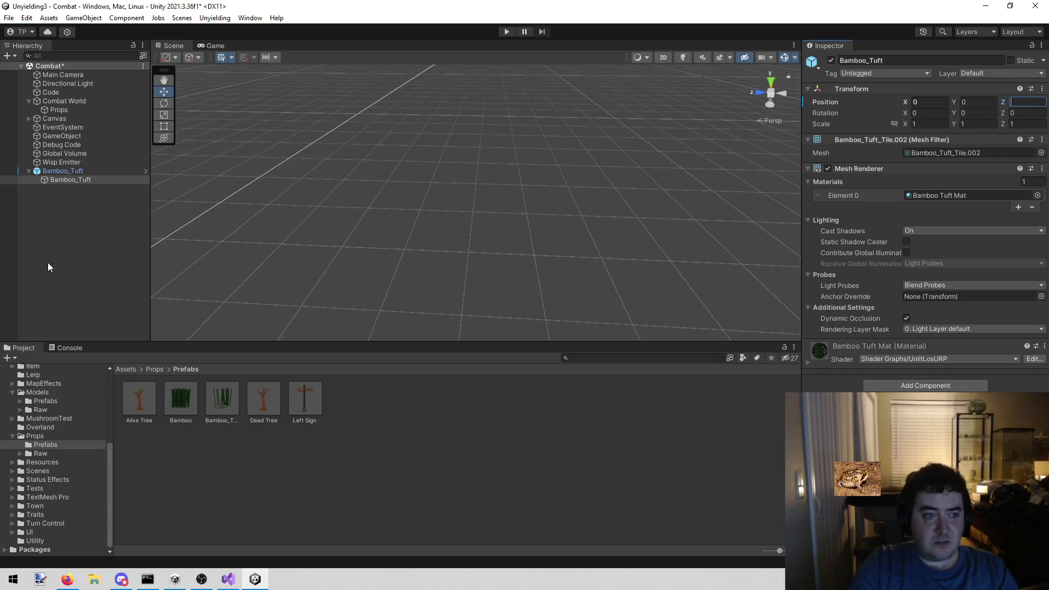
pyautogui.click(78, 271)
# Enter play mode and, in the Scene view, select the Bamboo_Tuft(Clone) on tile 3, 1
pyautogui.click(506, 30)
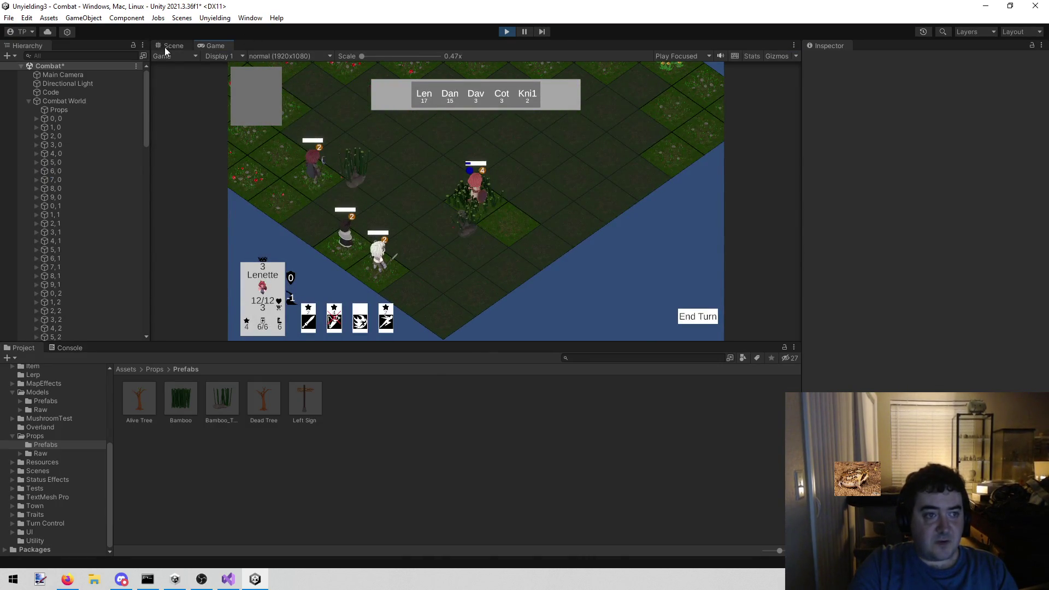
pyautogui.click(165, 47)
pyautogui.click(455, 178)
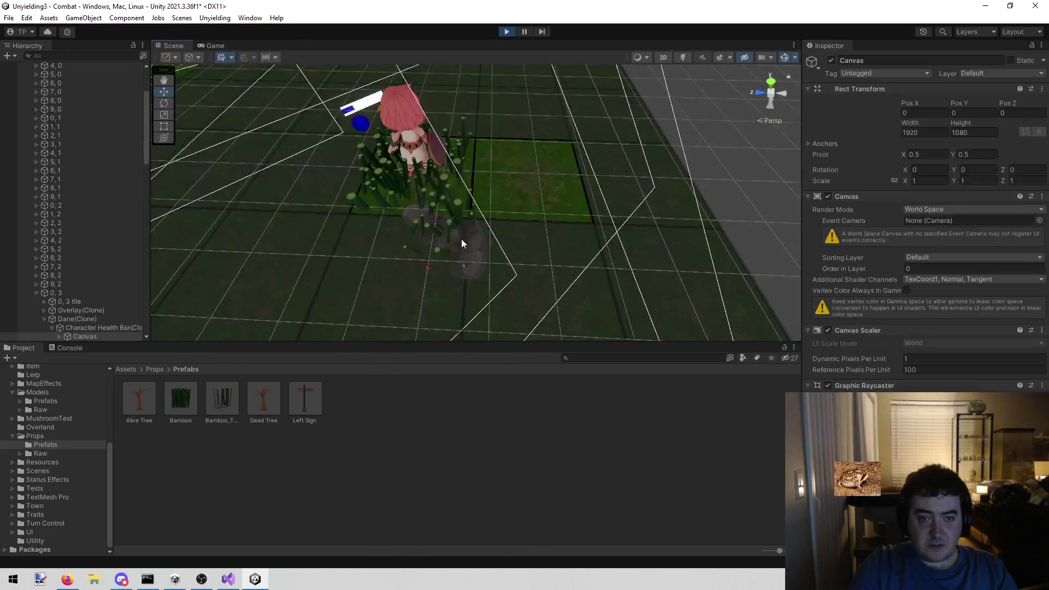
pyautogui.click(463, 239)
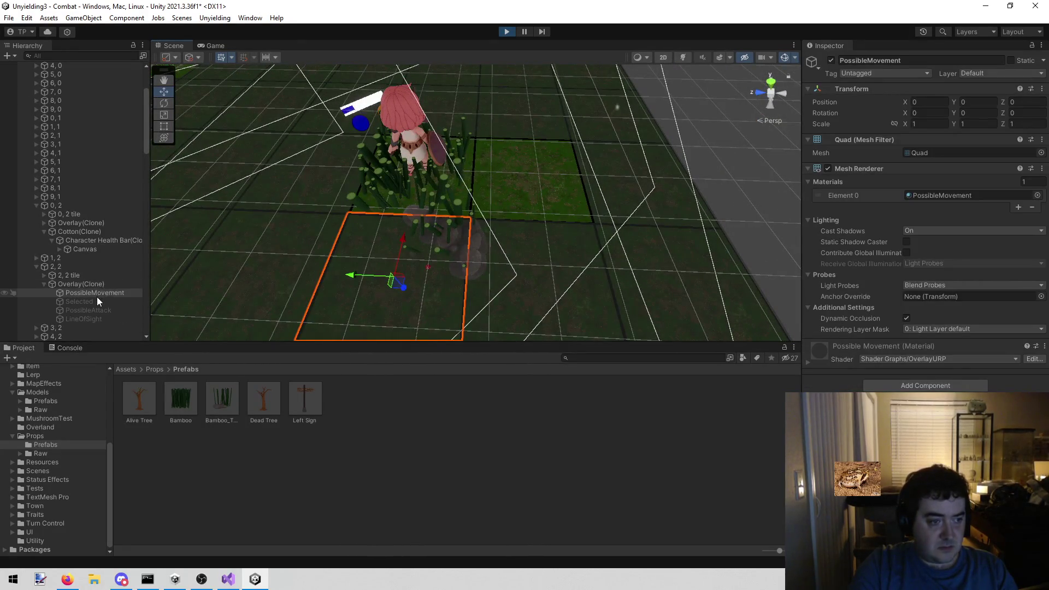
pyautogui.click(552, 172)
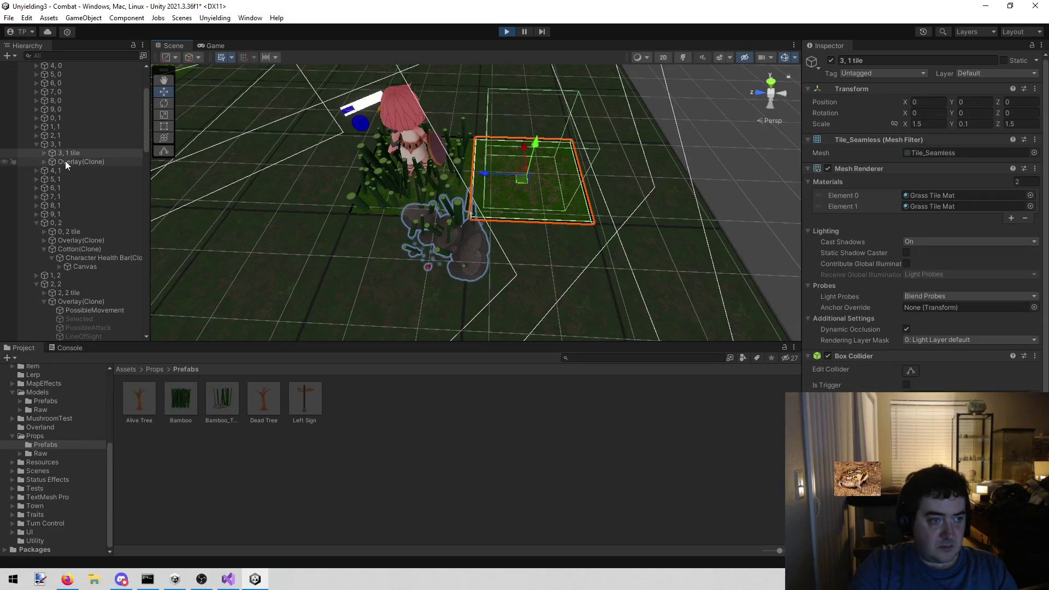
pyautogui.click(43, 153)
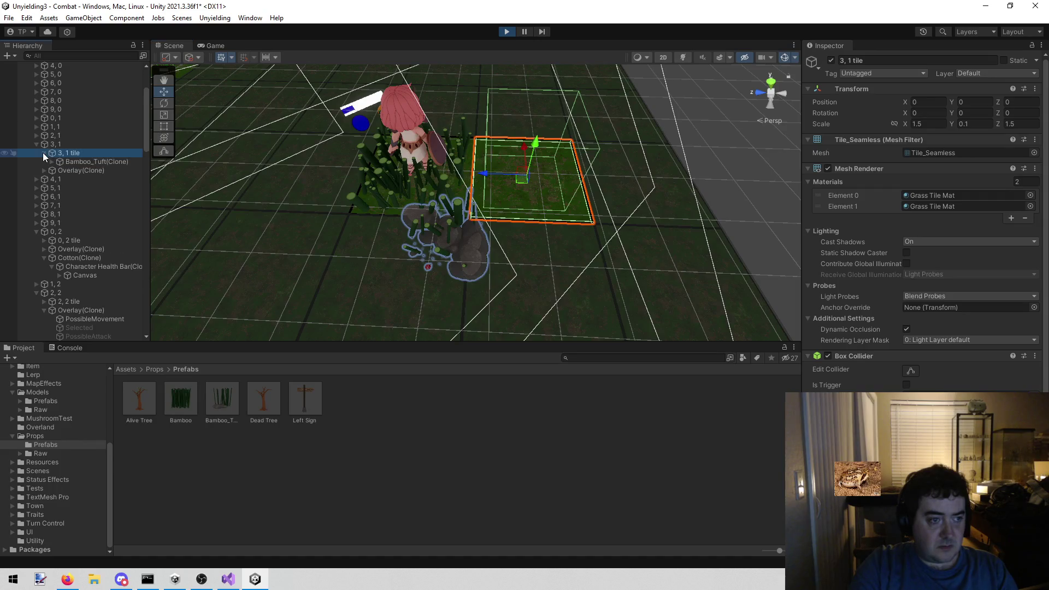
pyautogui.click(91, 162)
# Set the clone's child mesh X to 0 and clear Z, then stop play and select the Bamboo_Tuft prefab asset
pyautogui.moveTo(614, 244)
pyautogui.mouseDown()
pyautogui.moveTo(503, 241)
pyautogui.moveTo(424, 203)
pyautogui.moveTo(395, 207)
pyautogui.mouseUp()
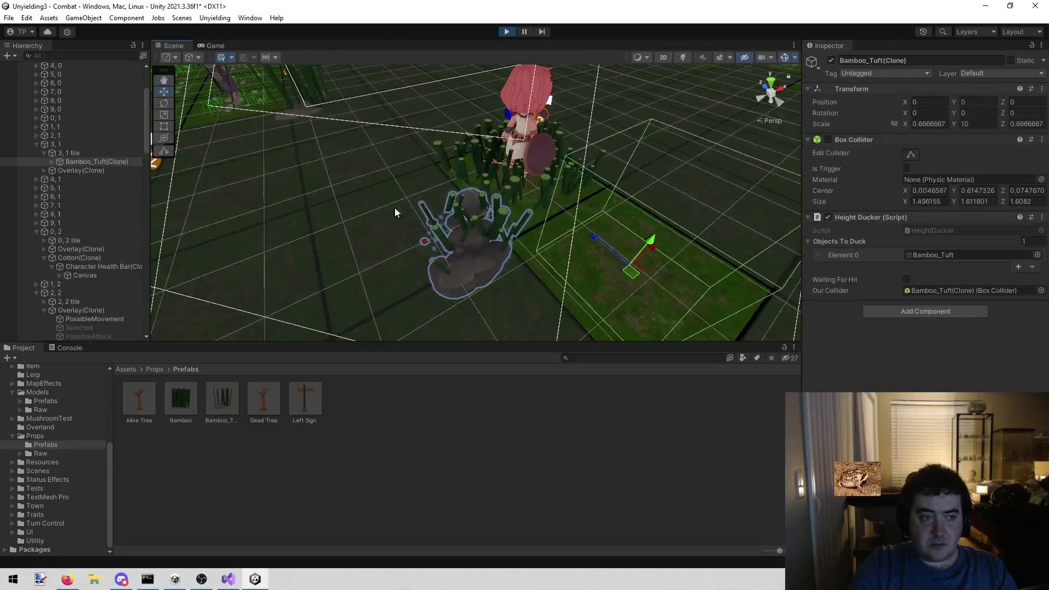
pyautogui.click(51, 161)
pyautogui.click(80, 171)
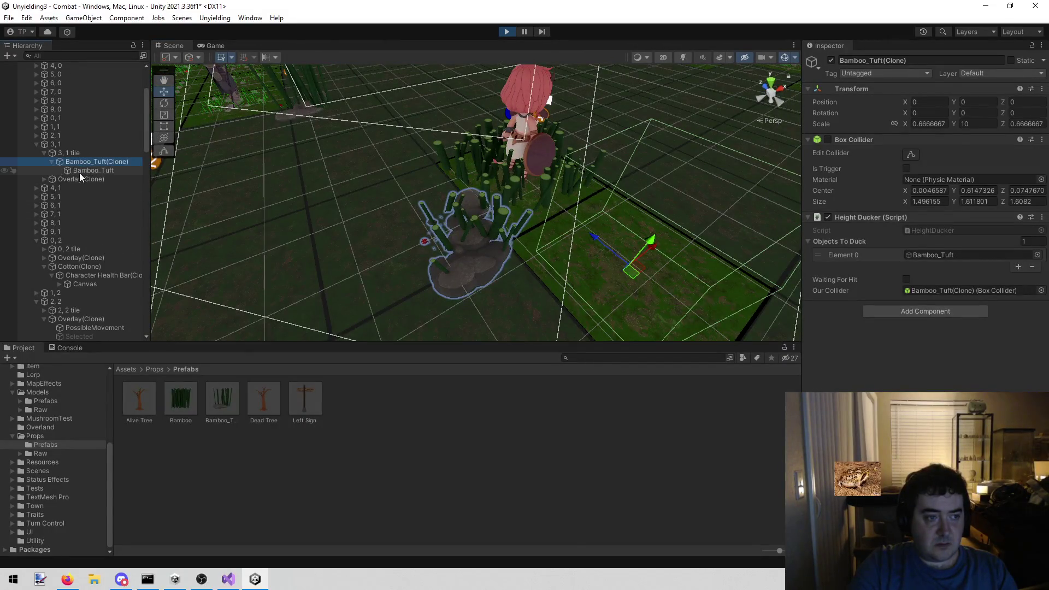
pyautogui.click(929, 102)
pyautogui.write('0')
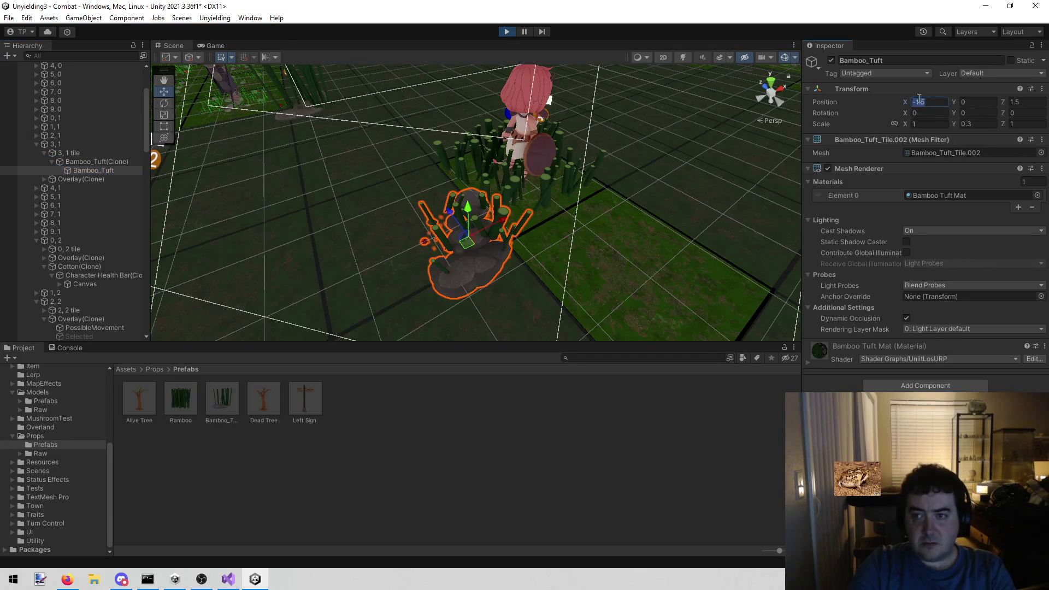
pyautogui.click(1041, 102)
pyautogui.press('BackSpace')
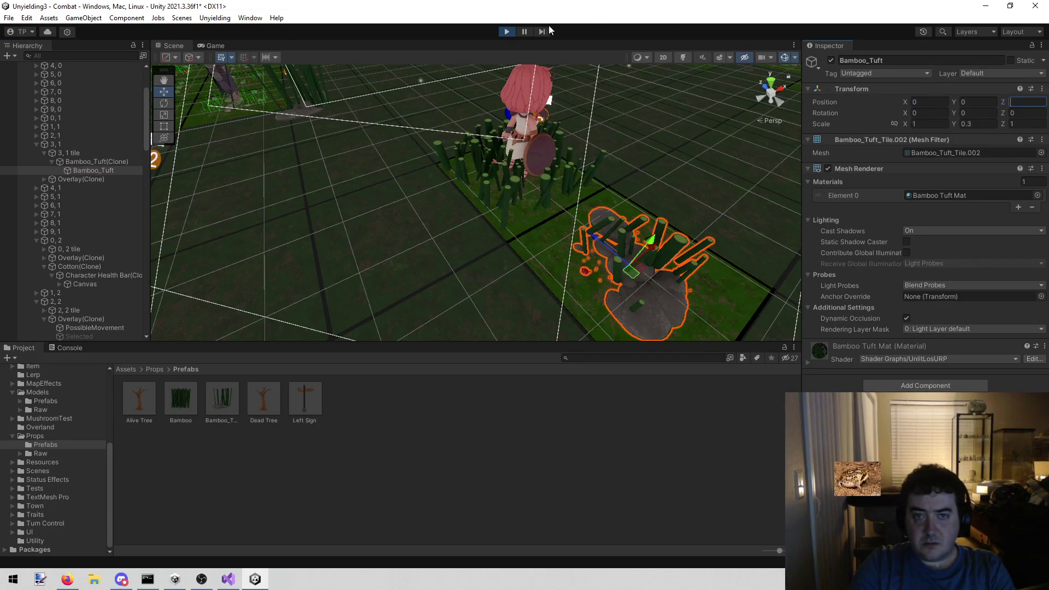
pyautogui.click(506, 31)
pyautogui.click(218, 408)
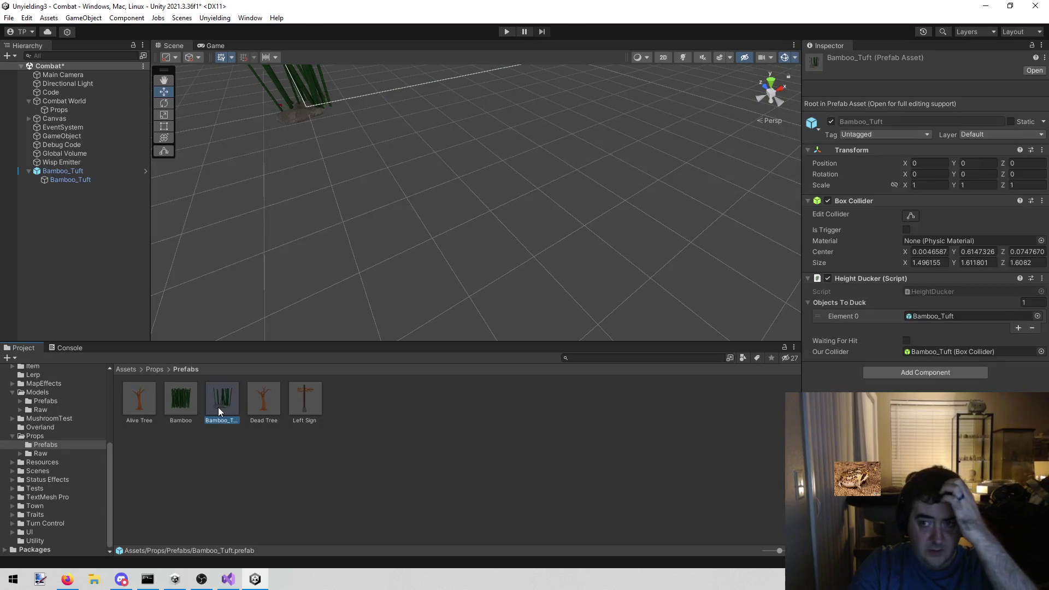
# In Prefab Mode, set the Bamboo_Tuft child mesh Position X and Z to 0
pyautogui.doubleClick(218, 408)
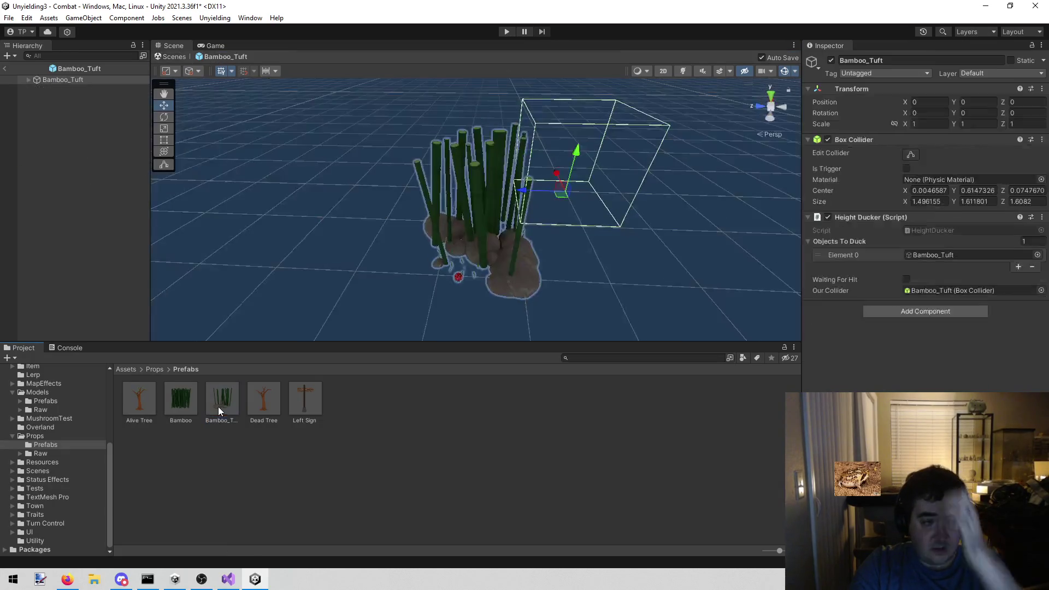
pyautogui.click(28, 79)
pyautogui.click(64, 89)
pyautogui.click(939, 102)
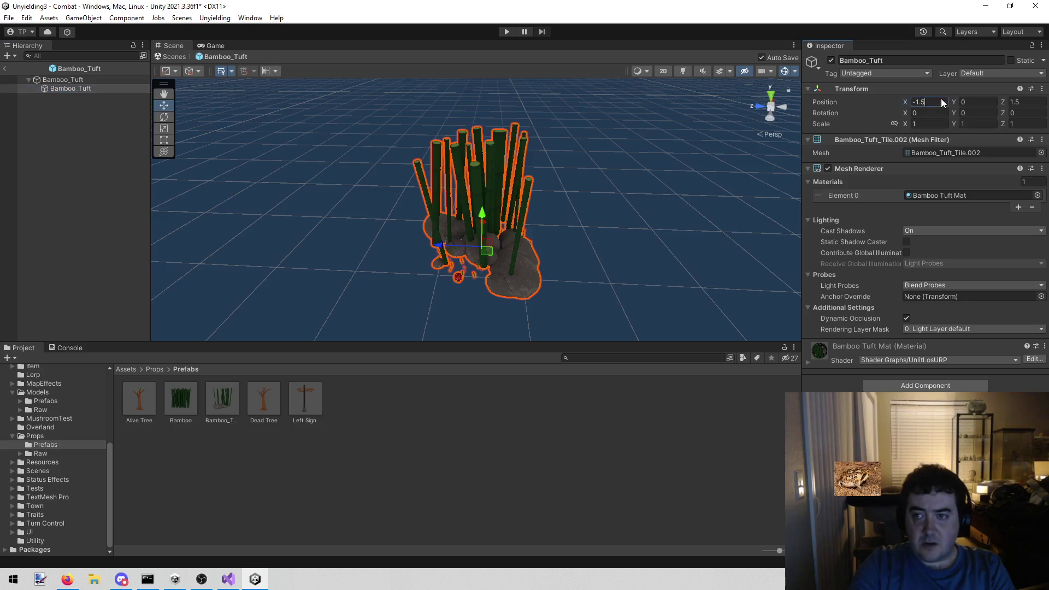
pyautogui.write('0')
pyautogui.press('Tab')
pyautogui.press('Tab')
pyautogui.press('BackSpace')
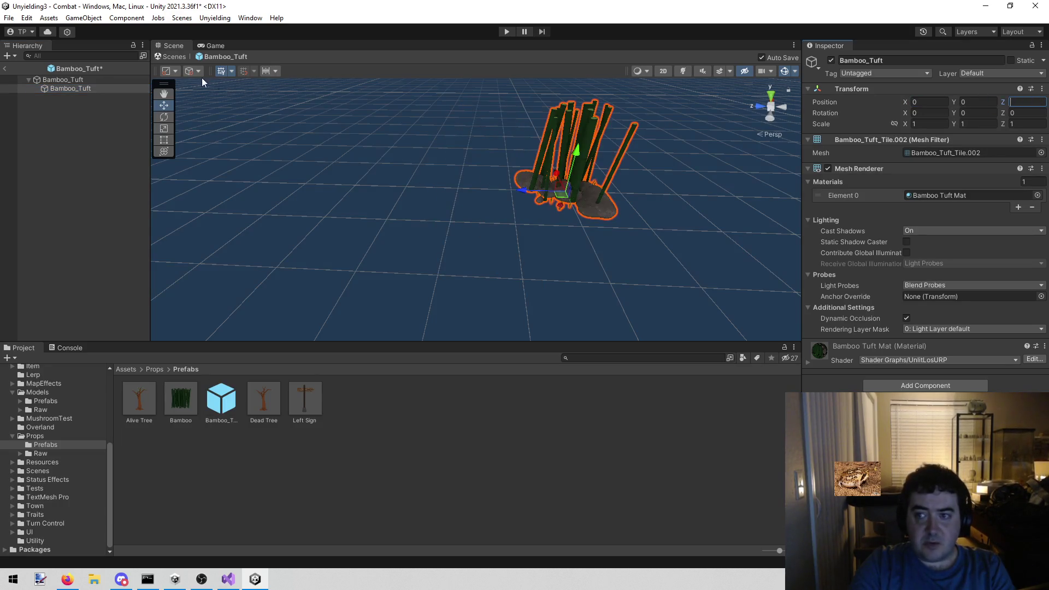
pyautogui.click(5, 68)
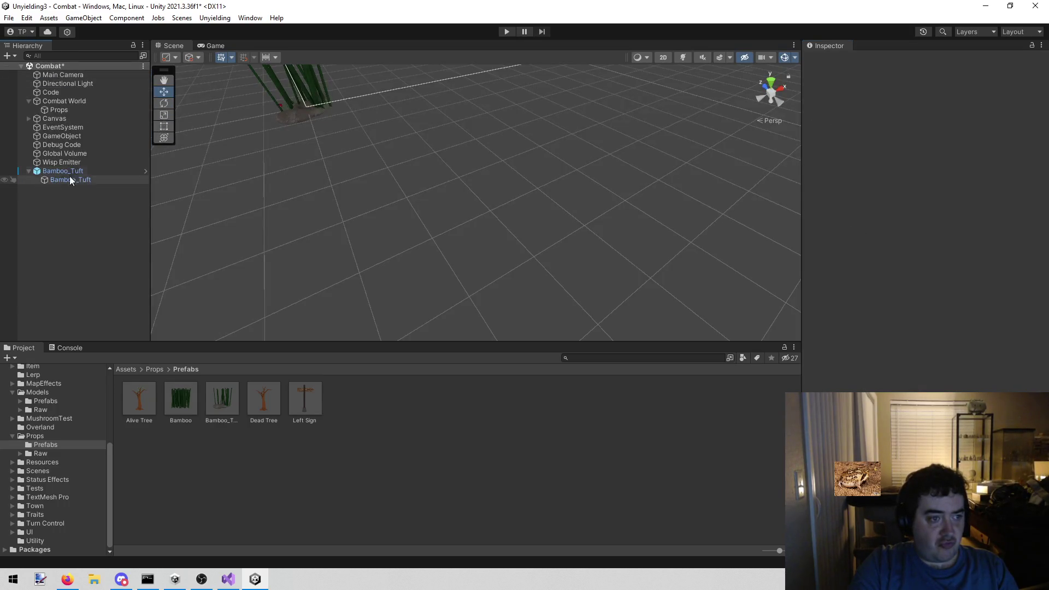
# Delete the Bamboo_Tuft copy from the scene and enter play mode
pyautogui.click(70, 173)
pyautogui.rightClick(71, 171)
pyautogui.click(99, 250)
pyautogui.click(506, 32)
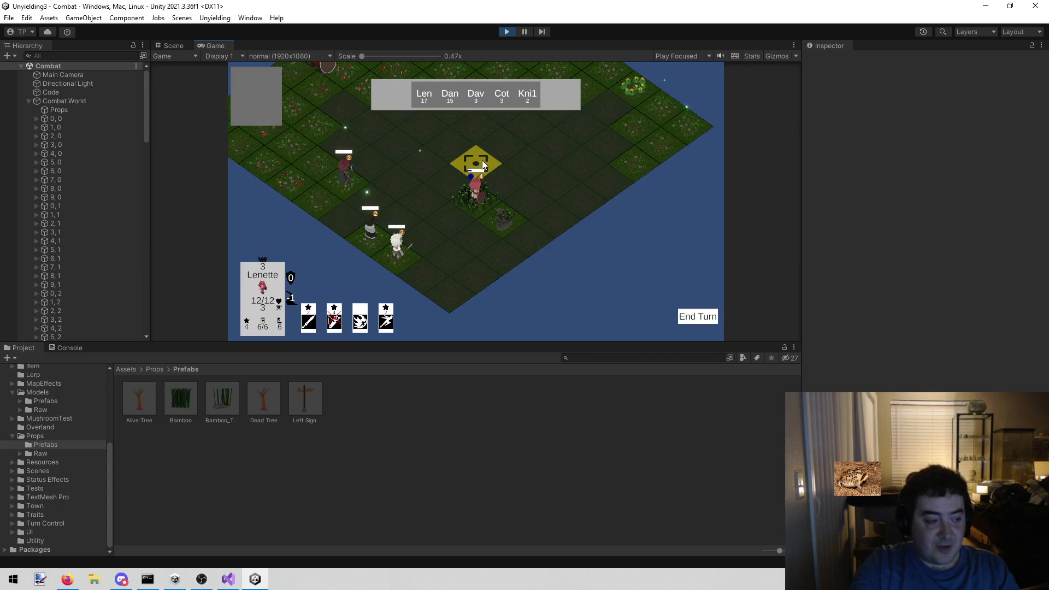
# Pan the game camera and move the unit onto a tile next to the bamboo
pyautogui.press('a')
pyautogui.click(371, 218)
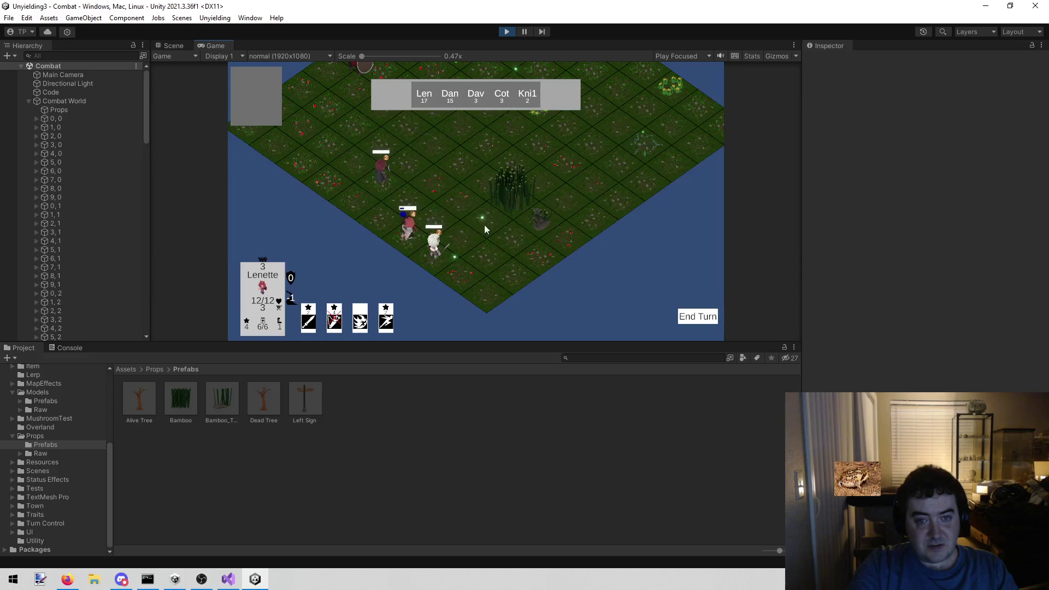
pyautogui.press('d')
pyautogui.scroll(3, 513, 265)
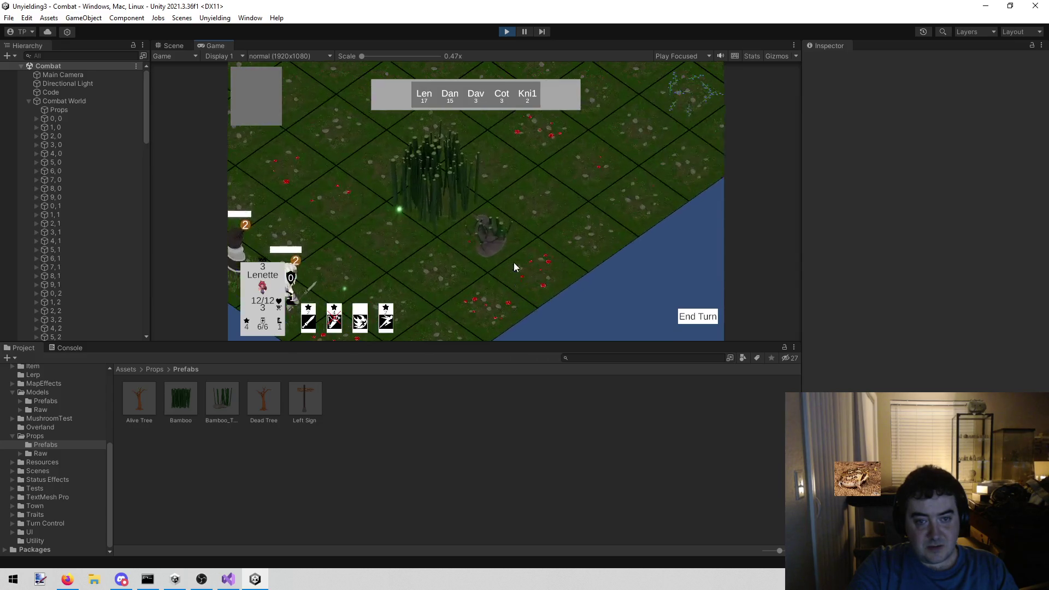
pyautogui.scroll(1, 514, 267)
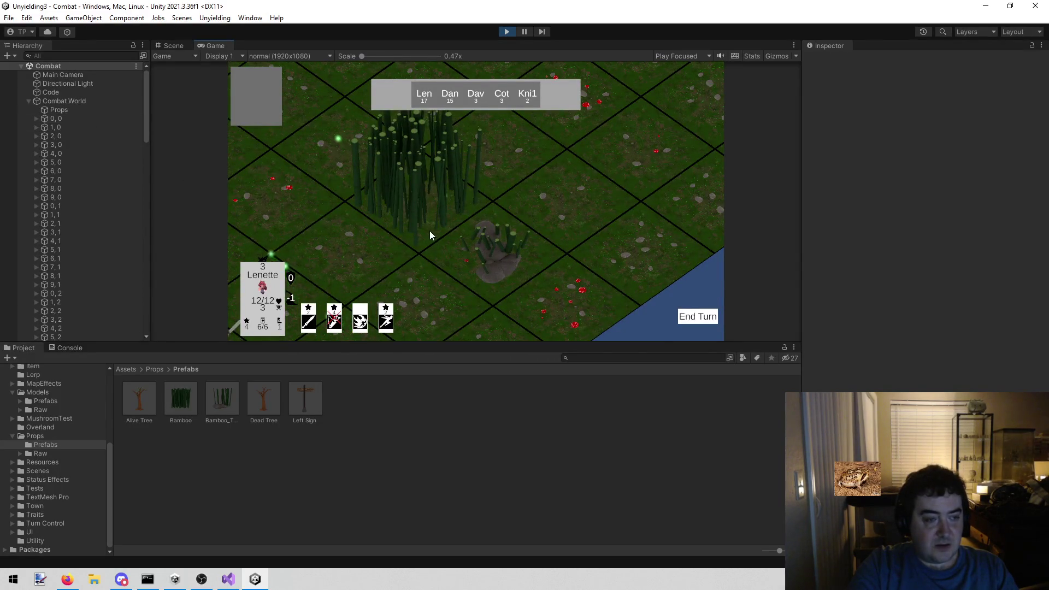
pyautogui.scroll(-3, 428, 228)
pyautogui.scroll(3, 428, 229)
pyautogui.scroll(-3, 137, 134)
pyautogui.scroll(-10, 137, 132)
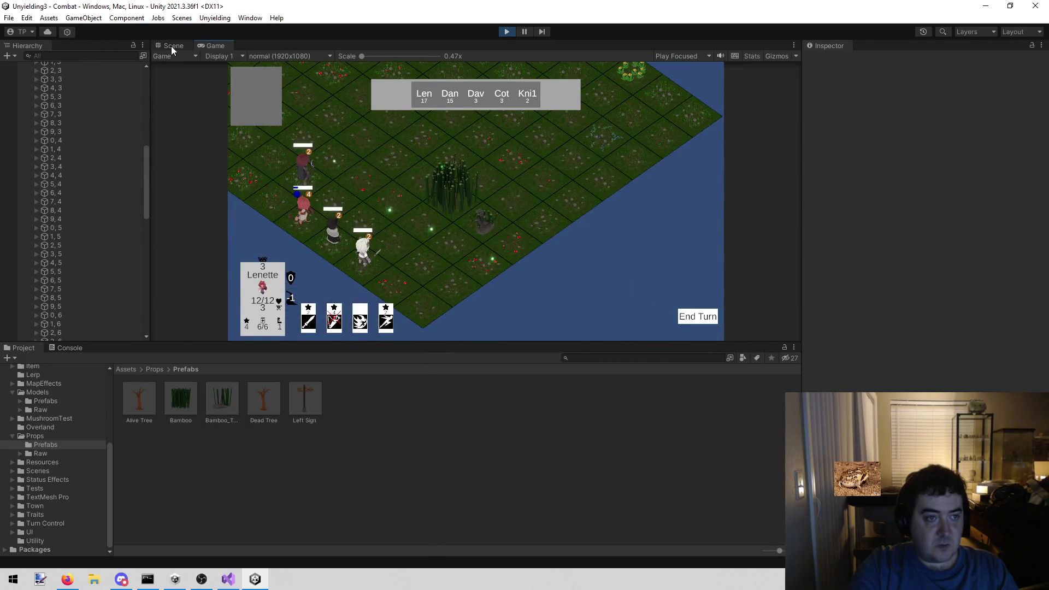
# In the Scene view, inspect the squashed bamboo clone's Height Ducker, then stop play
pyautogui.click(171, 45)
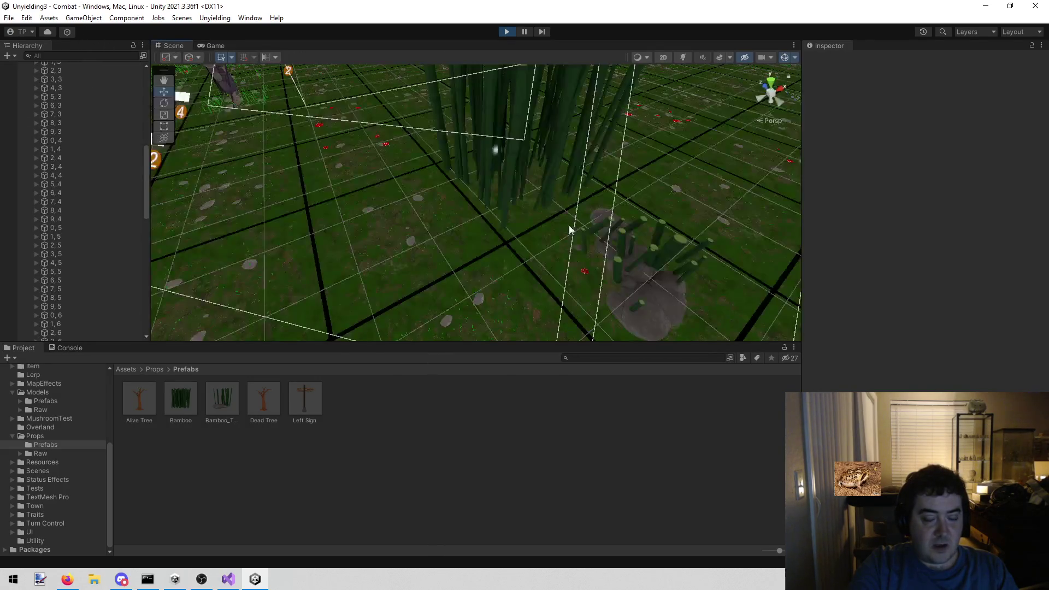
pyautogui.scroll(-2, 601, 229)
pyautogui.click(590, 216)
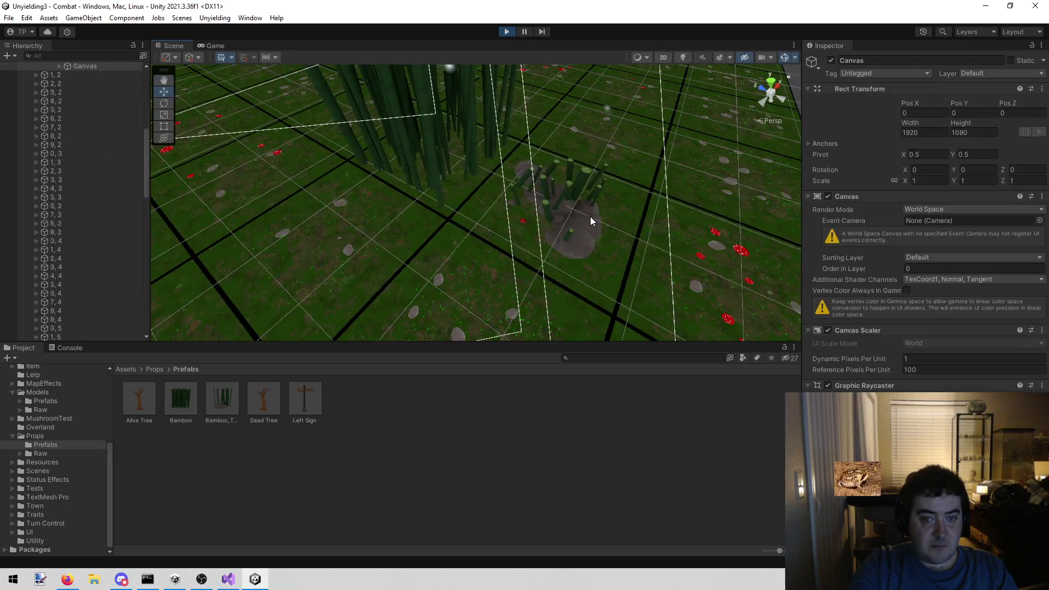
pyautogui.click(590, 217)
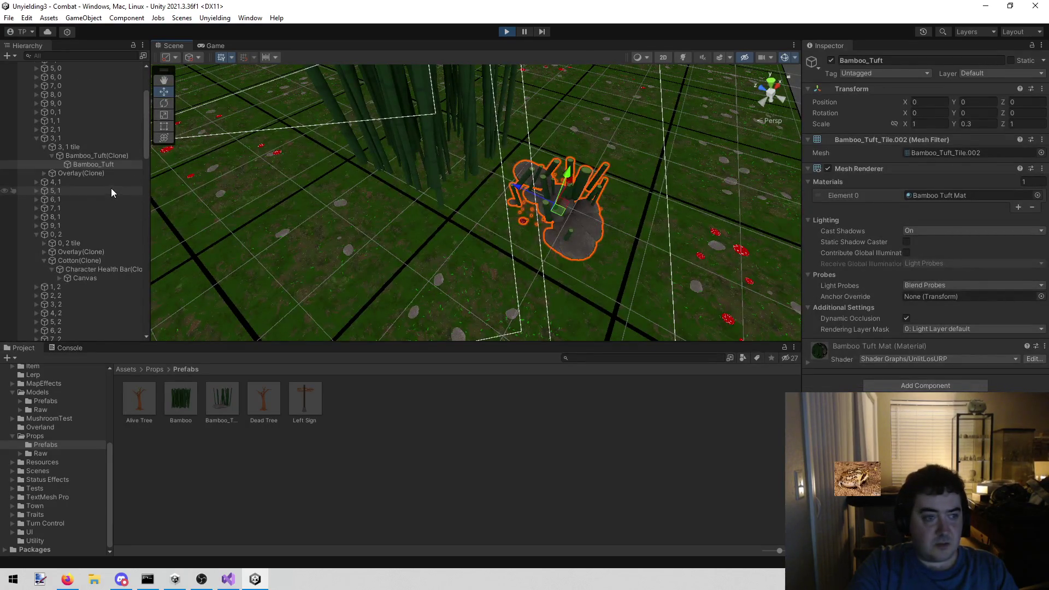
pyautogui.click(92, 156)
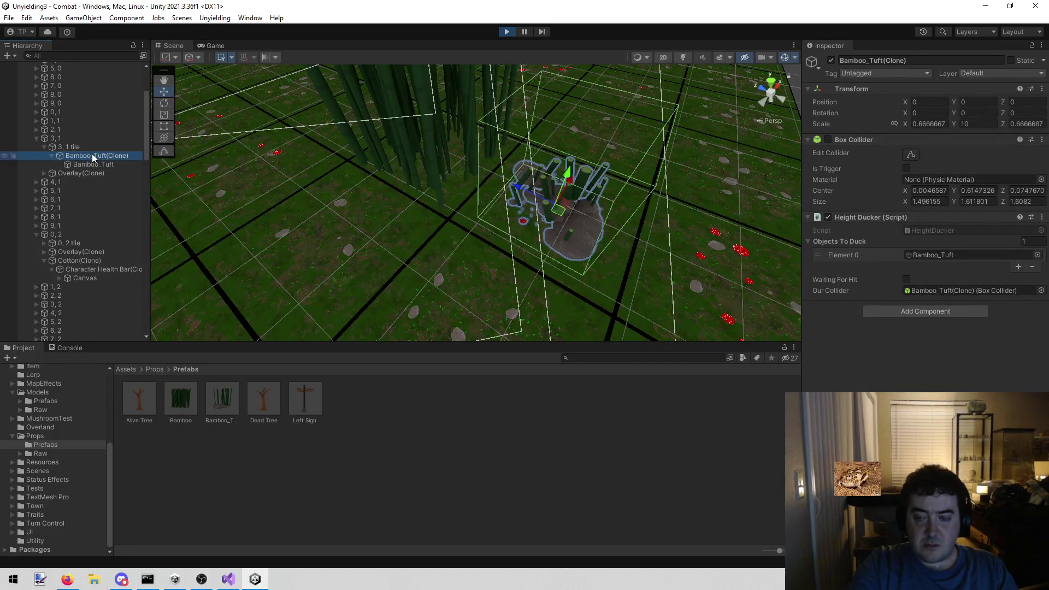
pyautogui.click(505, 33)
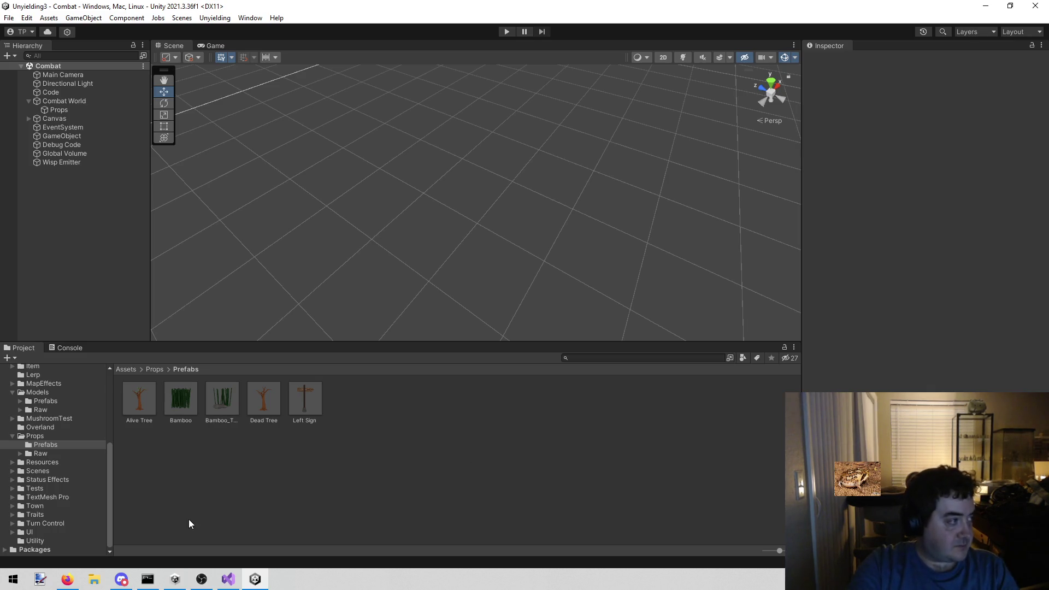
pyautogui.hotkey('alt', 'Tab')
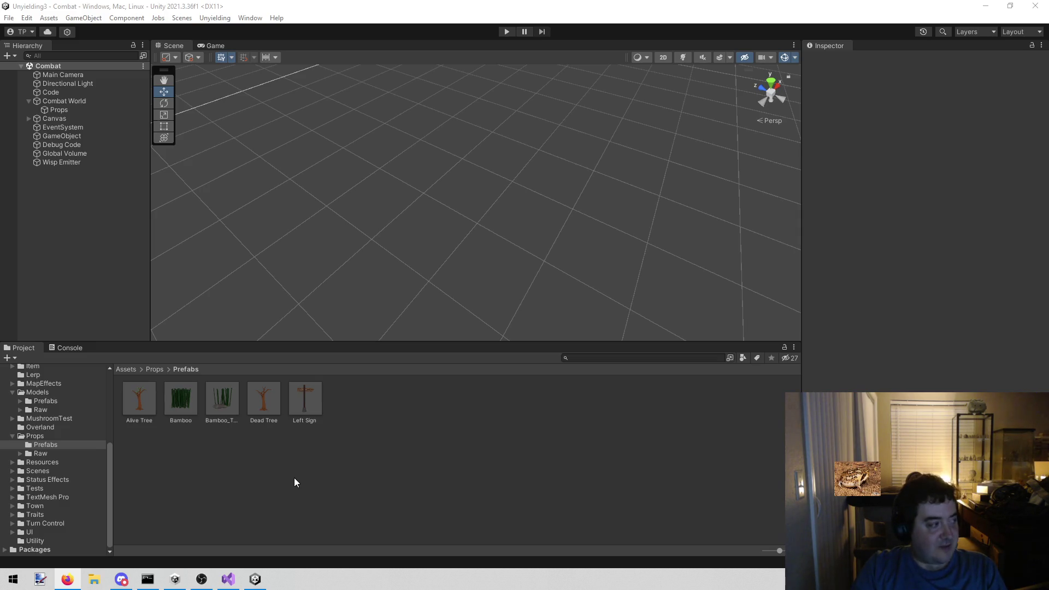
pyautogui.hotkey('alt', 'Tab')
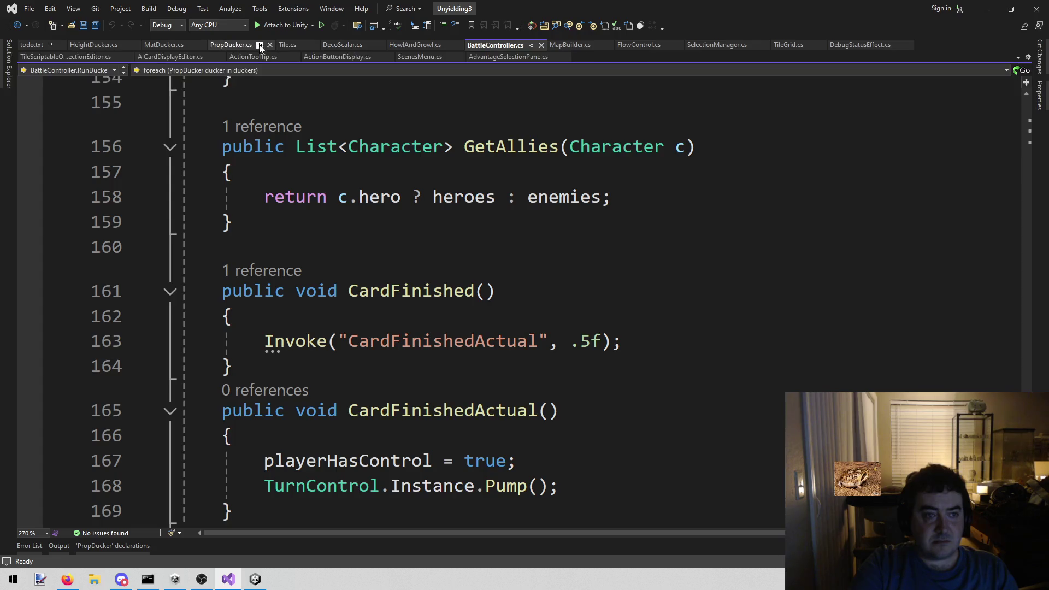
# Close the extra script tabs and locate the scale statement on line 11 of HeightDucker
pyautogui.middleClick(296, 43)
pyautogui.middleClick(296, 43)
pyautogui.middleClick(296, 42)
pyautogui.middleClick(295, 42)
pyautogui.middleClick(295, 42)
pyautogui.middleClick(295, 42)
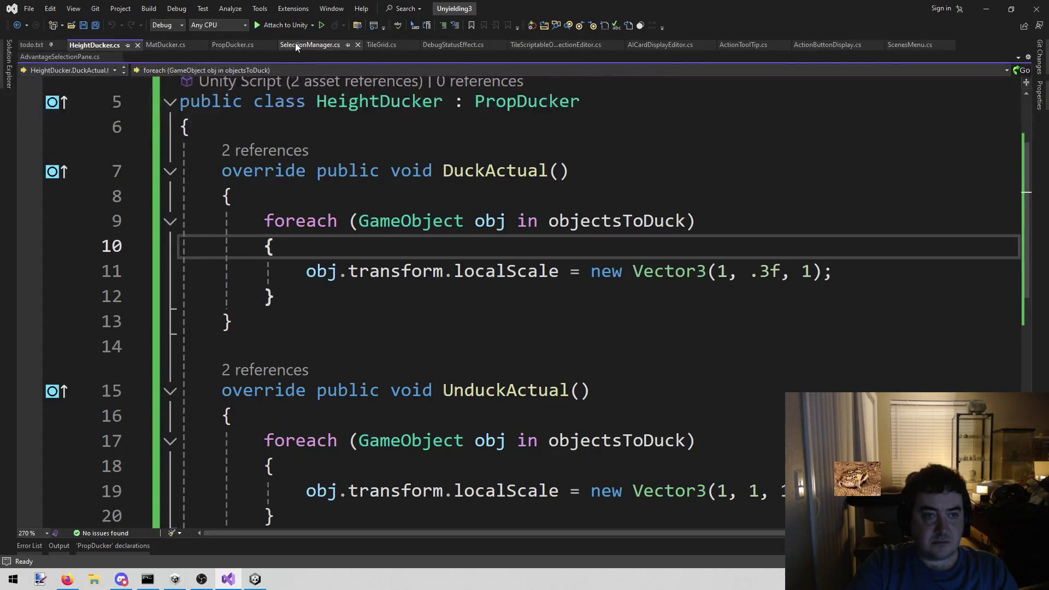
pyautogui.middleClick(295, 43)
pyautogui.middleClick(295, 43)
pyautogui.middleClick(295, 42)
pyautogui.middleClick(295, 43)
pyautogui.middleClick(295, 42)
pyautogui.middleClick(295, 41)
pyautogui.middleClick(295, 42)
pyautogui.middleClick(295, 42)
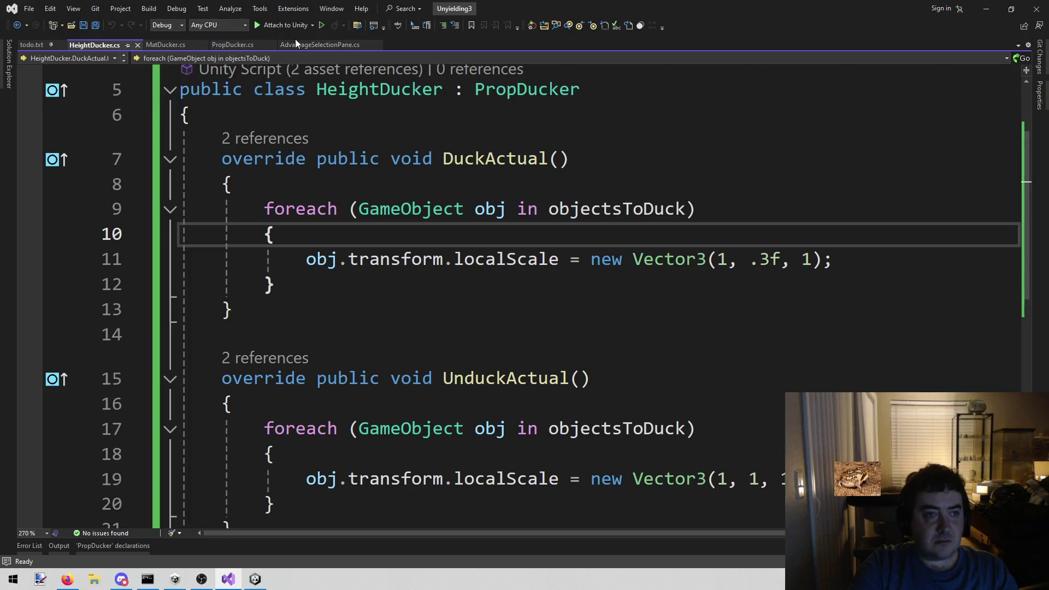
pyautogui.middleClick(300, 41)
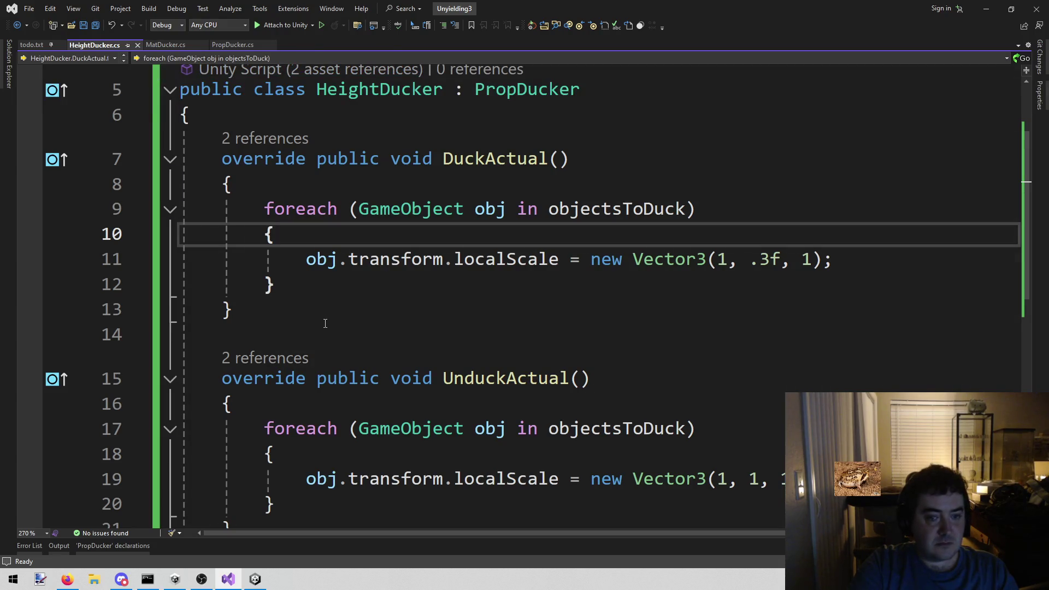
pyautogui.scroll(-4, 326, 328)
pyautogui.scroll(2, 327, 328)
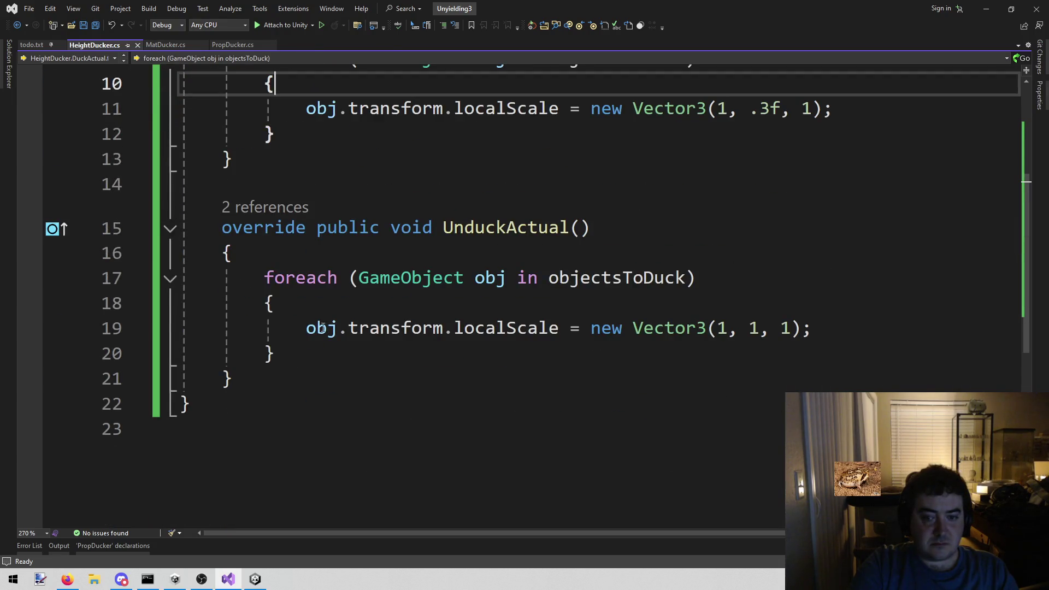
pyautogui.scroll(2, 330, 314)
pyautogui.moveTo(307, 273)
pyautogui.mouseDown()
pyautogui.moveTo(290, 286)
pyautogui.moveTo(856, 282)
pyautogui.moveTo(838, 265)
pyautogui.mouseUp()
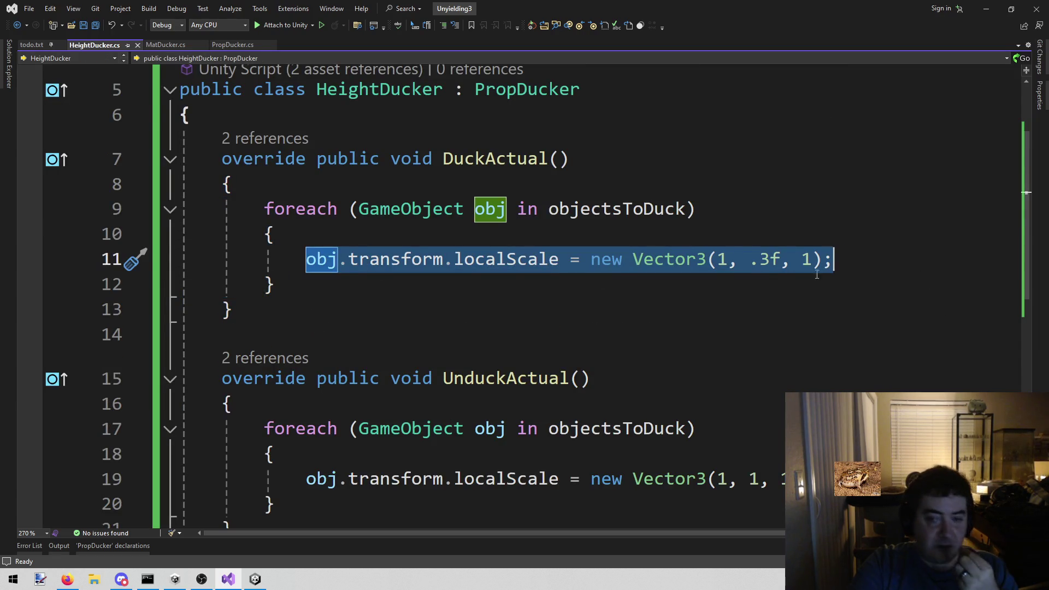
# Add a line 'ScaleLerp scaleLerp = obj.AddComponent<ScaleLerp>()' after line 10 and save
pyautogui.click(624, 233)
pyautogui.press('Return')
pyautogui.write('o')
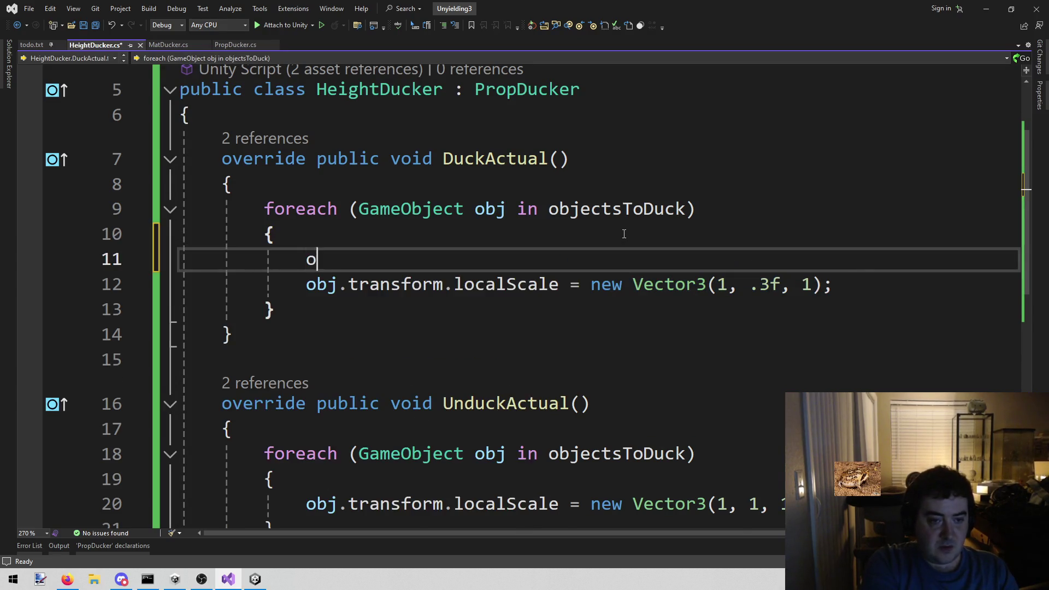
pyautogui.write('bj.')
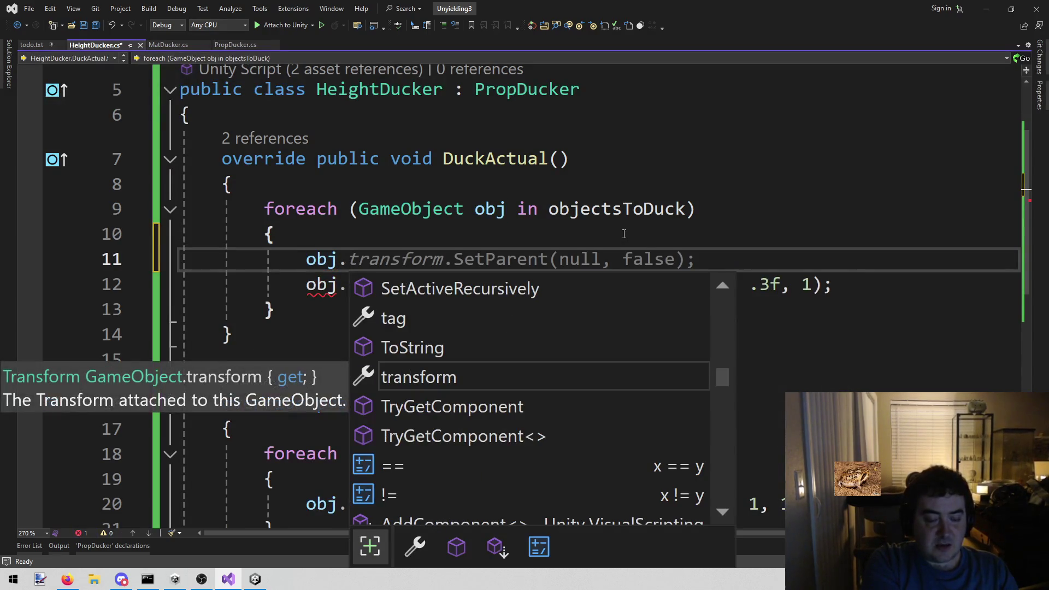
pyautogui.write('add<')
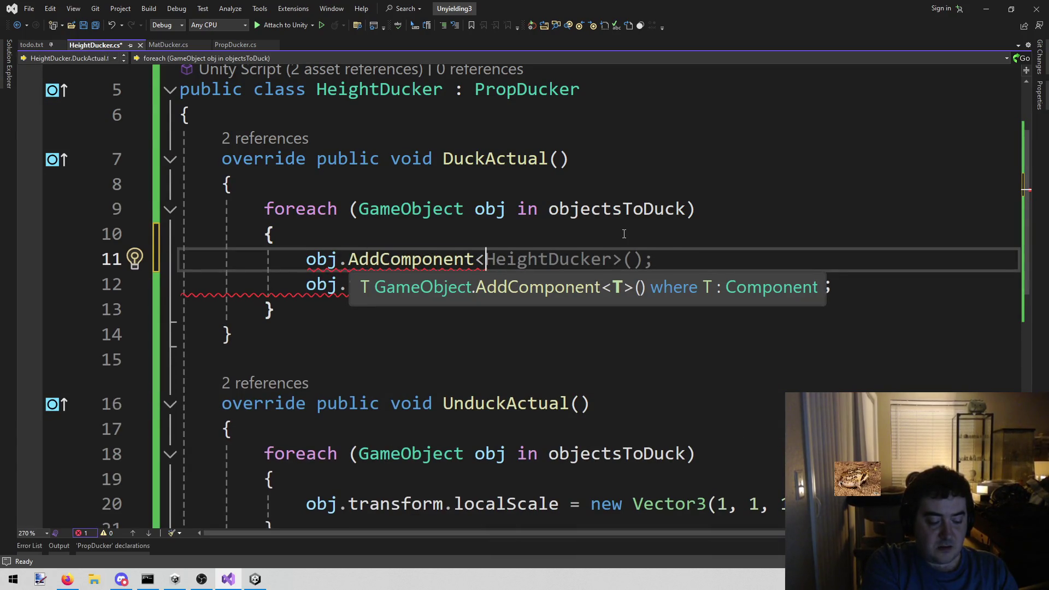
pyautogui.write('scal')
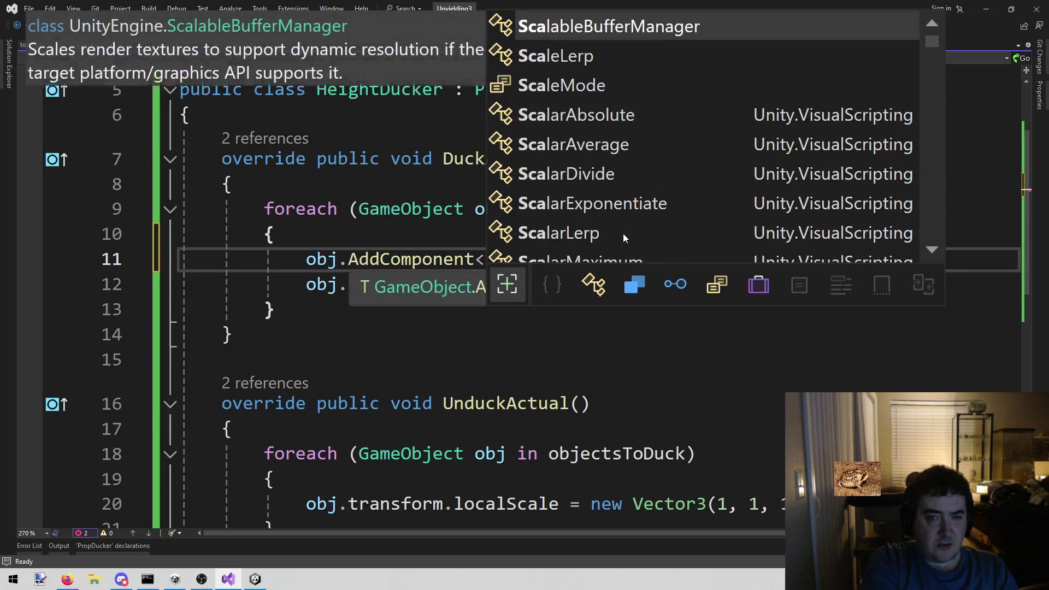
pyautogui.press('Down')
pyautogui.press('Tab')
pyautogui.press('End')
pyautogui.press('Home')
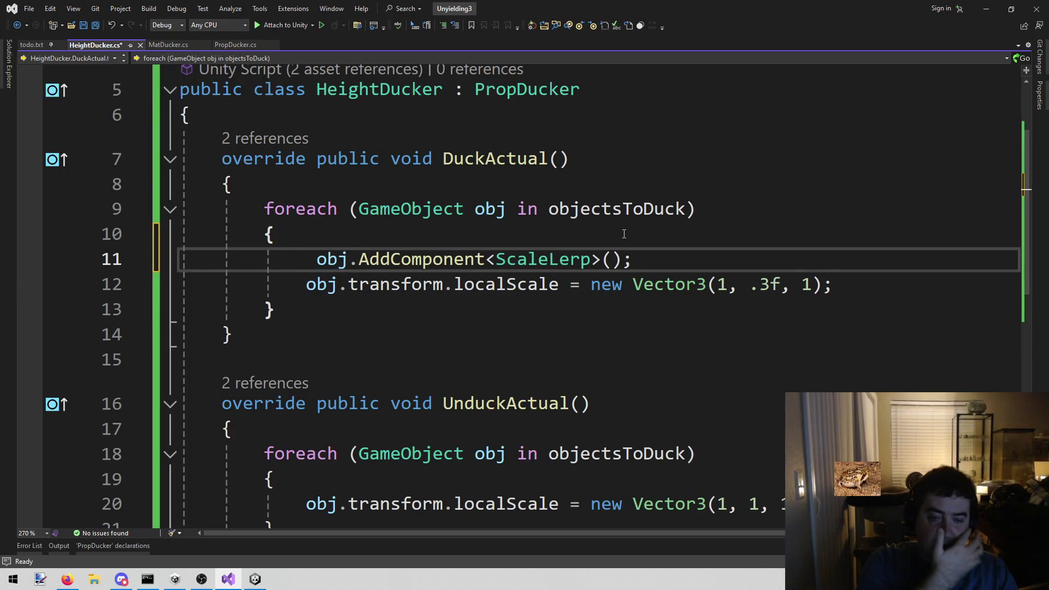
pyautogui.write('ScaleL')
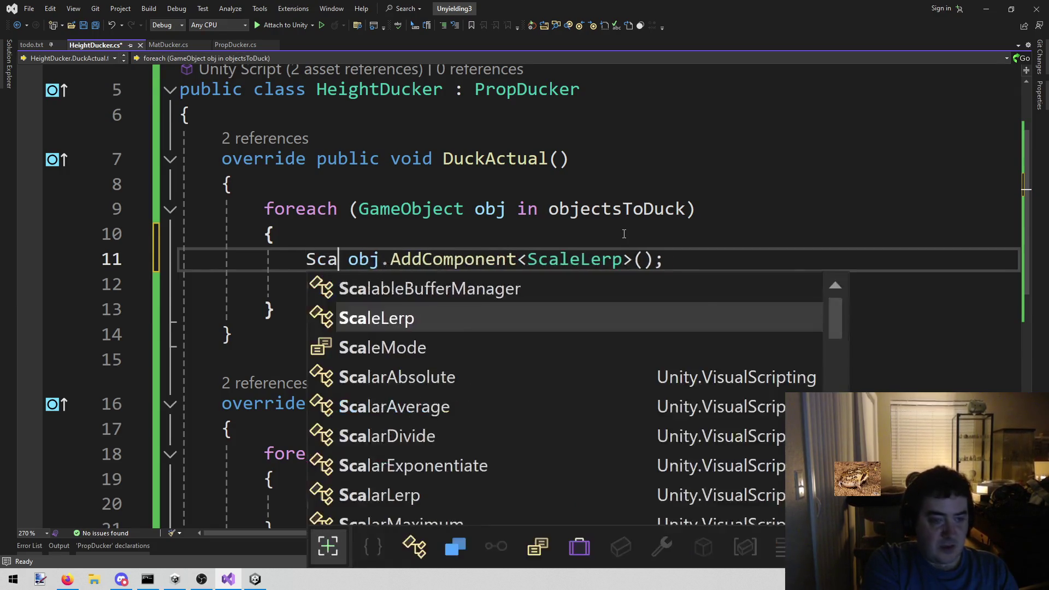
pyautogui.press('Tab')
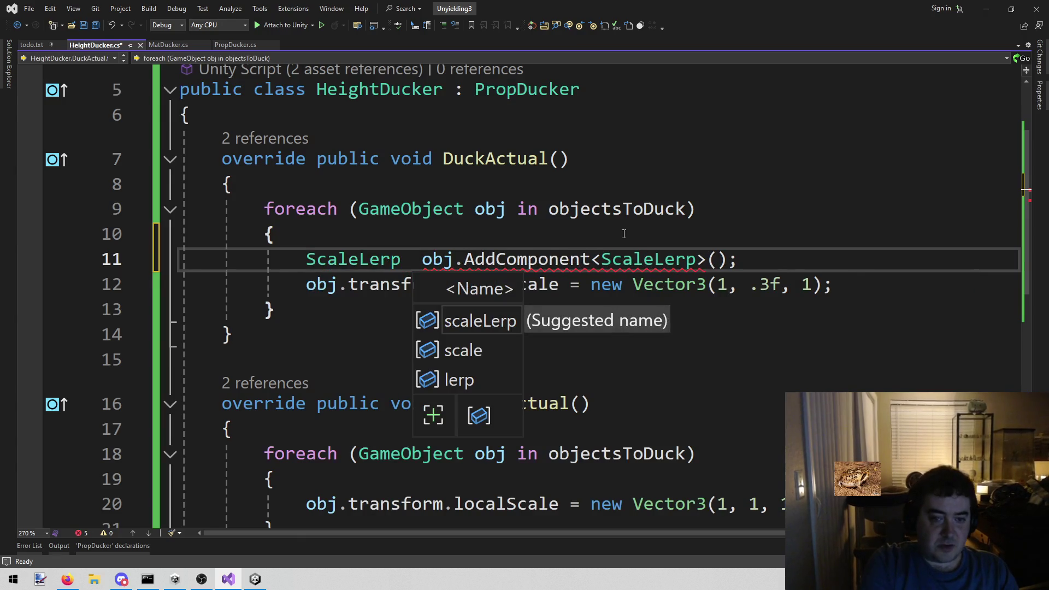
pyautogui.press('Tab')
pyautogui.write('=')
pyautogui.hotkey('ctrl', 's')
# Add 'scaleLerp.runTime = .3f;' on the following line
pyautogui.press('End')
pyautogui.press('Return')
pyautogui.write('scal')
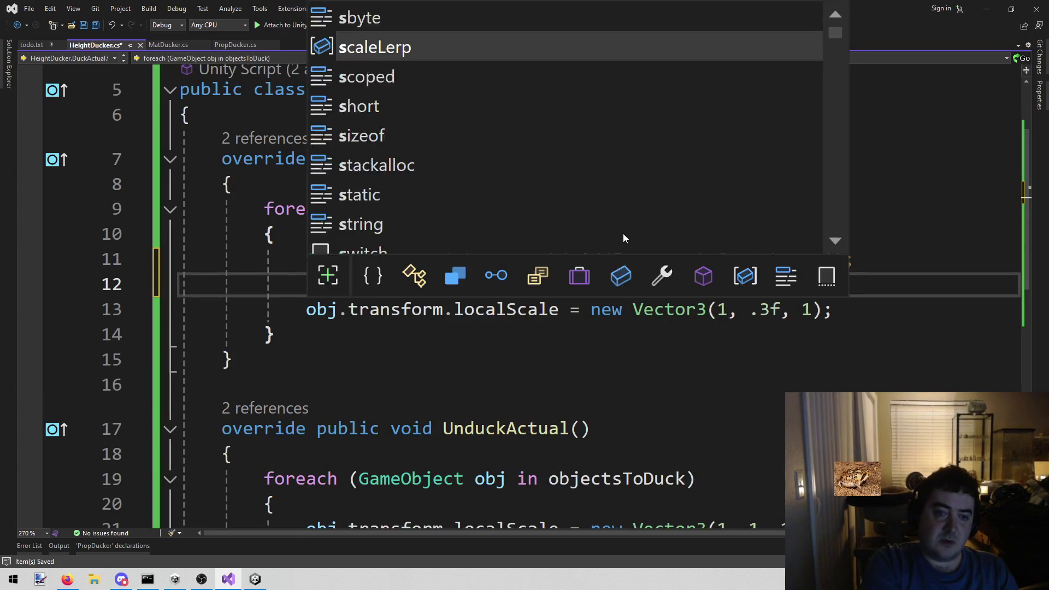
pyautogui.press('Tab')
pyautogui.write('.ru')
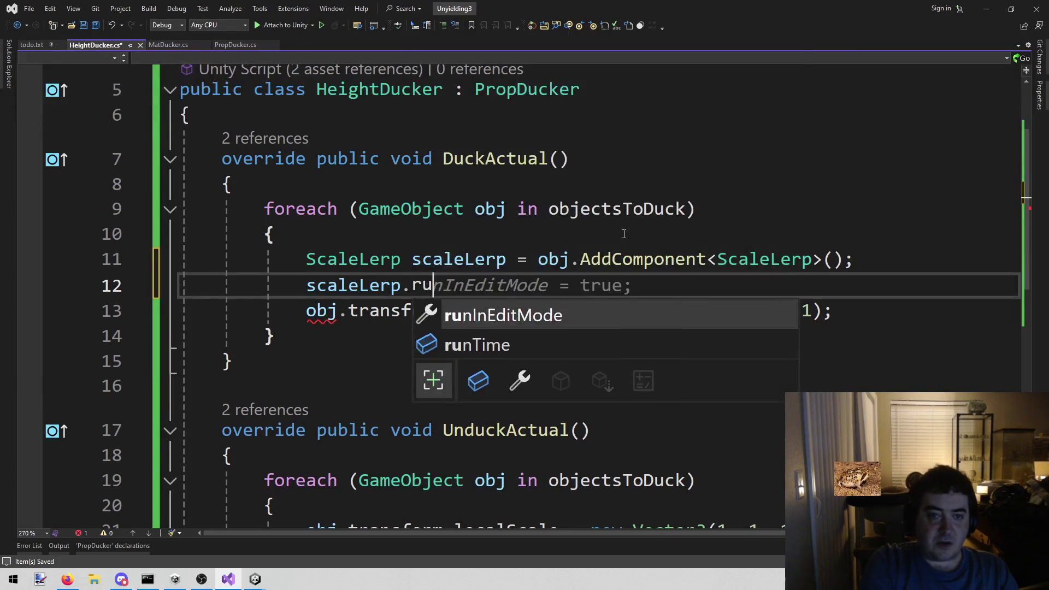
pyautogui.write('nT')
pyautogui.press('Tab')
pyautogui.write('= ')
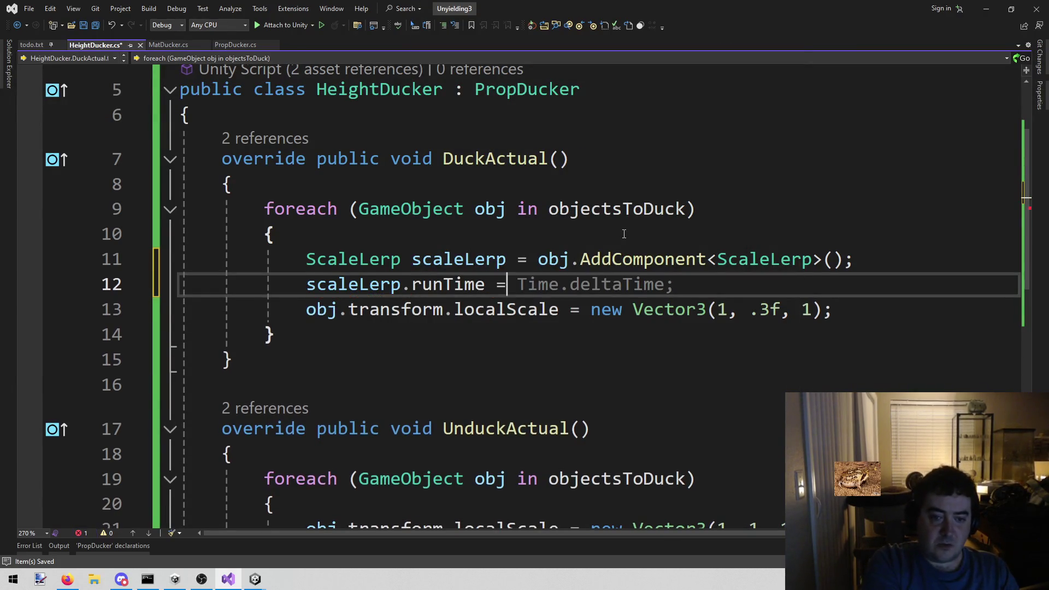
pyautogui.write('.5')
pyautogui.press('BackSpace')
pyautogui.write('3f;')
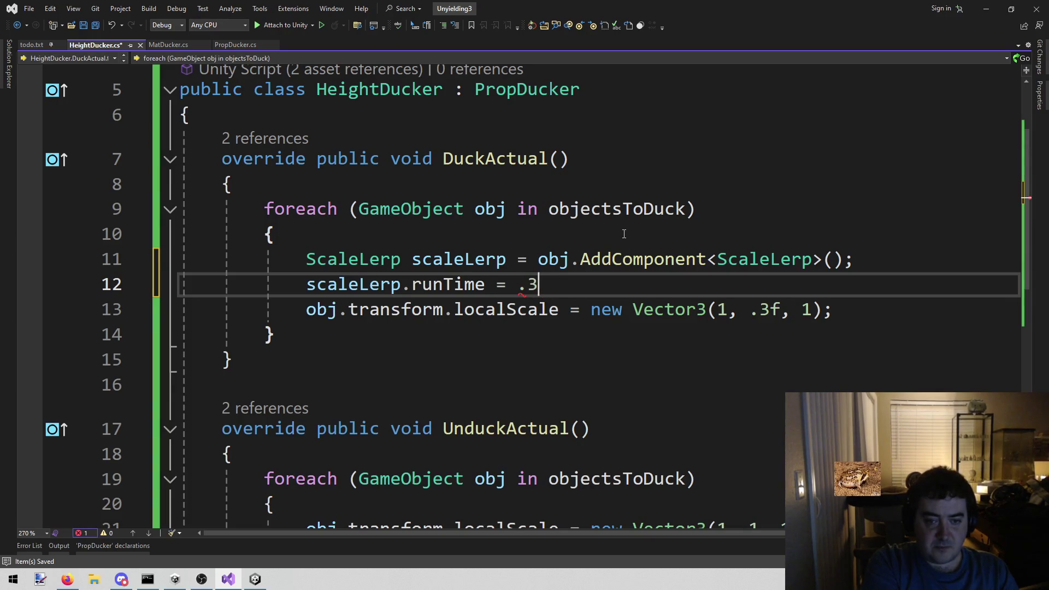
pyautogui.press('Return')
# Begin a scaleLerp.startScale = new assignment, then erase it and right-click the ScaleLerp type
pyautogui.write('sc')
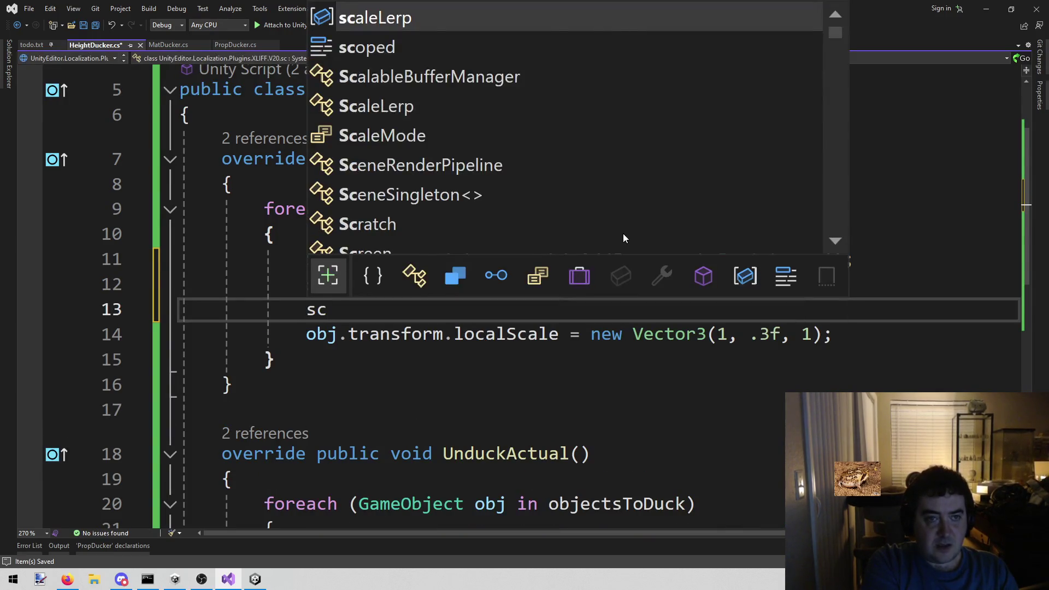
pyautogui.write('aleLerp.')
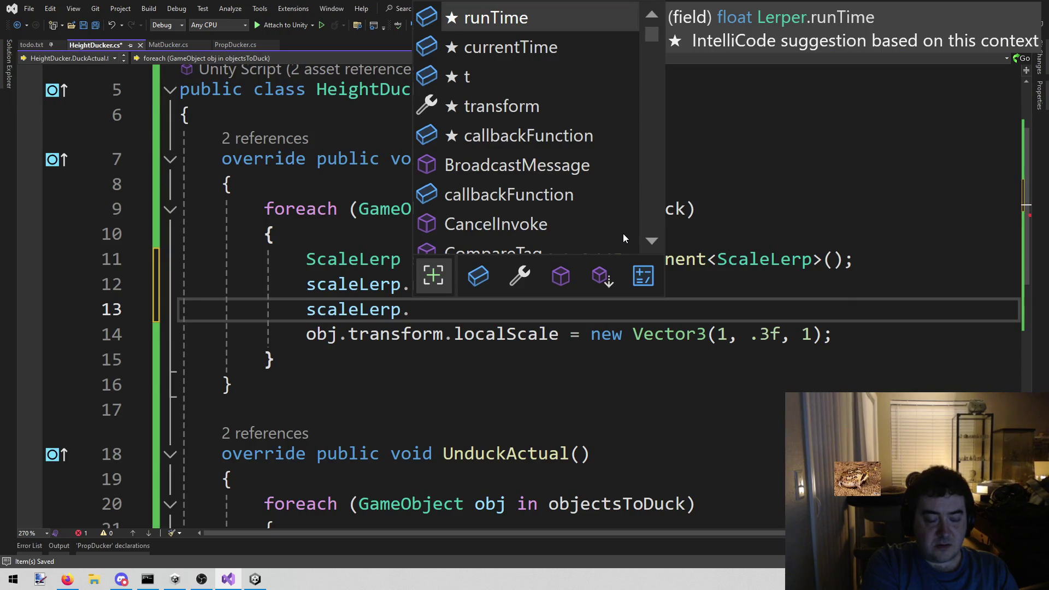
pyautogui.write('a')
pyautogui.press('BackSpace')
pyautogui.write('s')
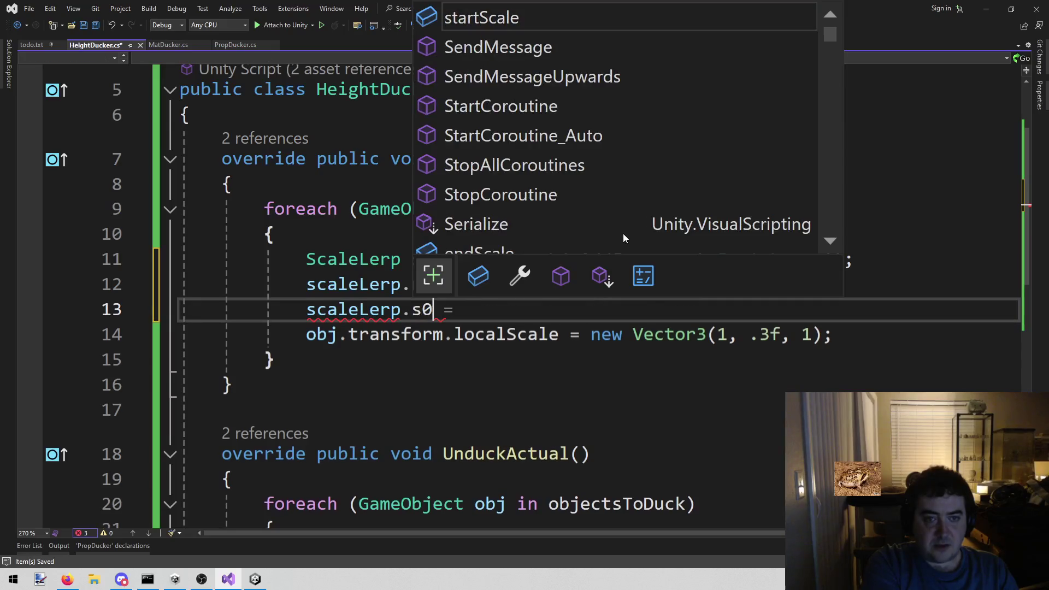
pyautogui.press('BackSpace')
pyautogui.write('t0')
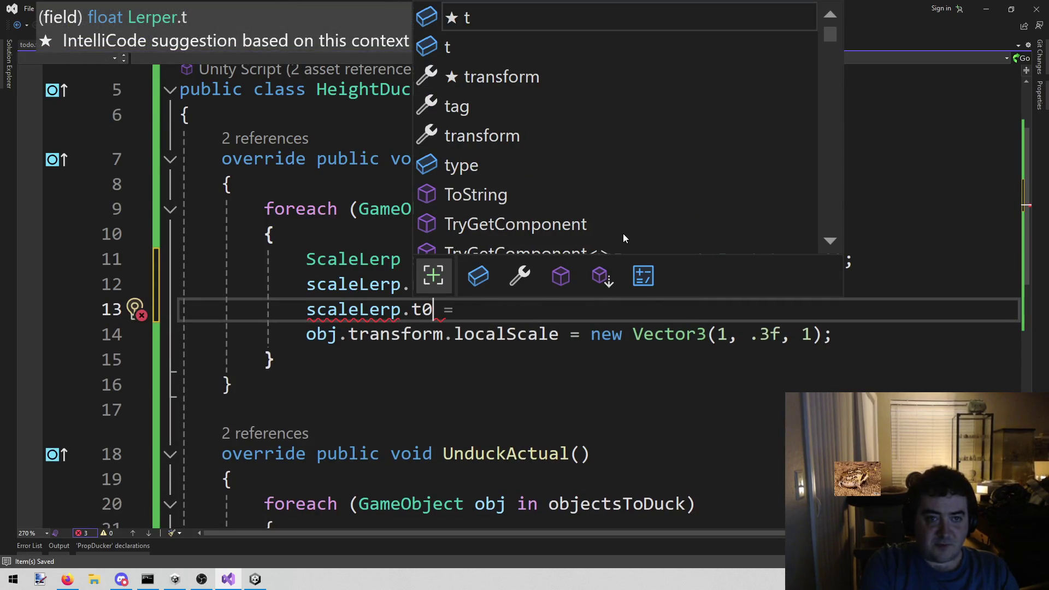
pyautogui.press('Down')
pyautogui.press('Down')
pyautogui.press('Down')
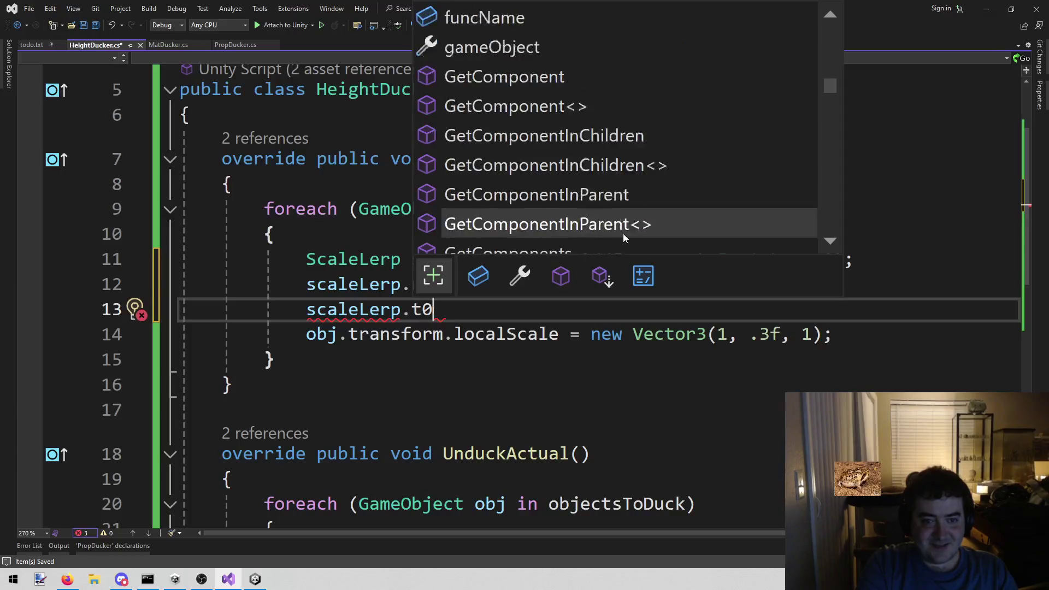
pyautogui.press('Down')
pyautogui.press('Up')
pyautogui.press('Up')
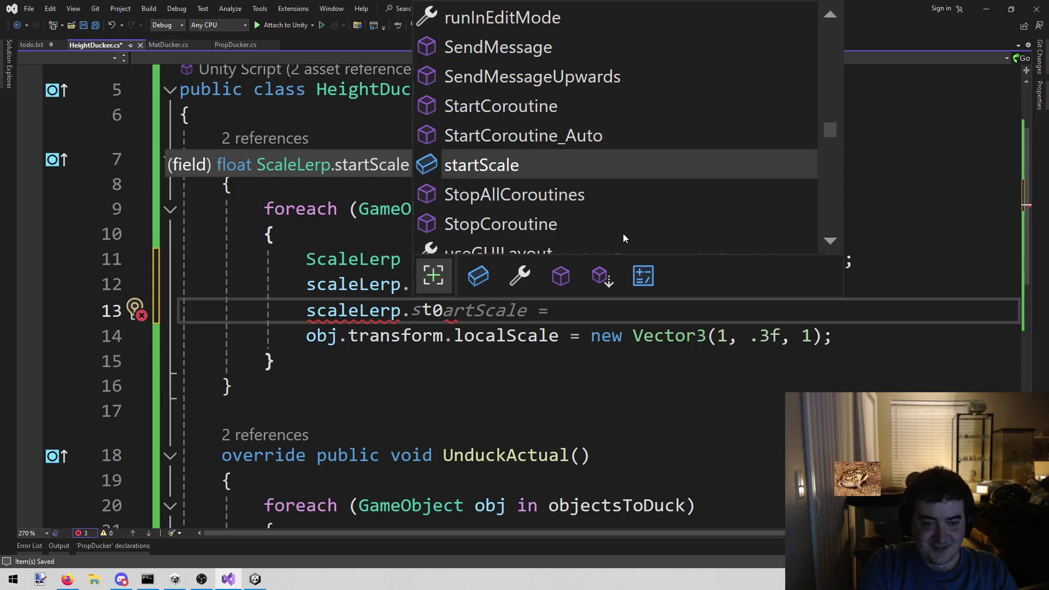
pyautogui.press('Tab')
pyautogui.write('= ')
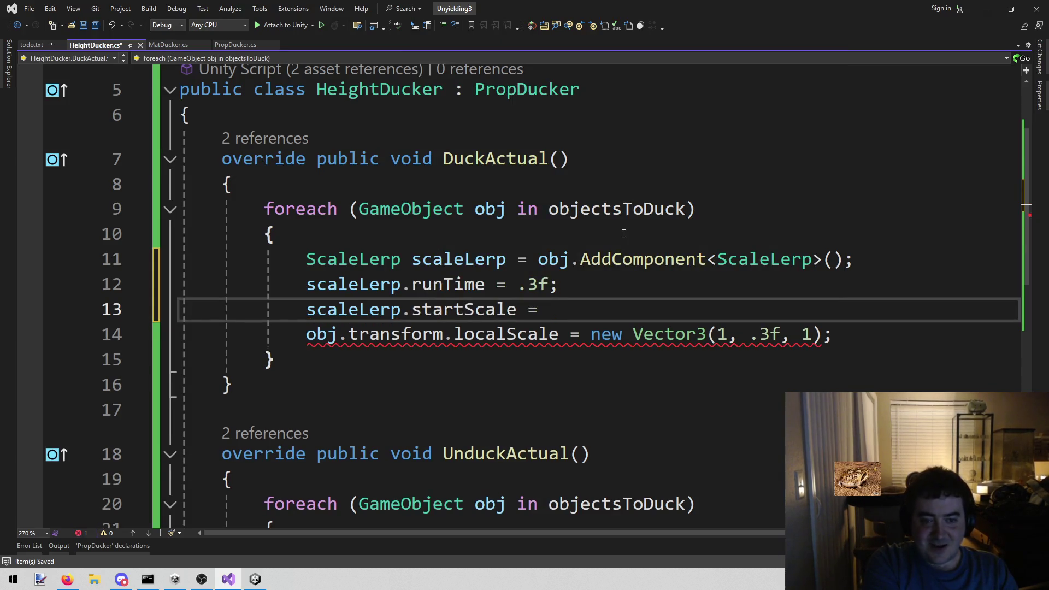
pyautogui.write('new')
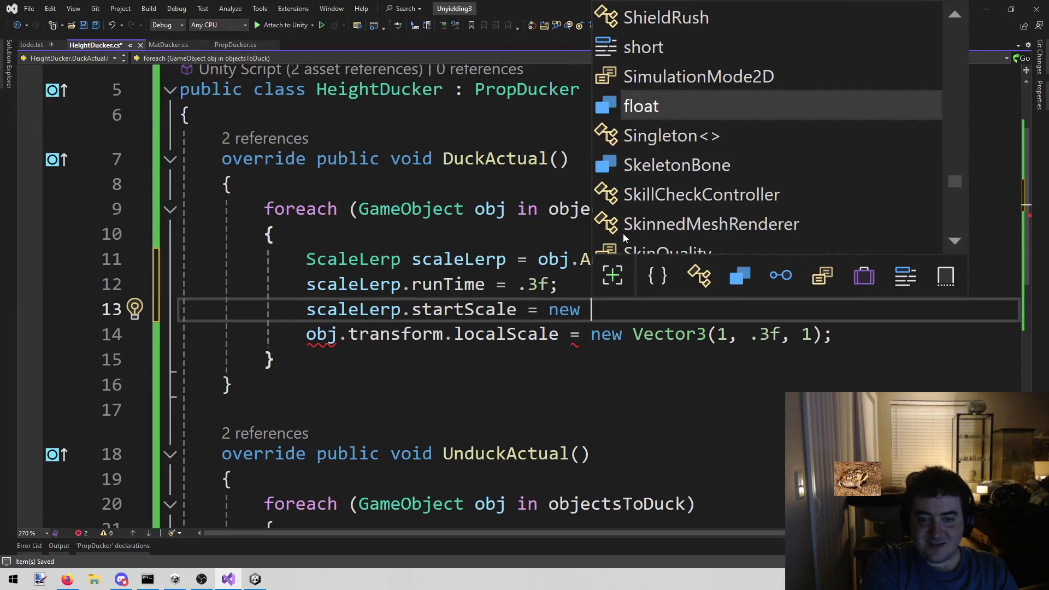
pyautogui.press('BackSpace')
pyautogui.press('BackSpace')
pyautogui.press('BackSpace')
pyautogui.press('BackSpace')
pyautogui.press('BackSpace')
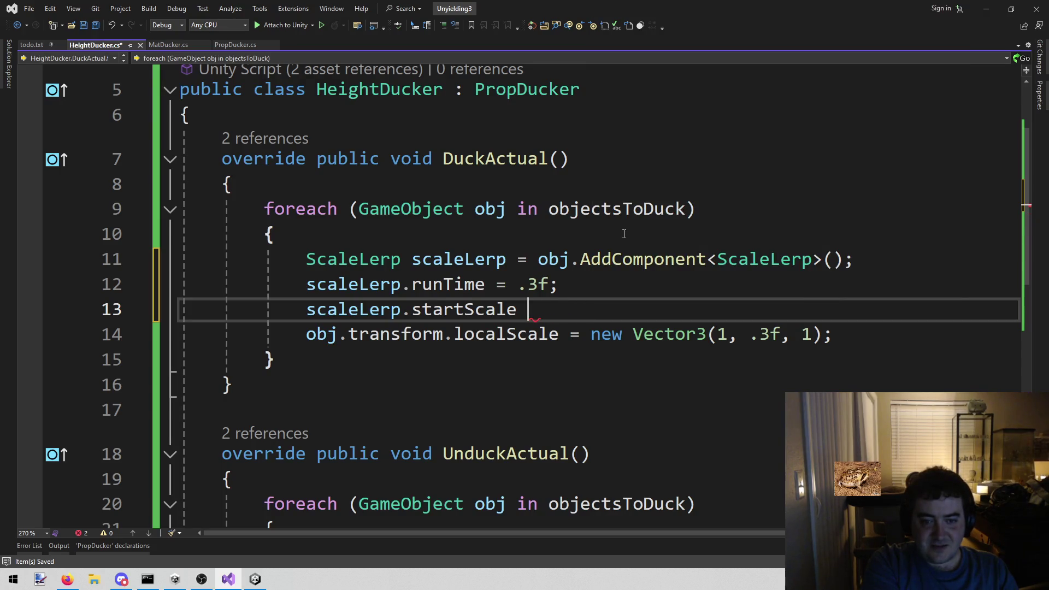
pyautogui.press('Up')
pyautogui.press('Up')
pyautogui.press('Up')
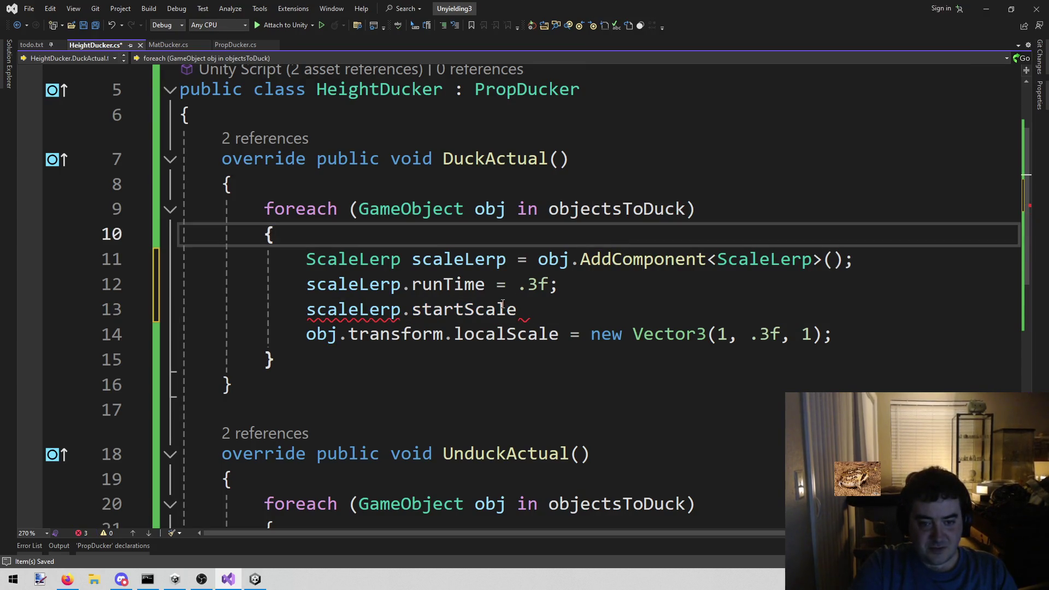
pyautogui.moveTo(505, 307)
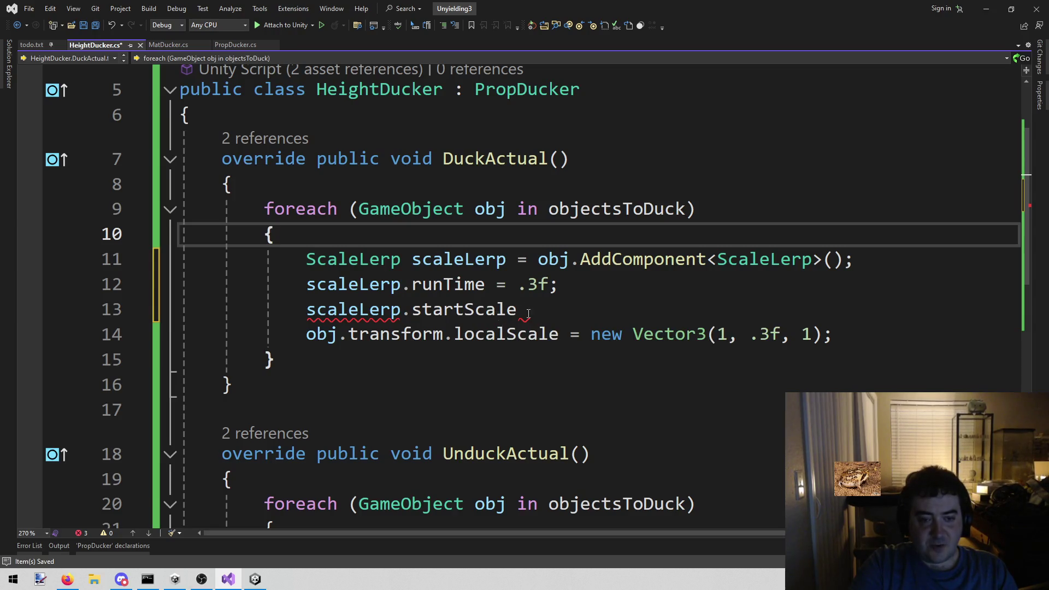
pyautogui.click(360, 258)
pyautogui.rightClick(362, 256)
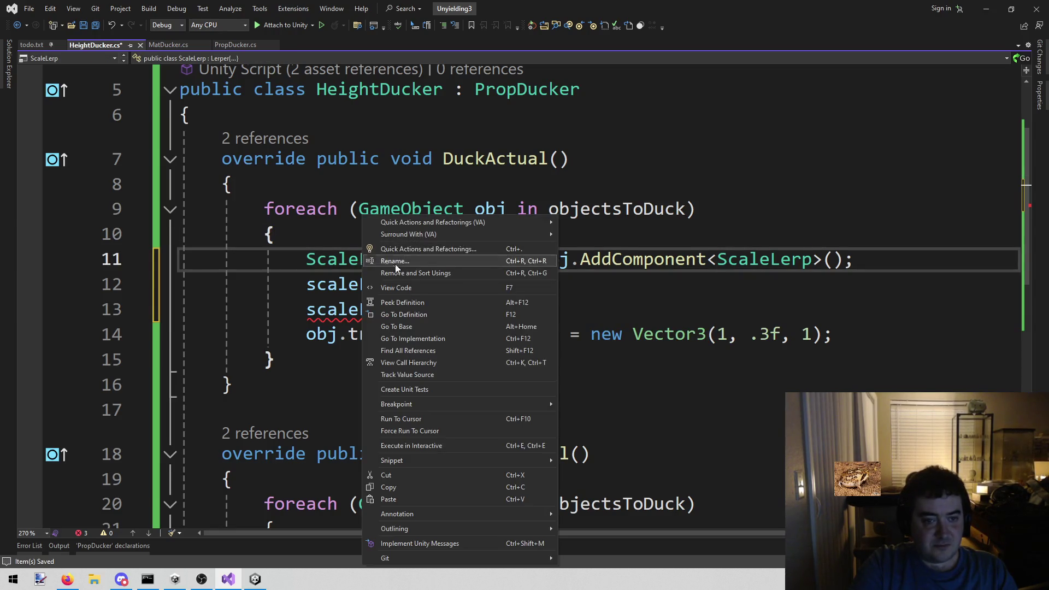
# Inspect ScaleLerp's definition, checking its float startScale field, then close it
pyautogui.click(428, 312)
pyautogui.scroll(-2, 524, 350)
pyautogui.scroll(2, 625, 386)
pyautogui.moveTo(210, 198)
pyautogui.mouseDown()
pyautogui.moveTo(328, 218)
pyautogui.moveTo(363, 197)
pyautogui.moveTo(204, 196)
pyautogui.moveTo(533, 206)
pyautogui.mouseUp()
pyautogui.scroll(-3, 533, 206)
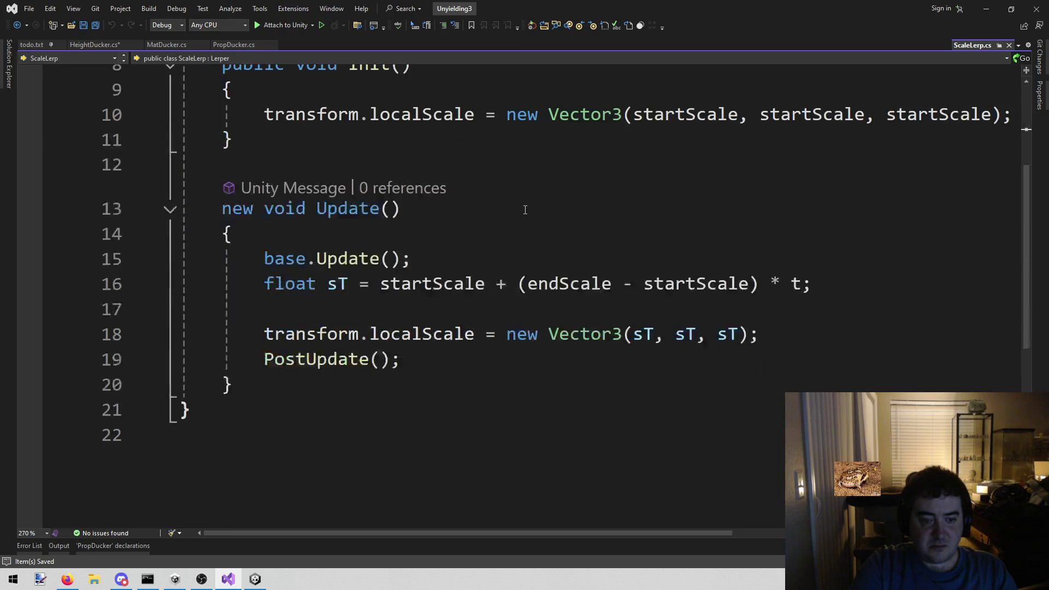
pyautogui.scroll(3, 539, 214)
pyautogui.middleClick(959, 44)
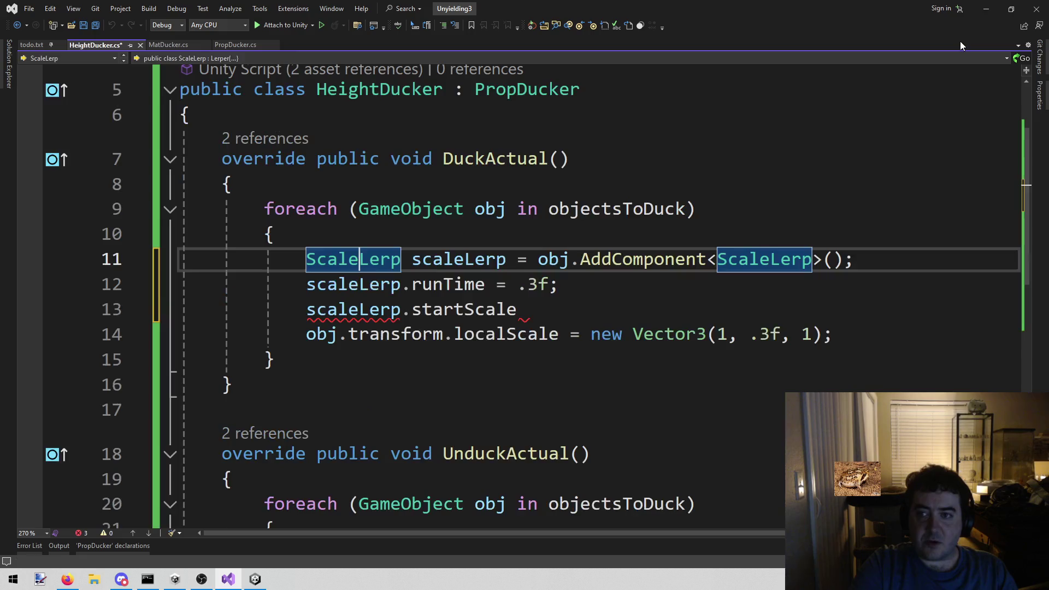
# Delete the runTime, startScale and localScale lines, then switch to Unity
pyautogui.moveTo(834, 334)
pyautogui.mouseDown()
pyautogui.moveTo(673, 334)
pyautogui.moveTo(156, 297)
pyautogui.mouseUp()
pyautogui.press('BackSpace')
pyautogui.press('BackSpace')
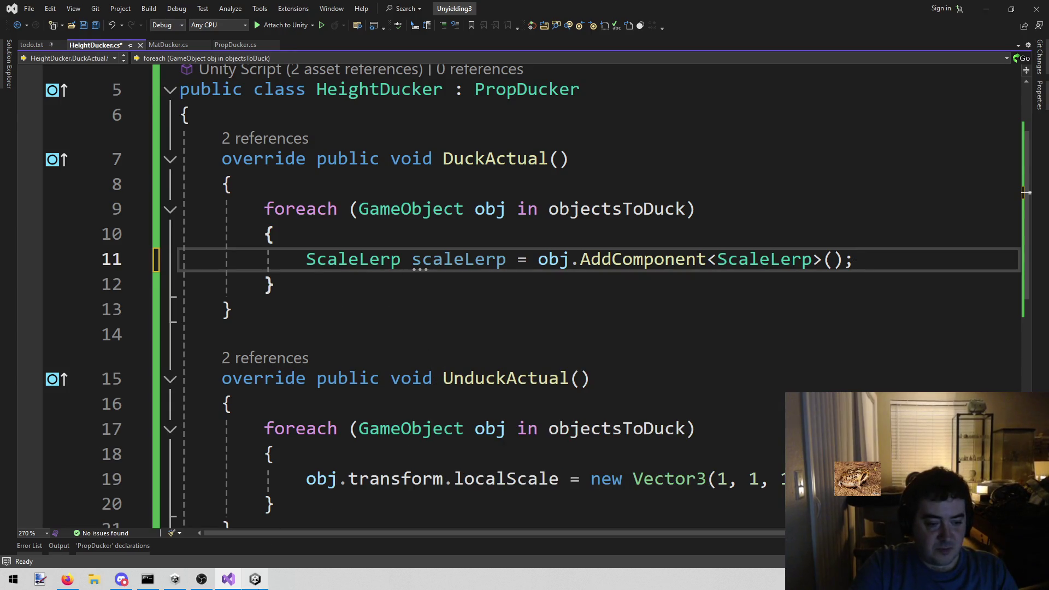
pyautogui.click(255, 579)
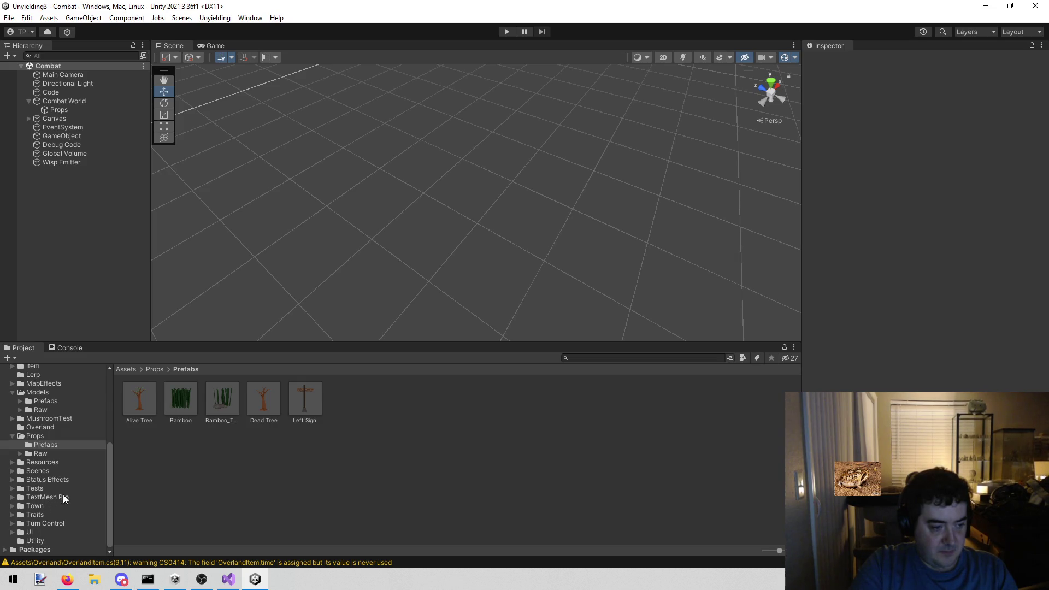
# Browse the Assets/Lerp scripts in the Inspector and grab the IndepedentScaleLerp class name for Visual Studio
pyautogui.scroll(2, 60, 484)
pyautogui.click(62, 407)
pyautogui.click(144, 405)
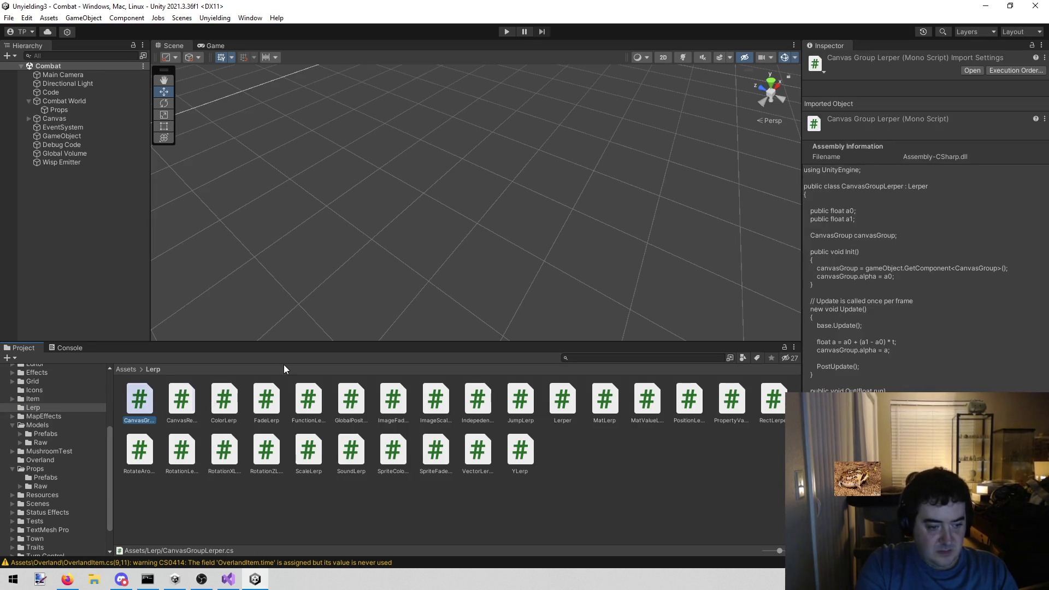
pyautogui.press('Right')
pyautogui.press('Right')
pyautogui.press('Right')
pyautogui.press('Right')
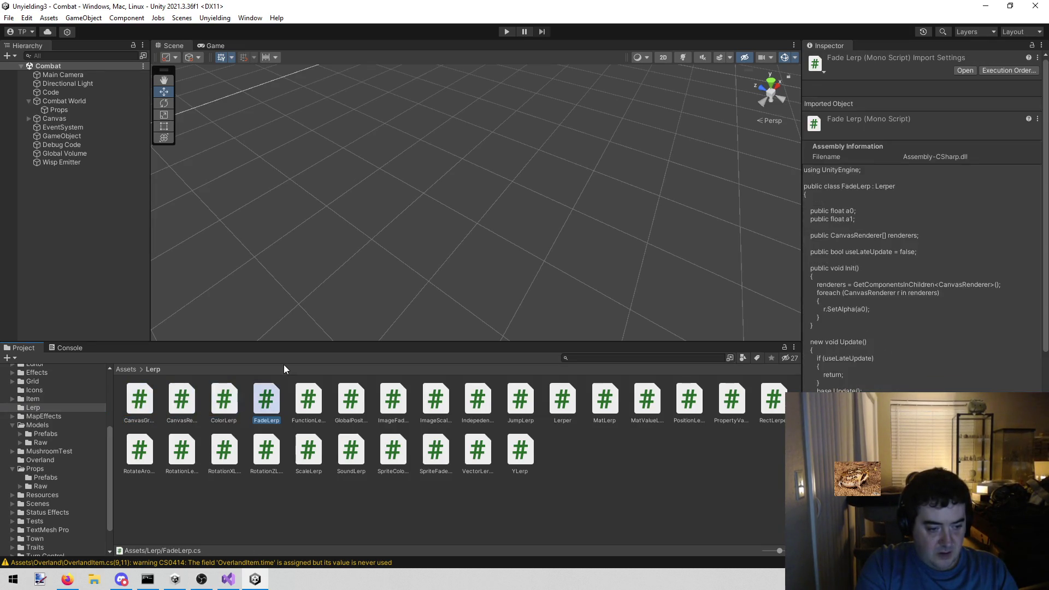
pyautogui.press('Right')
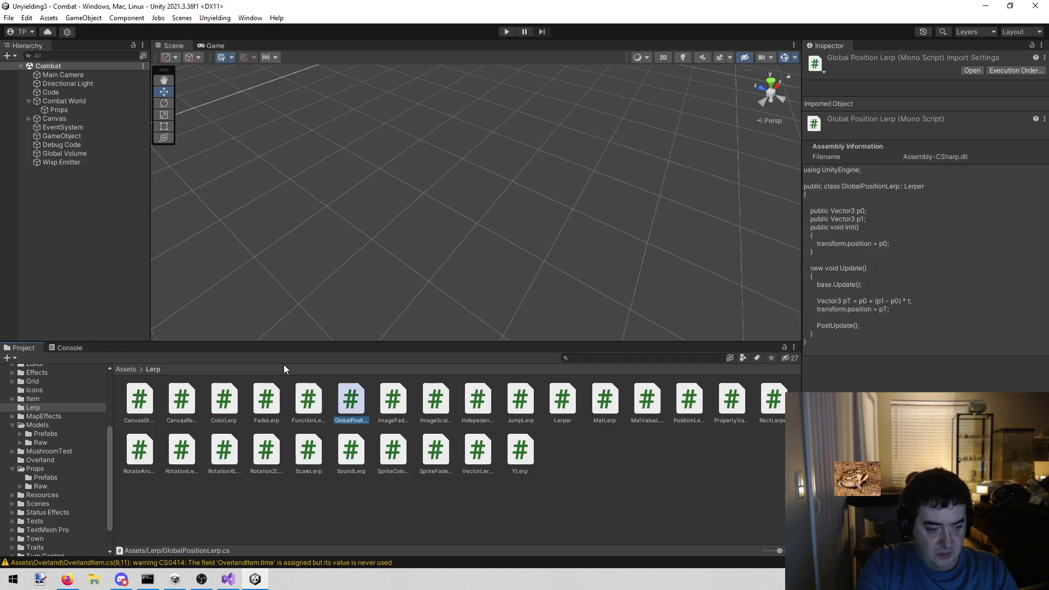
pyautogui.press('Right')
pyautogui.press('Right')
pyautogui.press('Right')
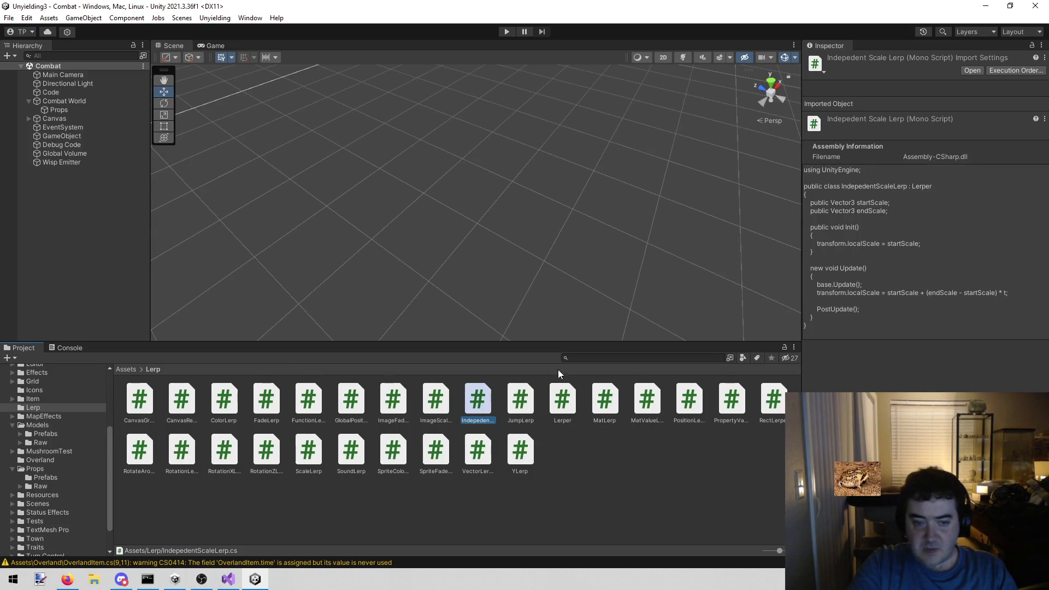
pyautogui.click(471, 418)
pyautogui.click(229, 579)
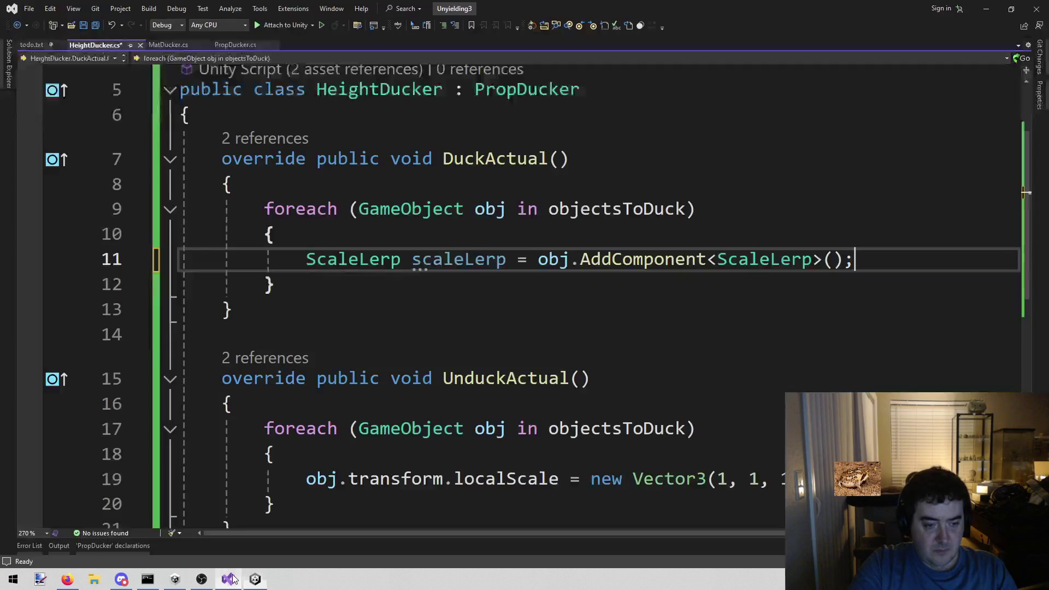
# Replace both ScaleLerp types on line 11 with IndepedentScaleLerp and save HeightDucker
pyautogui.doubleClick(764, 259)
pyautogui.write('IndepedentScaleLerp')
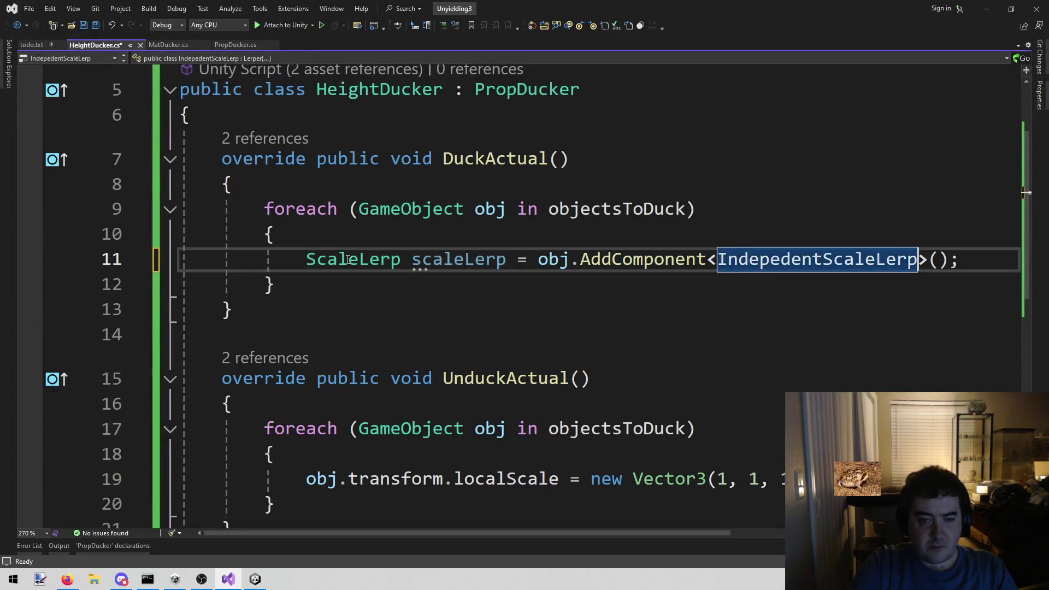
pyautogui.doubleClick(383, 259)
pyautogui.write('IndepedentScaleLerp')
pyautogui.hotkey('ctrl', 's')
# Open a new empty line below the AddComponent line
pyautogui.click(896, 241)
pyautogui.click(695, 259)
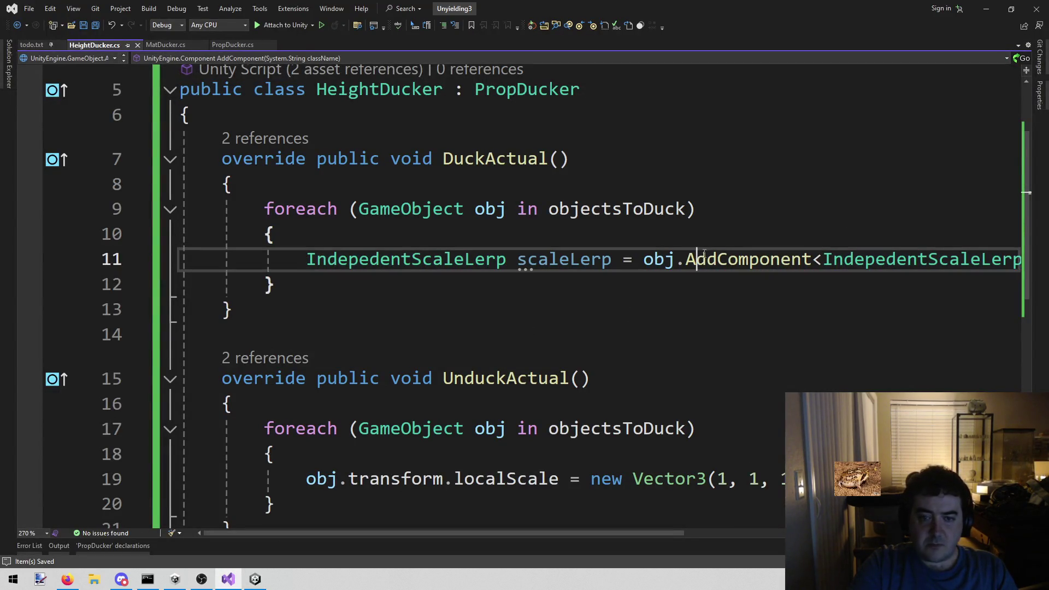
pyautogui.press('End')
pyautogui.press('Return')
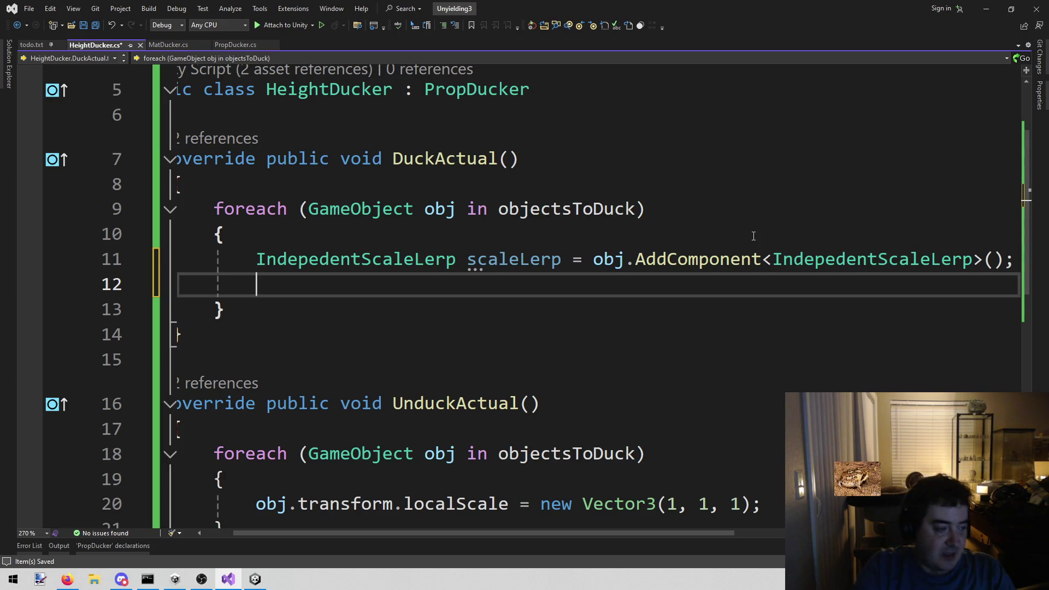
# Set scaleLerp.runTime to .3f
pyautogui.write('scaleLerp.ru')
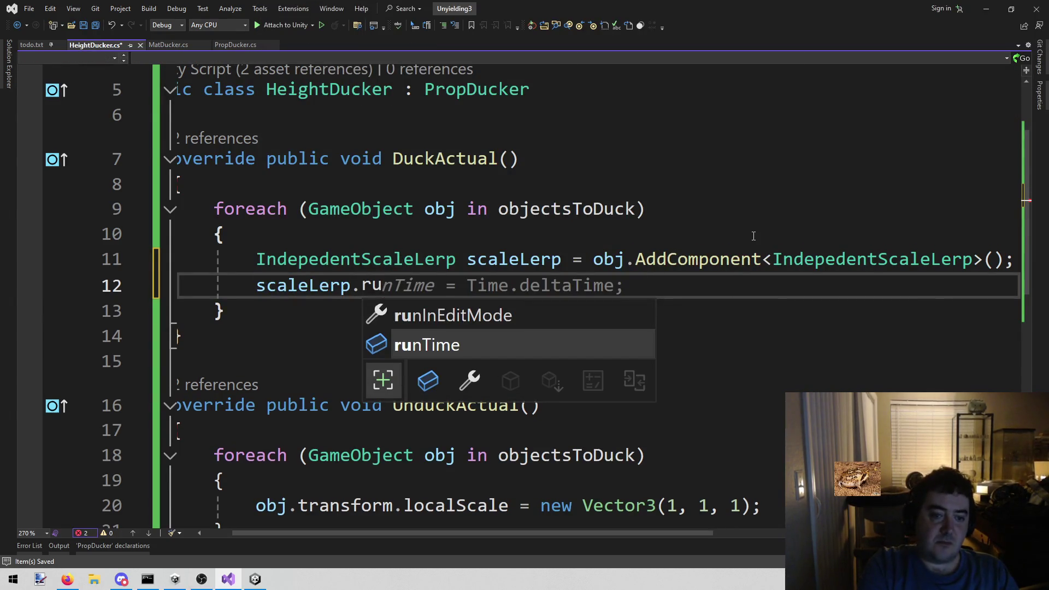
pyautogui.press('Tab')
pyautogui.write('= .4f')
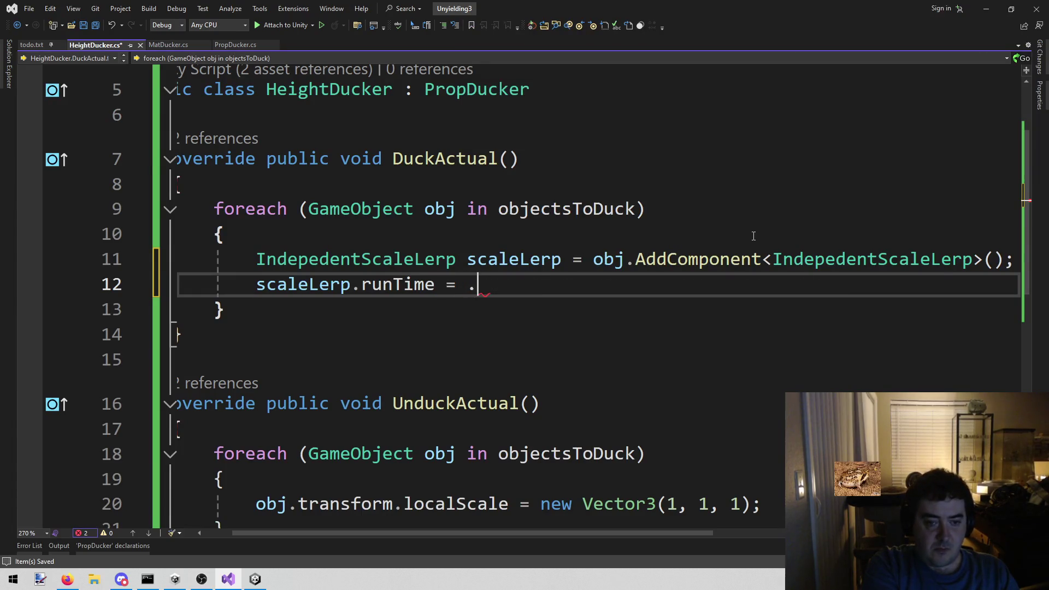
pyautogui.press('BackSpace')
pyautogui.press('BackSpace')
pyautogui.write('3f;')
pyautogui.press('Return')
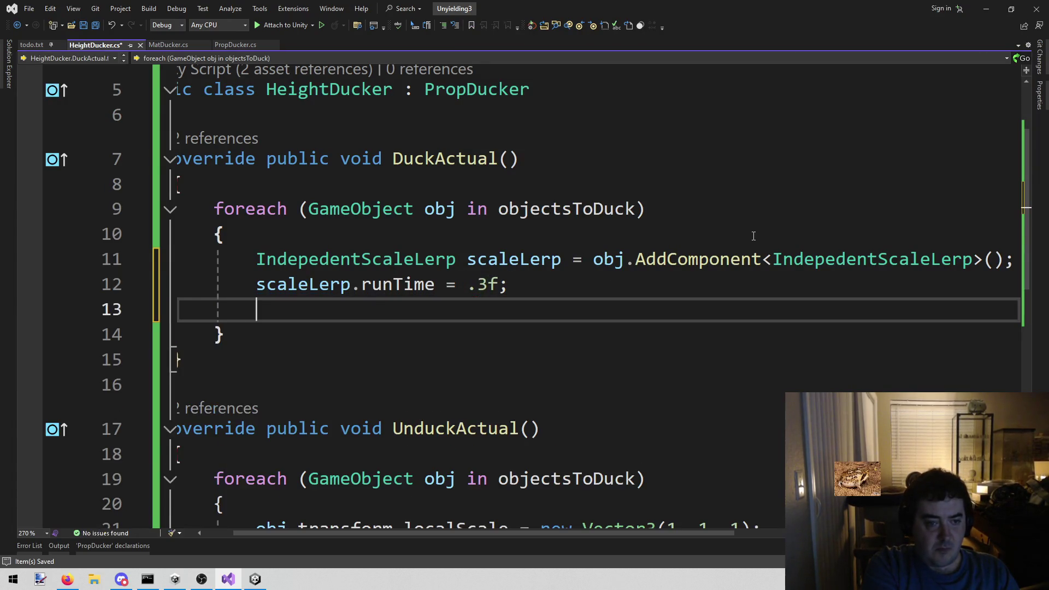
# Add a scaleLerp scale statement assigning new Vector3(1, .2f, 1)
pyautogui.write('sca')
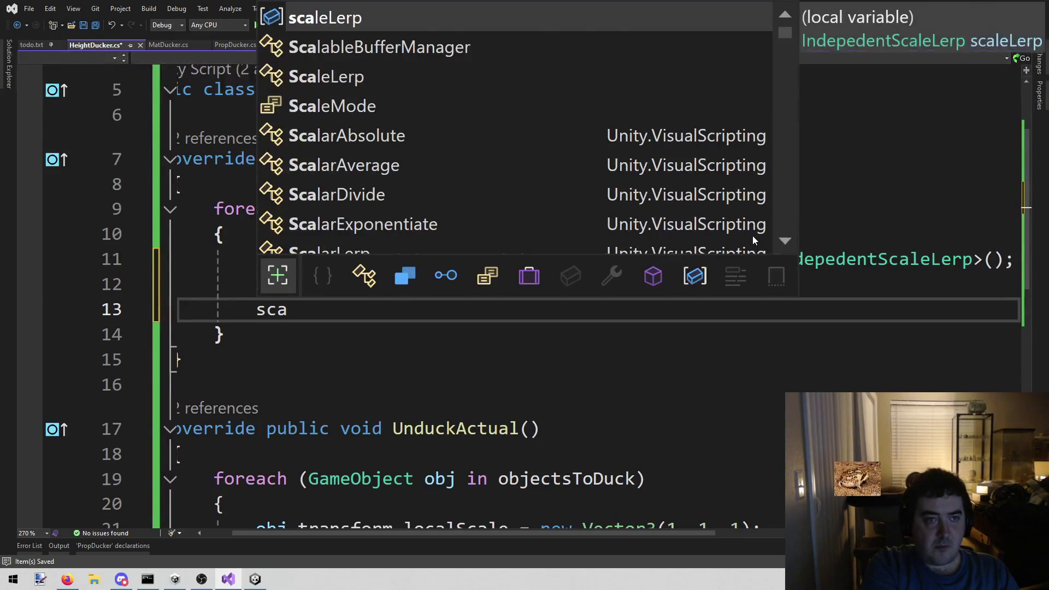
pyautogui.press('Tab')
pyautogui.write('.')
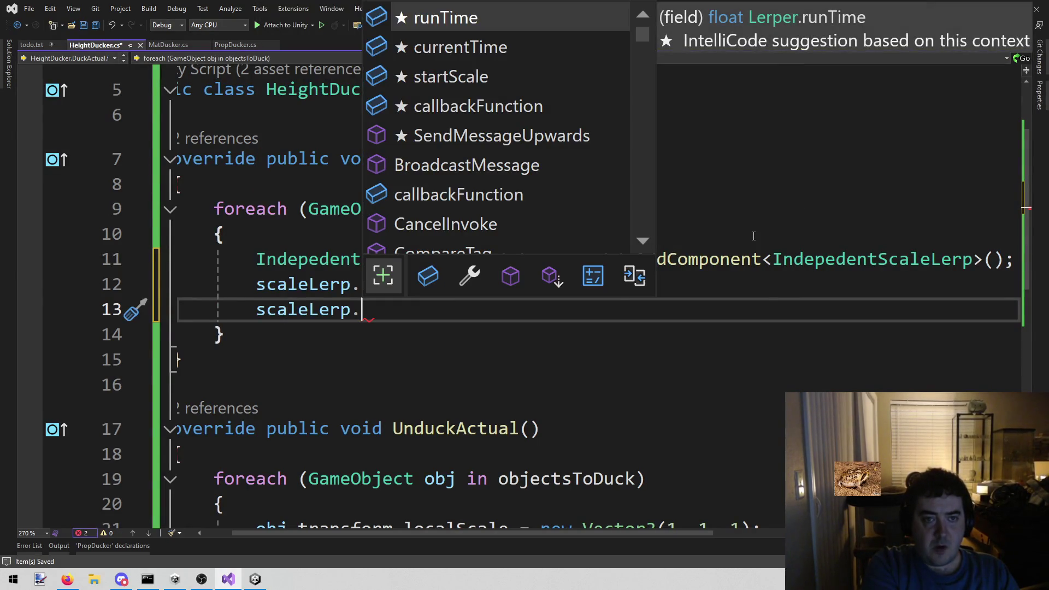
pyautogui.press('Down')
pyautogui.press('Down')
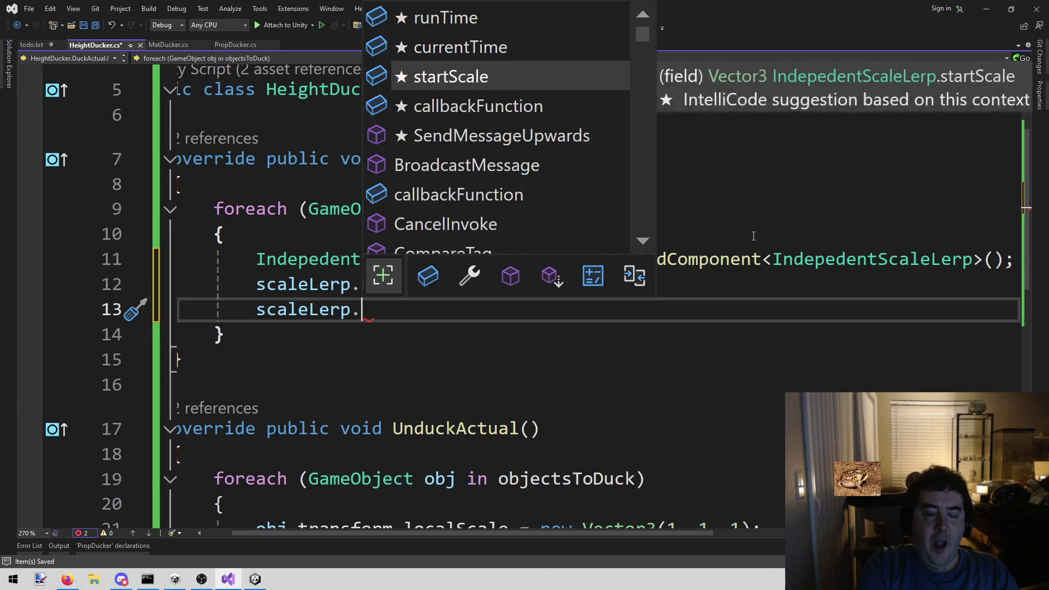
pyautogui.press('Tab')
pyautogui.write('= nwe')
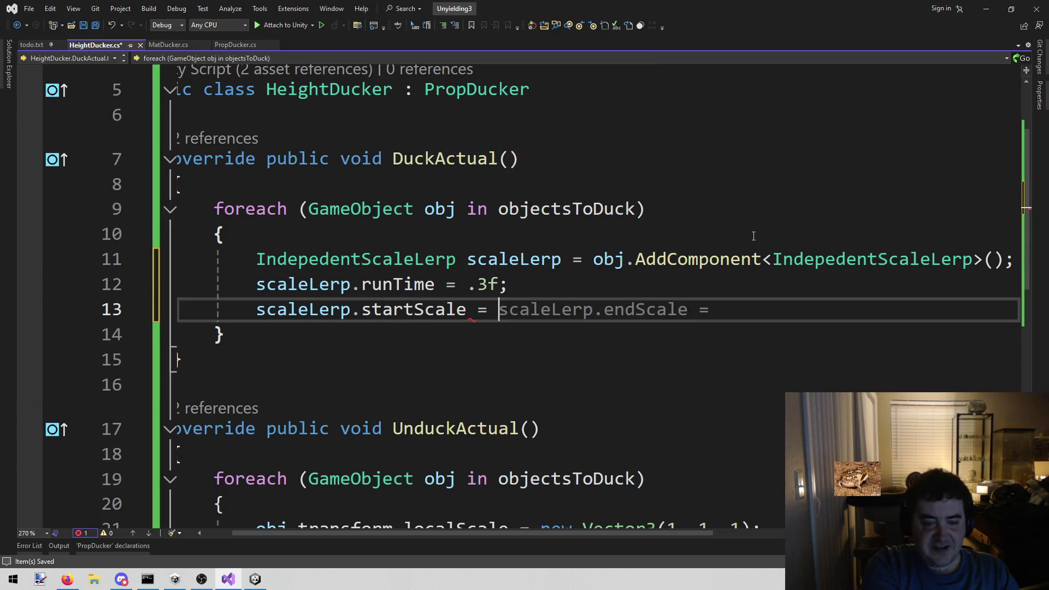
pyautogui.press('BackSpace')
pyautogui.press('BackSpace')
pyautogui.press('BackSpace')
pyautogui.write('new')
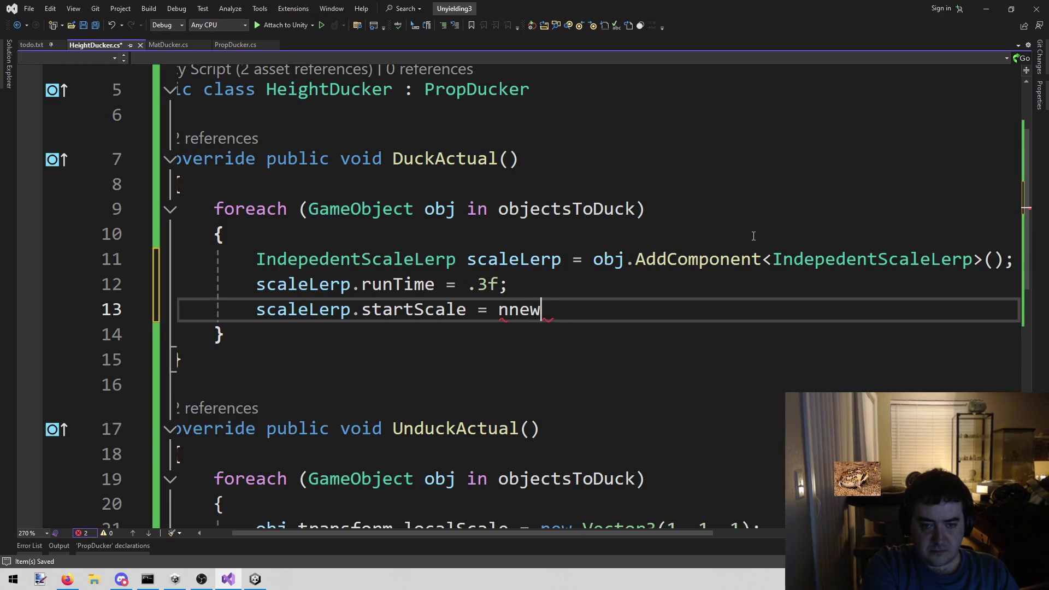
pyautogui.press('BackSpace')
pyautogui.press('BackSpace')
pyautogui.press('BackSpace')
pyautogui.press('BackSpace')
pyautogui.write('ew (')
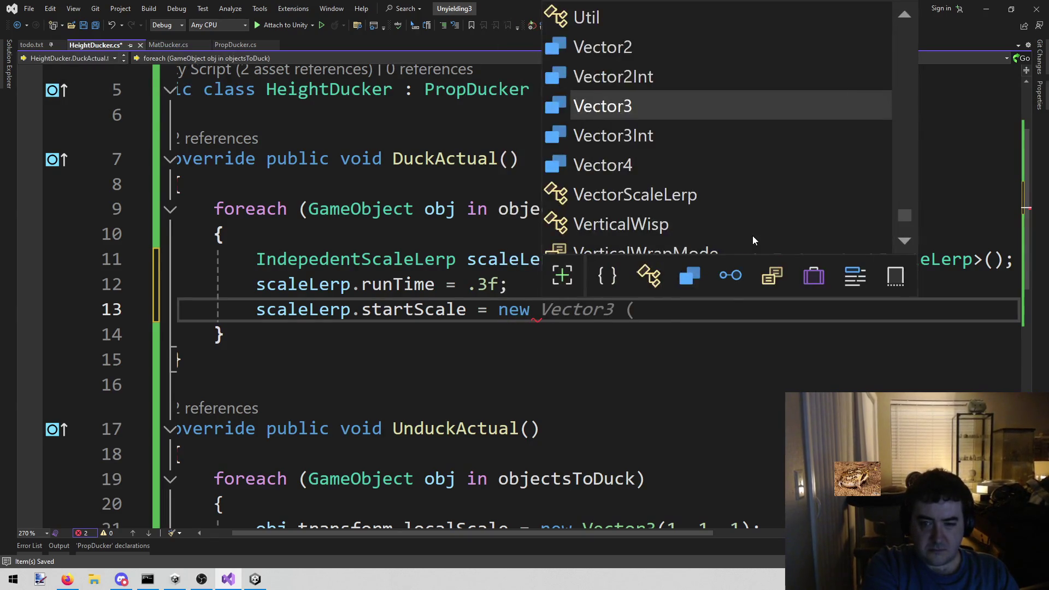
pyautogui.press('BackSpace')
pyautogui.press('BackSpace')
pyautogui.write('(1,0')
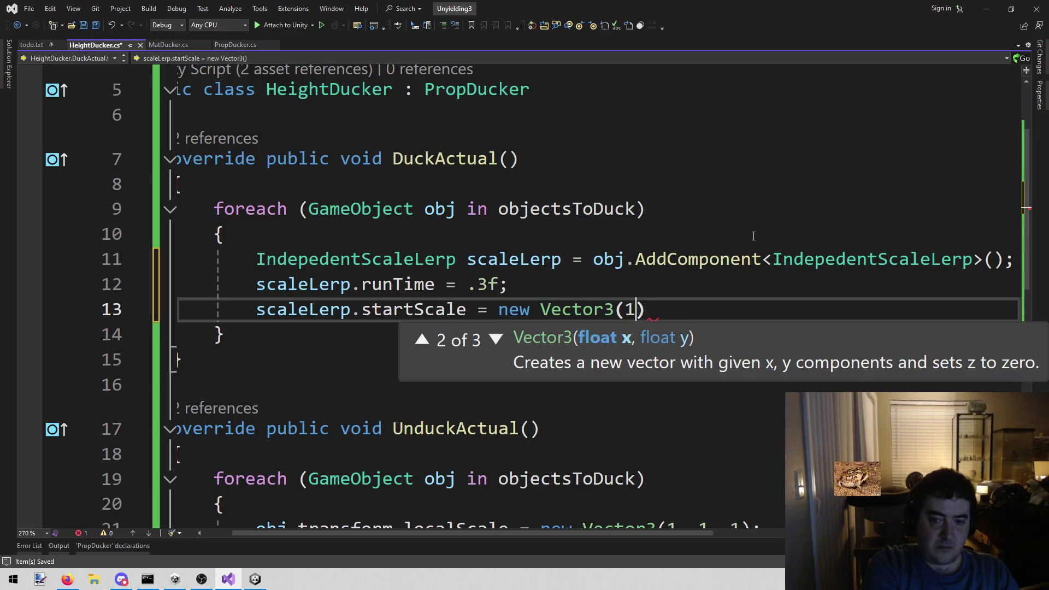
pyautogui.press('BackSpace')
pyautogui.write('.2f')
pyautogui.press('BackSpace')
pyautogui.write(', 1)')
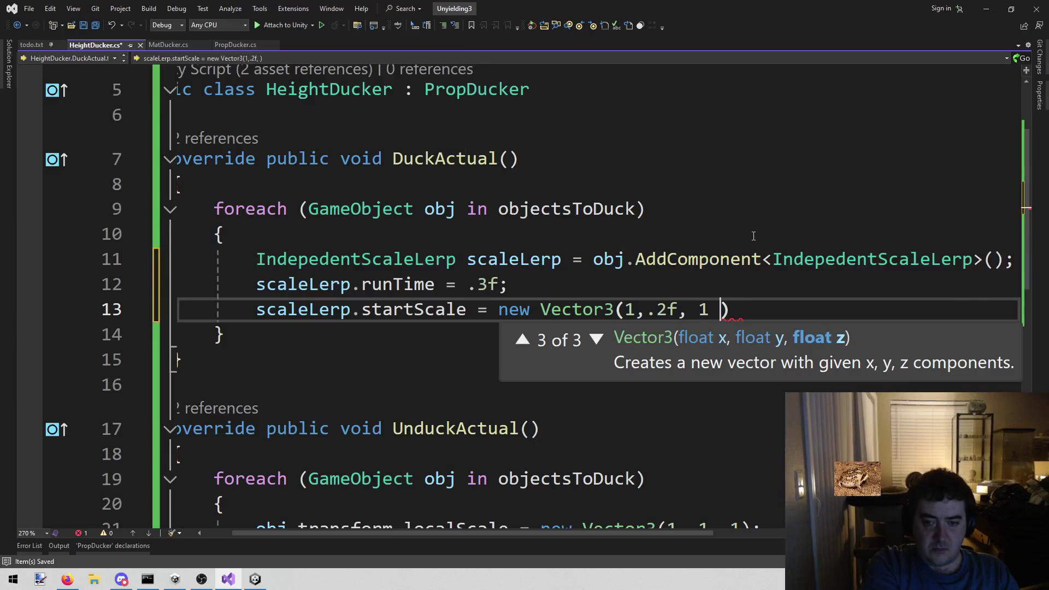
pyautogui.write(';')
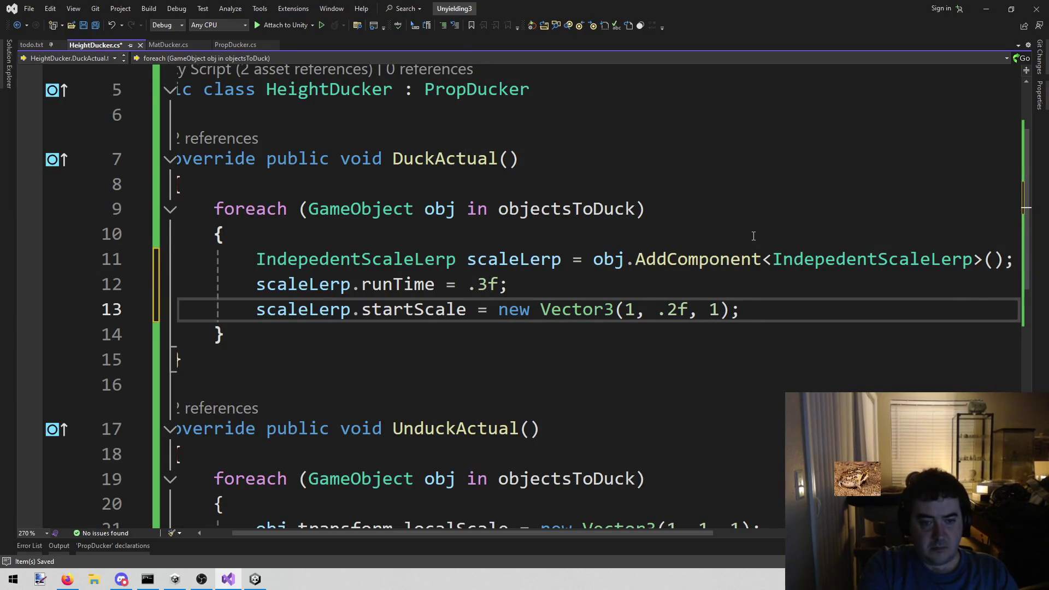
pyautogui.press('Return')
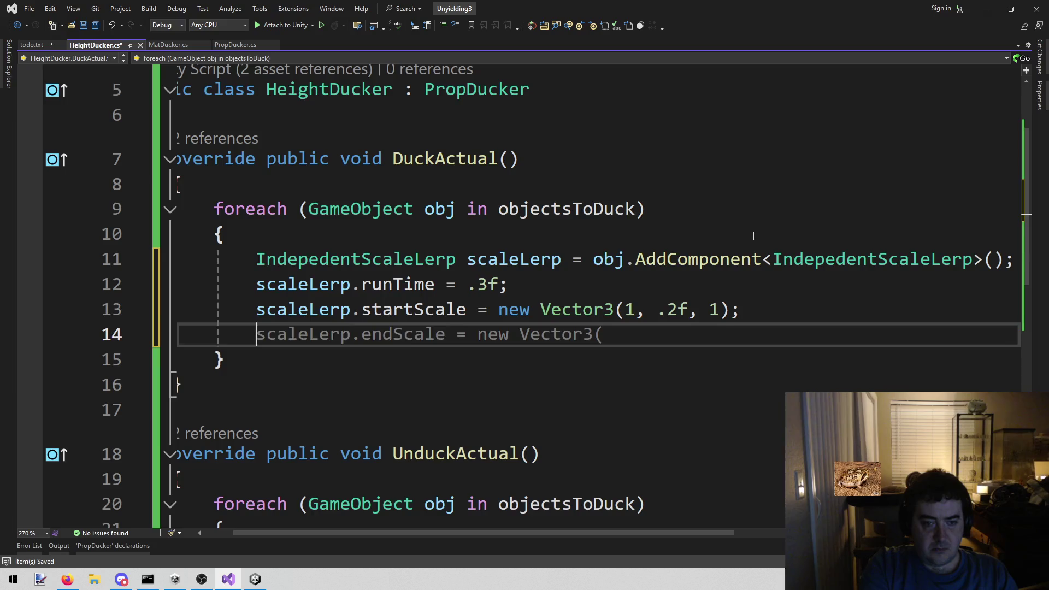
# Rename that statement's property to endScale
pyautogui.press('Up')
pyautogui.press('Right')
pyautogui.press('Right')
pyautogui.hotkey('ctrl', 'Right')
pyautogui.press('Right')
pyautogui.press('Right')
pyautogui.press('Right')
pyautogui.press('Right')
pyautogui.hotkey('ctrl', 'w')
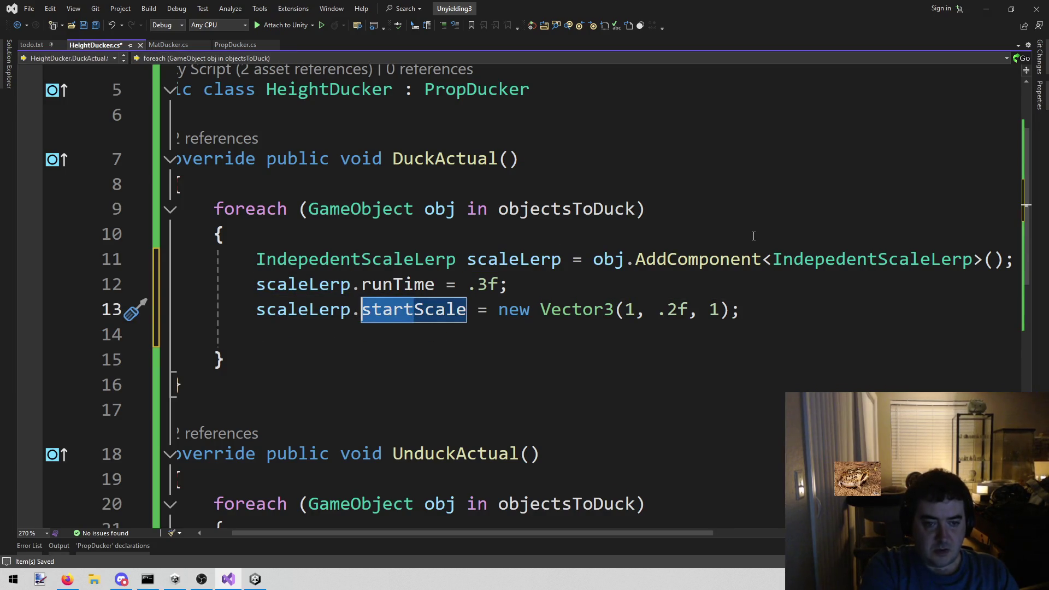
pyautogui.write('end')
# Duplicate the endScale line as startScale = new Vector3(1, 1, 1)
pyautogui.press('End')
pyautogui.hotkey('shift', 'Home')
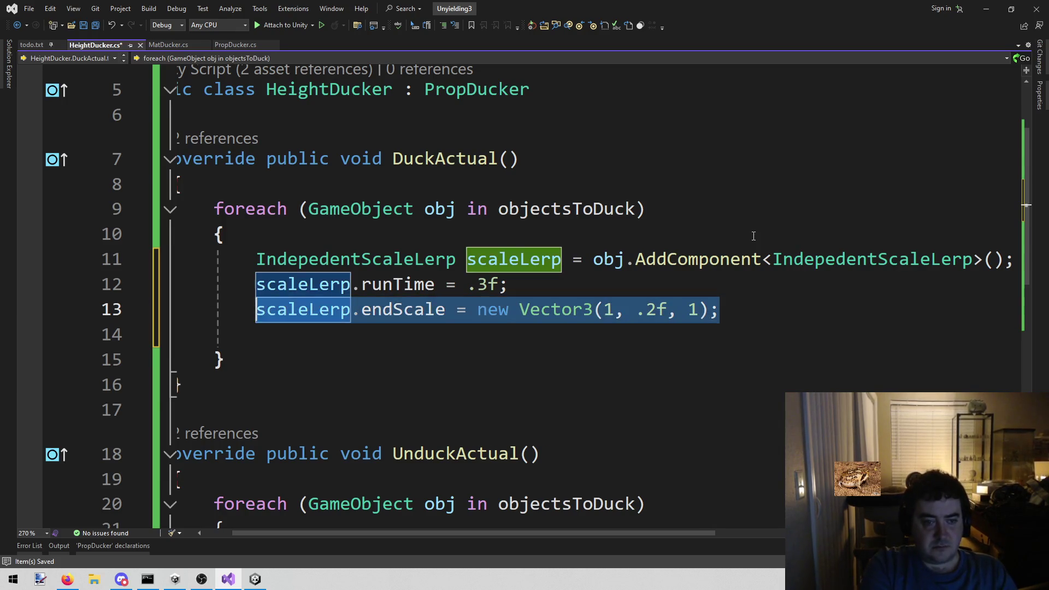
pyautogui.hotkey('ctrl', 'c')
pyautogui.press('Up')
pyautogui.press('End')
pyautogui.press('Return')
pyautogui.hotkey('ctrl', 'v')
pyautogui.press('Left')
pyautogui.press('Left')
pyautogui.press('Left')
pyautogui.press('Left')
pyautogui.press('Left')
pyautogui.press('Left')
pyautogui.press('Right')
pyautogui.hotkey('shift', 'Left')
pyautogui.hotkey('shift', 'Left')
pyautogui.hotkey('shift', 'Left')
pyautogui.write('1')
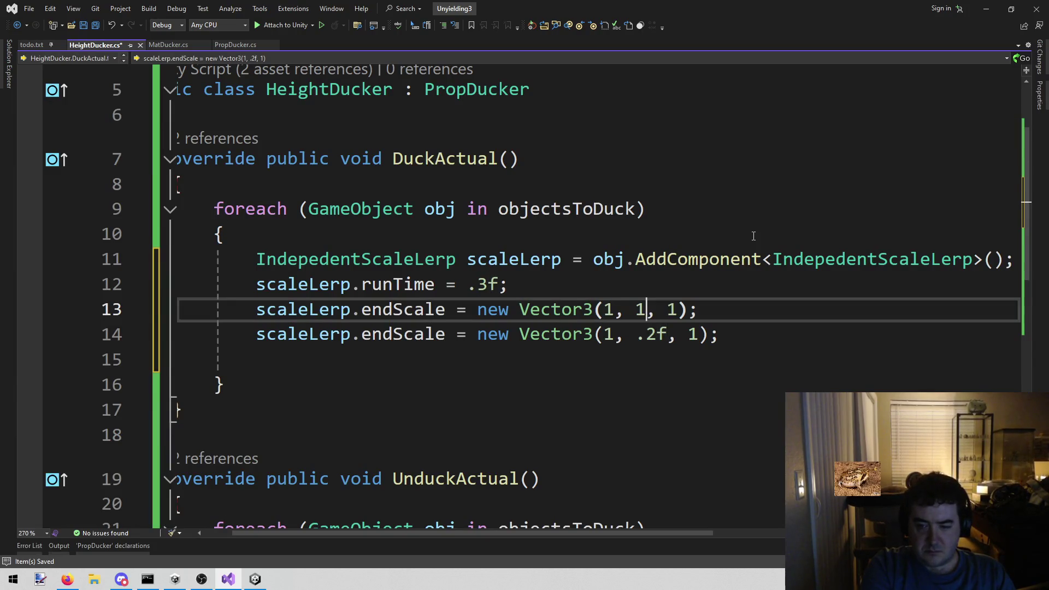
pyautogui.press('Left')
pyautogui.press('Left')
pyautogui.press('Left')
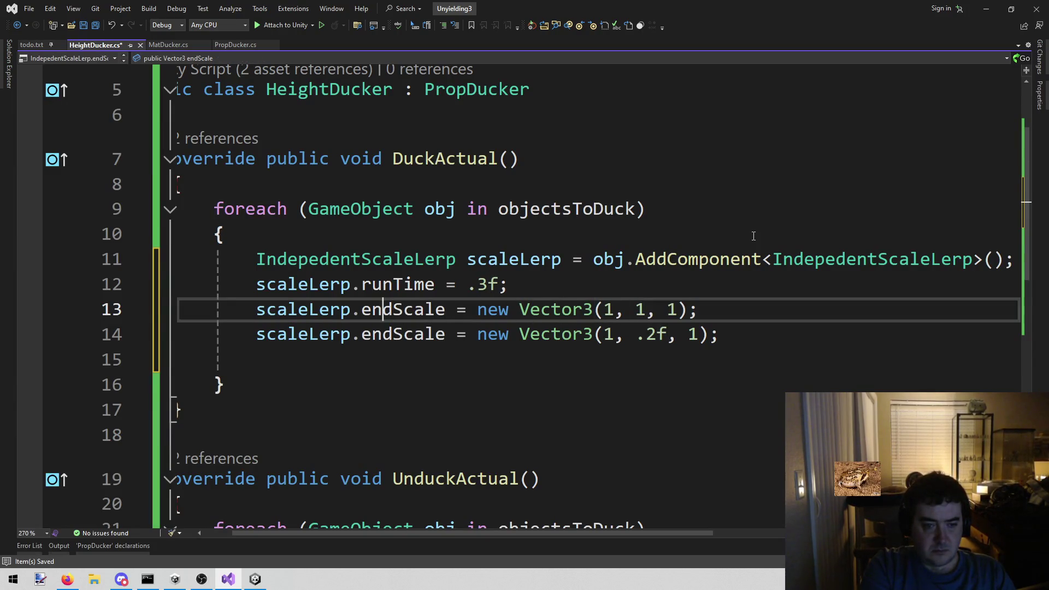
pyautogui.press('BackSpace')
pyautogui.press('BackSpace')
pyautogui.press('Delete')
pyautogui.write('start')
# Add a scaleLerp.Init call on the line after the scale statements
pyautogui.press('Down')
pyautogui.press('Down')
pyautogui.press('Up')
pyautogui.press('Left')
pyautogui.press('Left')
pyautogui.press('Left')
pyautogui.press('Home')
pyautogui.press('Down')
pyautogui.write('scaleLerp.')
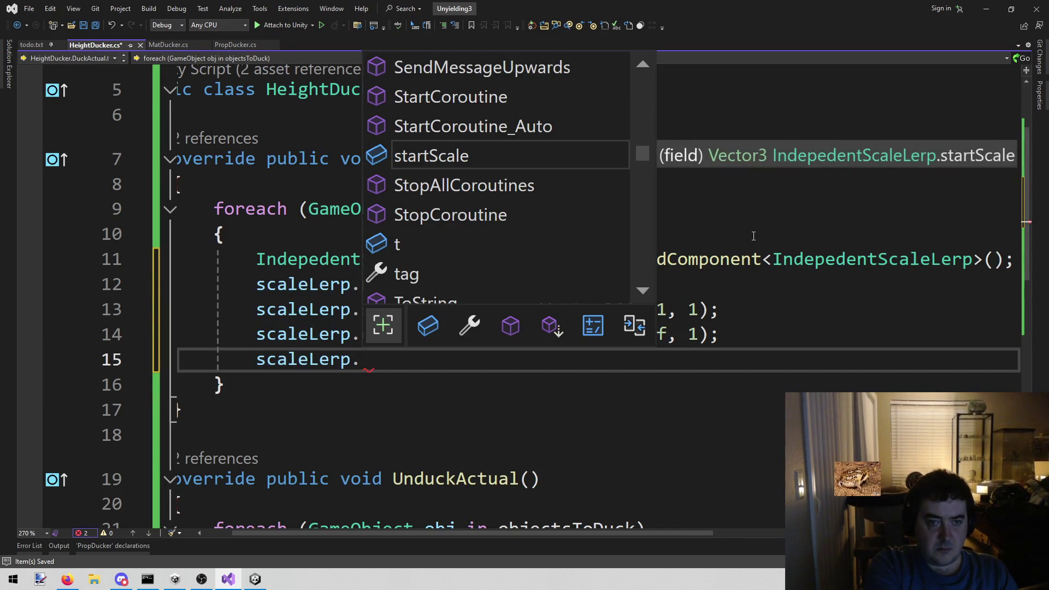
pyautogui.write('in')
pyautogui.press('Tab')
# Finish the Init() call and select the scale lerp block on lines 11–15
pyautogui.write('();')
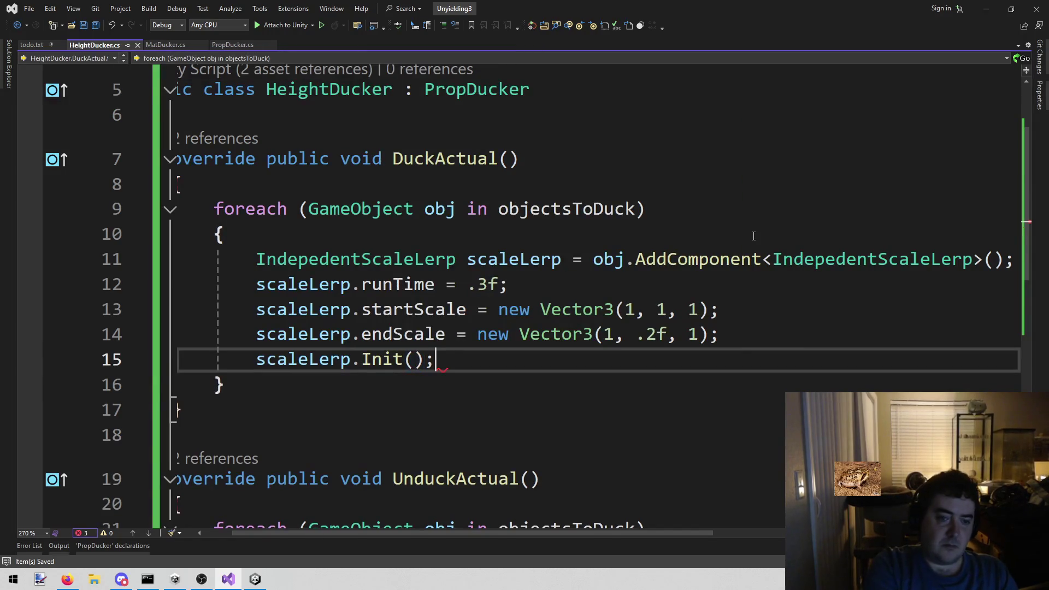
pyautogui.scroll(-1, 753, 236)
pyautogui.moveTo(250, 197)
pyautogui.mouseDown()
pyautogui.moveTo(257, 211)
pyautogui.moveTo(224, 308)
pyautogui.moveTo(437, 284)
pyautogui.mouseUp()
pyautogui.scroll(-2, 374, 297)
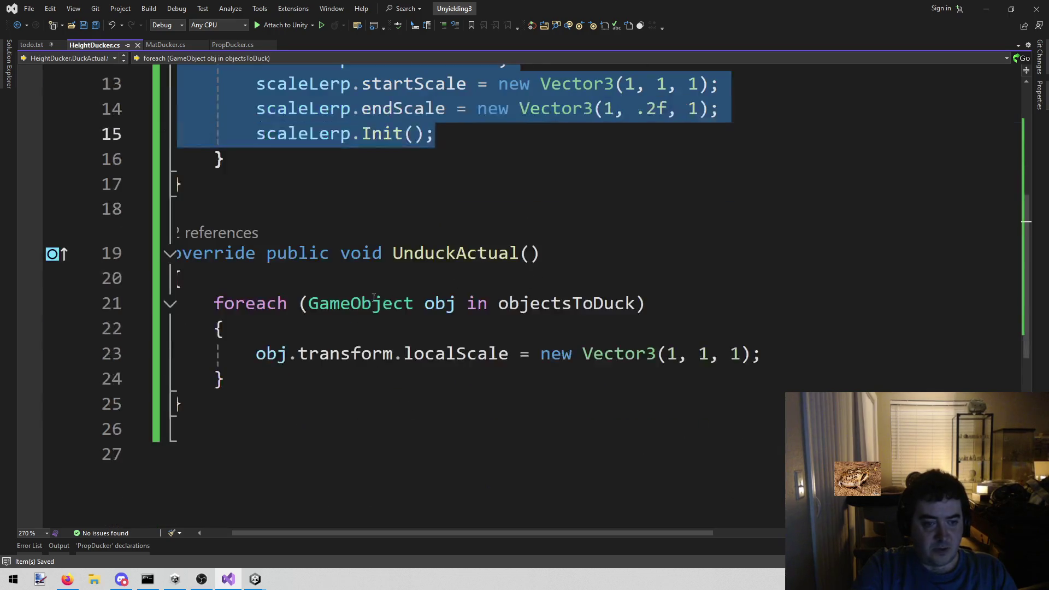
pyautogui.scroll(3, 374, 297)
pyautogui.scroll(-3, 288, 358)
# Paste the scale lerp block over UnduckActual's old localScale statement
pyautogui.moveTo(288, 355); pyautogui.dragTo(777, 355)
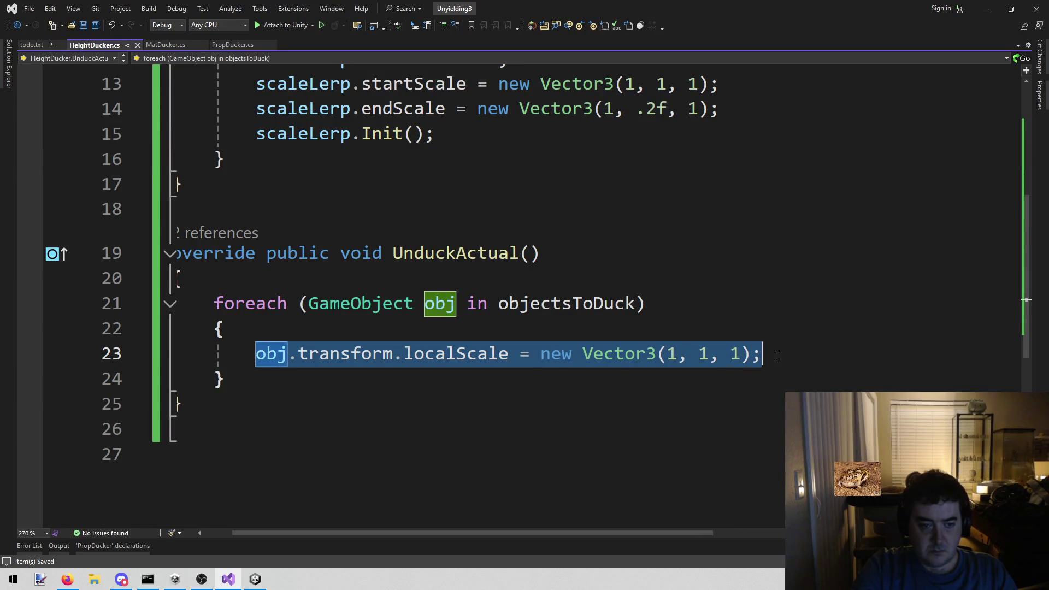
pyautogui.hotkey('ctrl', 'v')
pyautogui.click(406, 404)
# Swap the startScale and endScale names in the pasted block and save
pyautogui.doubleClick(406, 404)
pyautogui.hotkey('ctrl', 'c')
pyautogui.doubleClick(404, 429)
pyautogui.hotkey('ctrl', 'v')
pyautogui.click(401, 404)
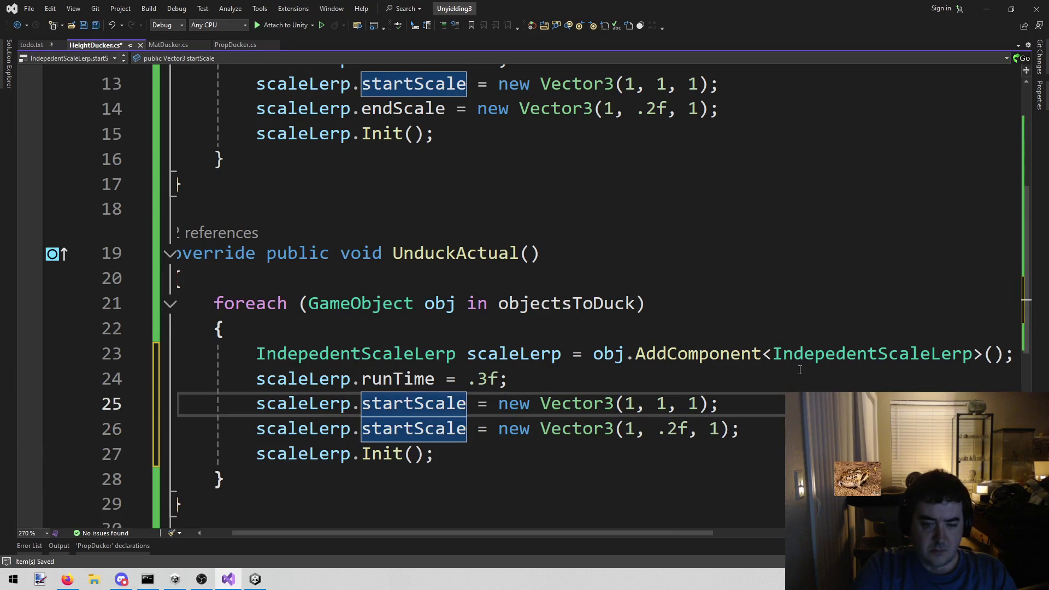
pyautogui.press('BackSpace')
pyautogui.press('BackSpace')
pyautogui.press('BackSpace')
pyautogui.write('end')
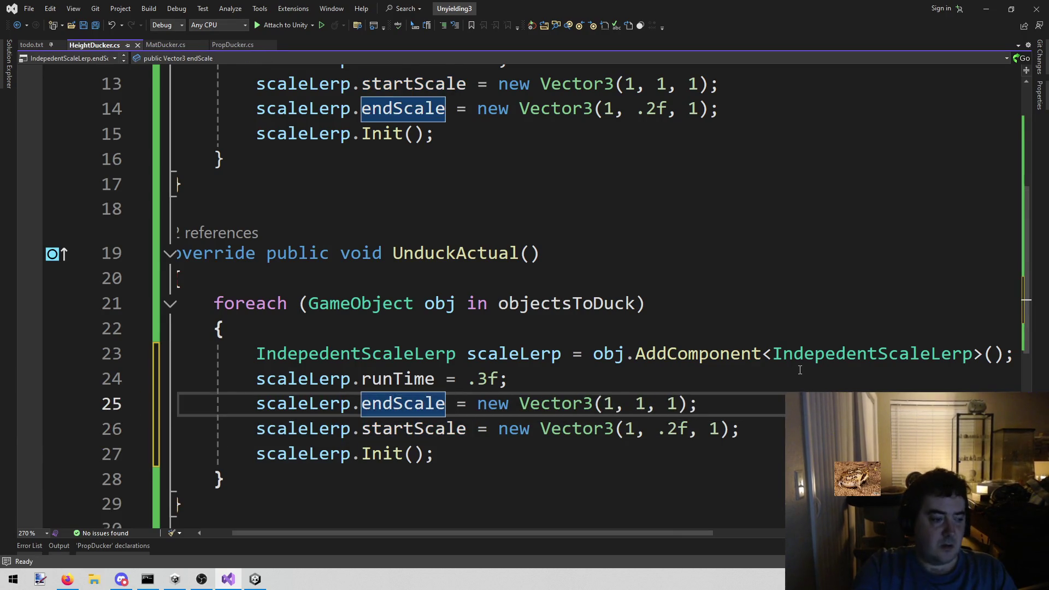
pyautogui.hotkey('ctrl', 's')
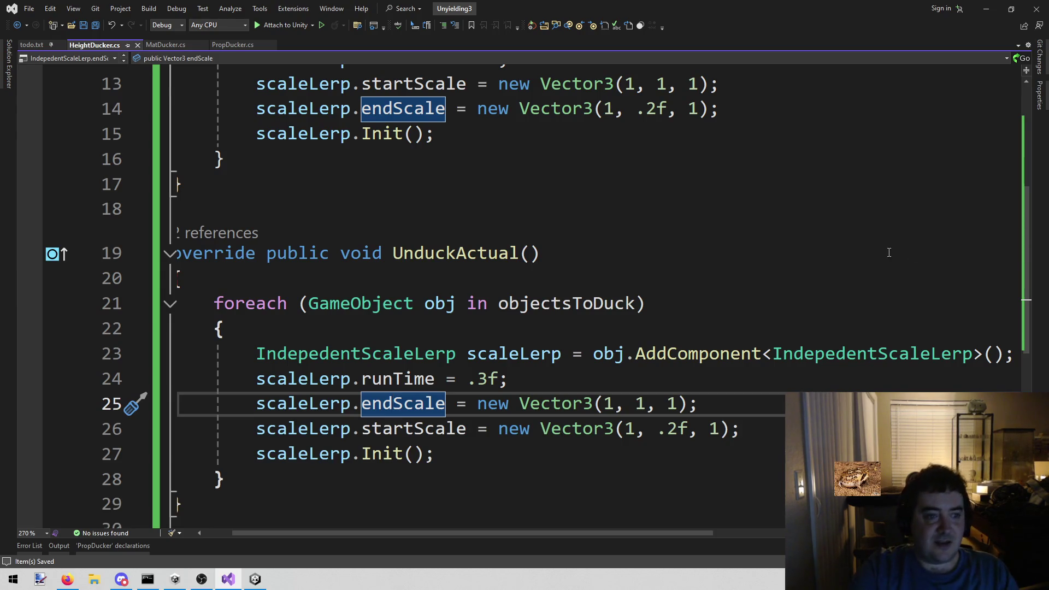
# Return from Visual Studio to the Unity editor
pyautogui.click(548, 241)
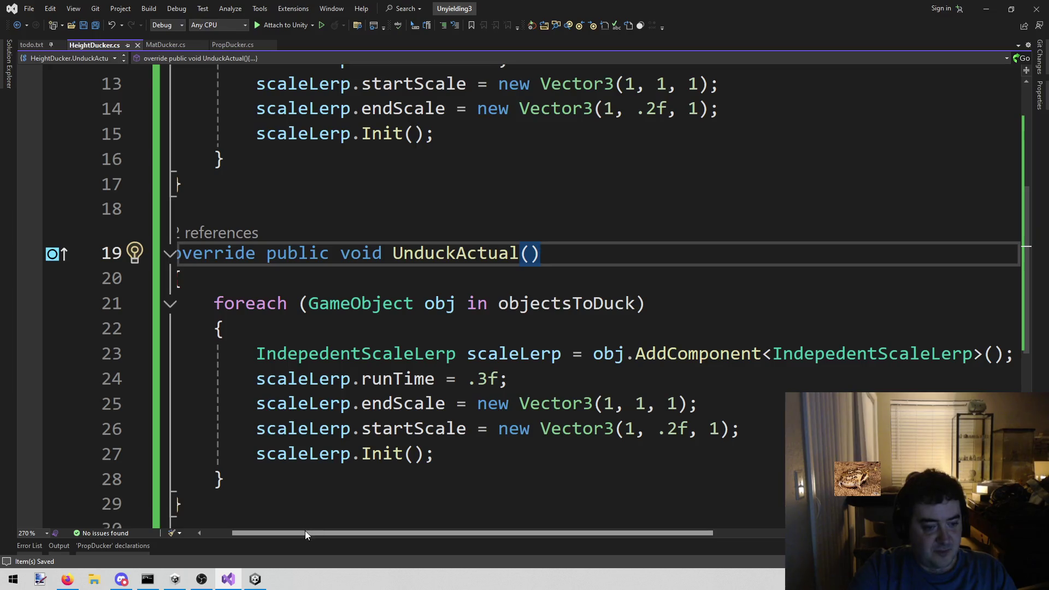
pyautogui.hscroll(-2, 273, 246)
pyautogui.click(281, 188)
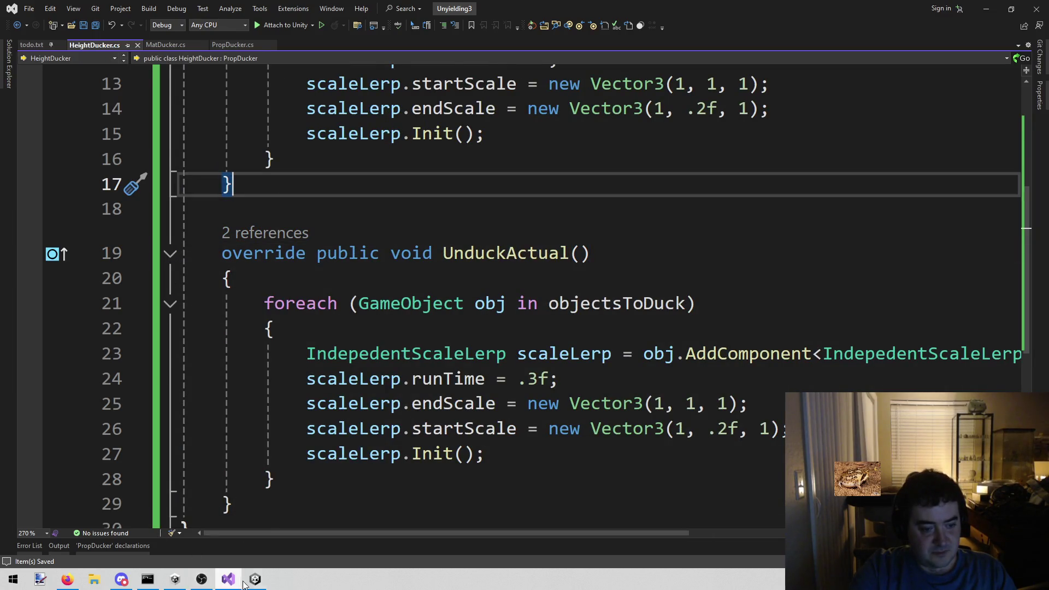
pyautogui.click(255, 579)
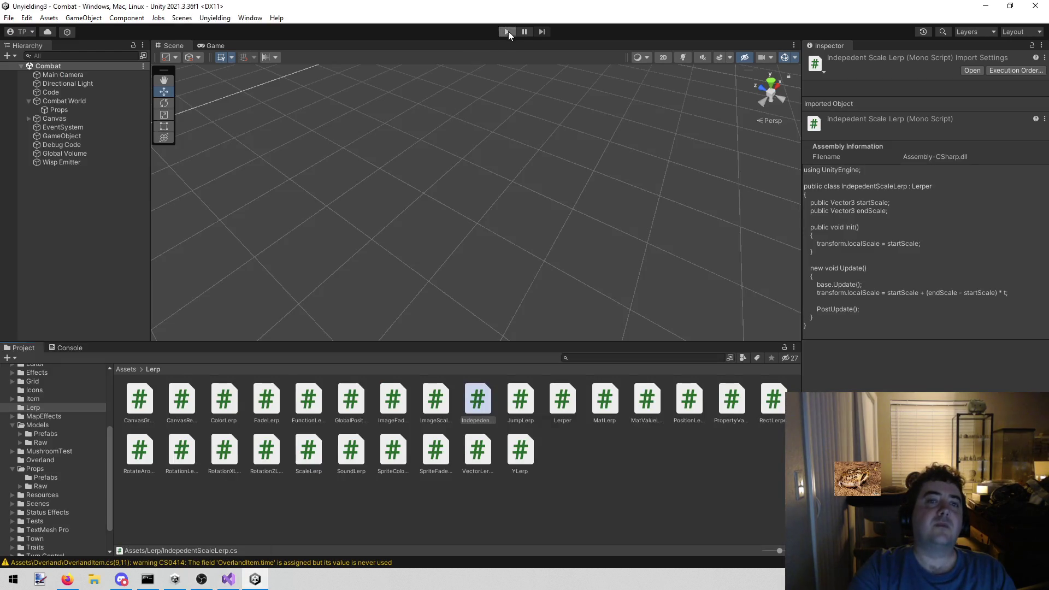
# Enter play mode and walk Lenette and a second unit across tiles onto the bamboo
pyautogui.click(508, 31)
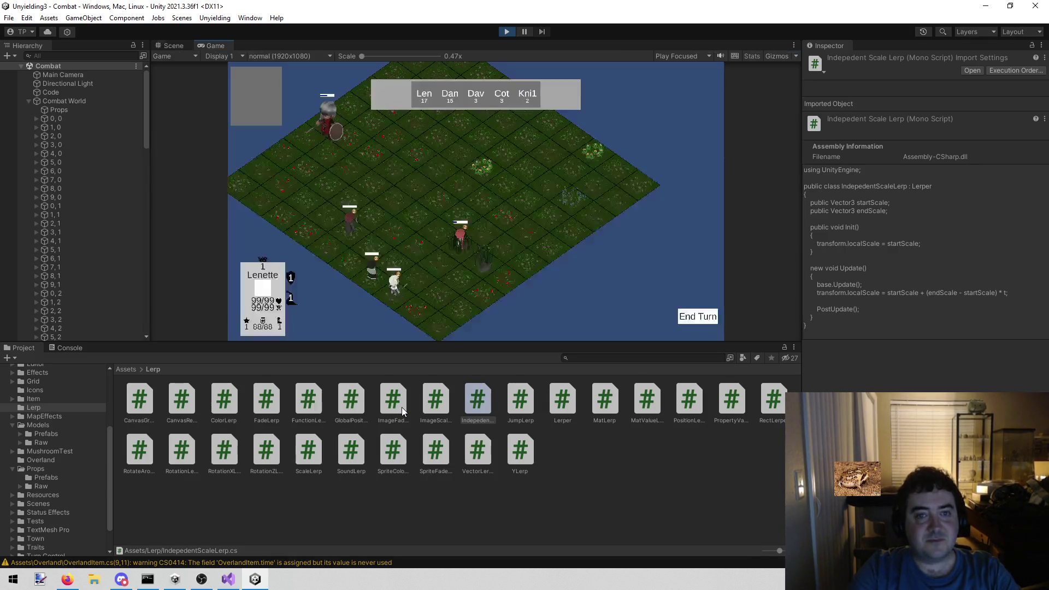
pyautogui.click(399, 194)
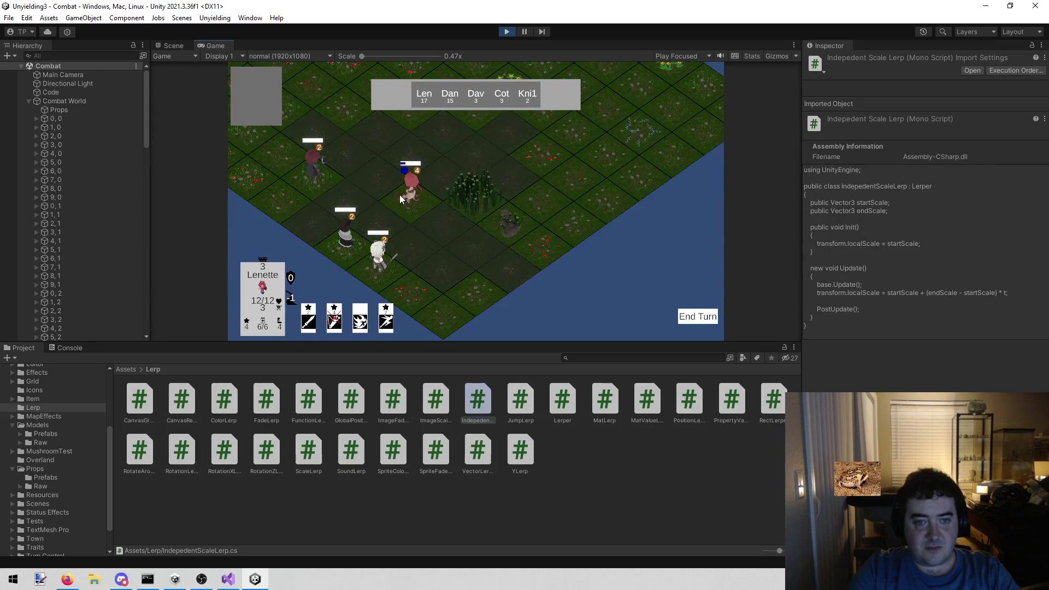
pyautogui.click(326, 211)
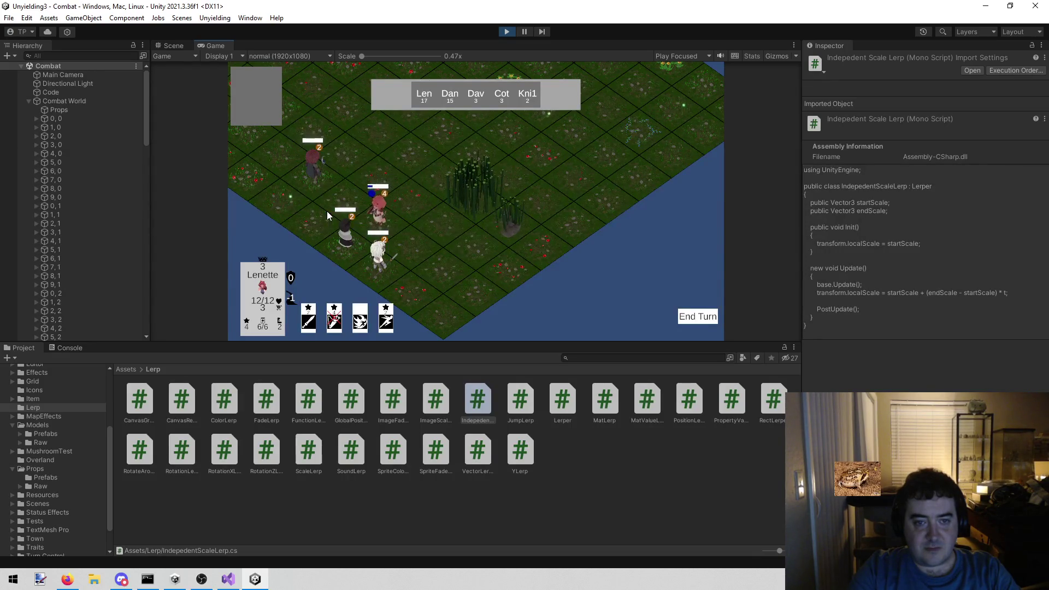
pyautogui.click(384, 220)
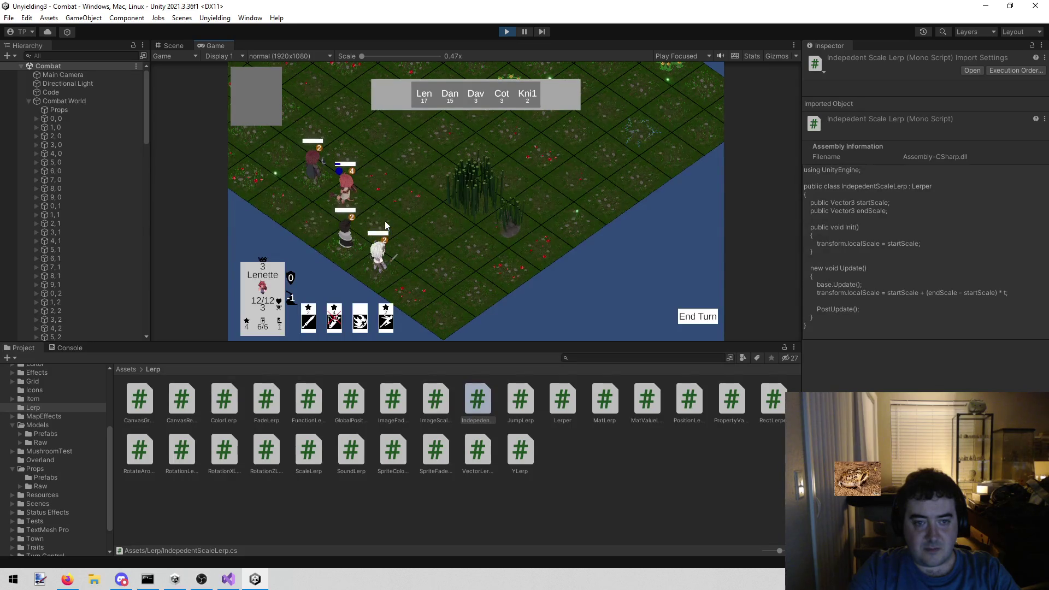
pyautogui.press('e')
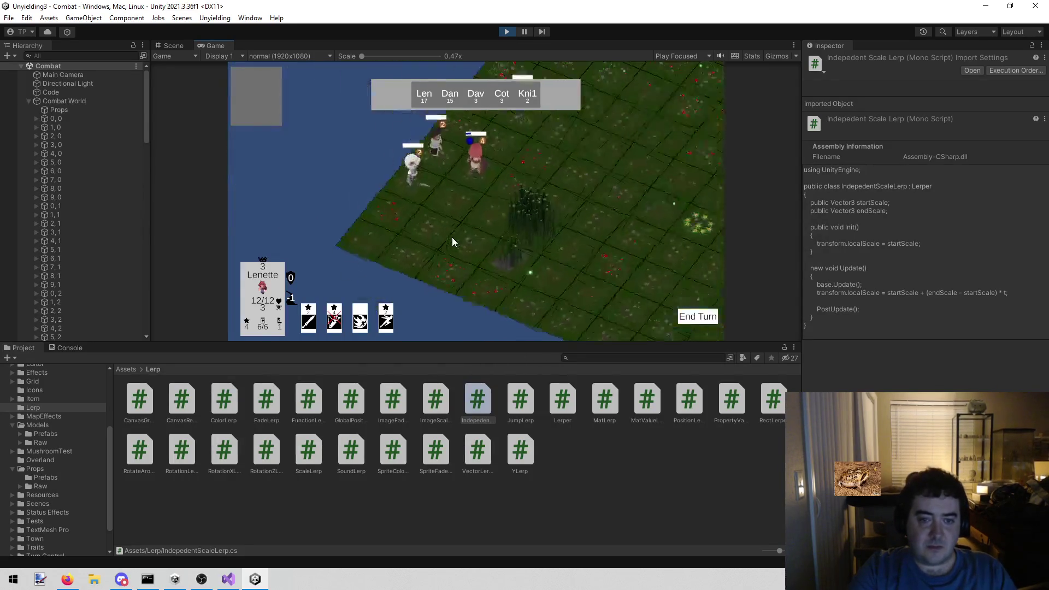
pyautogui.click(709, 320)
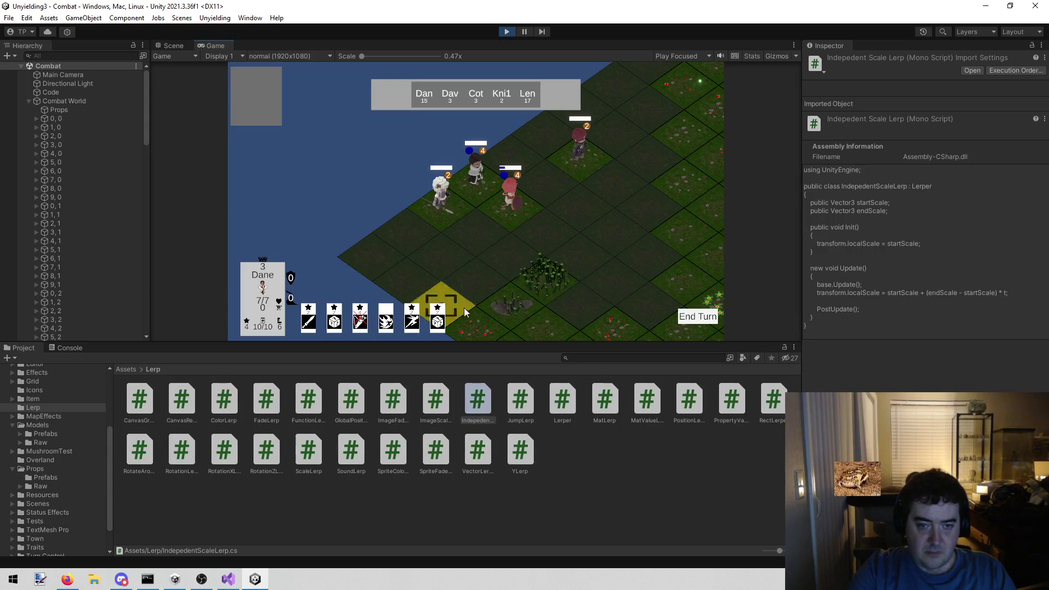
pyautogui.click(556, 224)
pyautogui.click(492, 245)
pyautogui.click(459, 256)
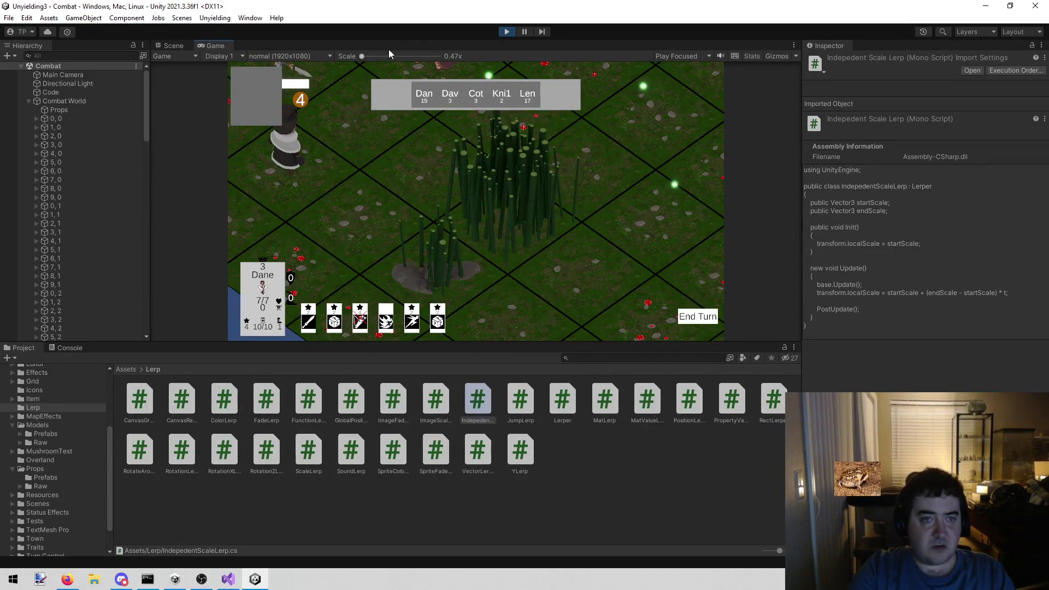
# Orbit the Scene view around the bamboo cluster, then stop play mode
pyautogui.click(174, 45)
pyautogui.scroll(-5, 457, 142)
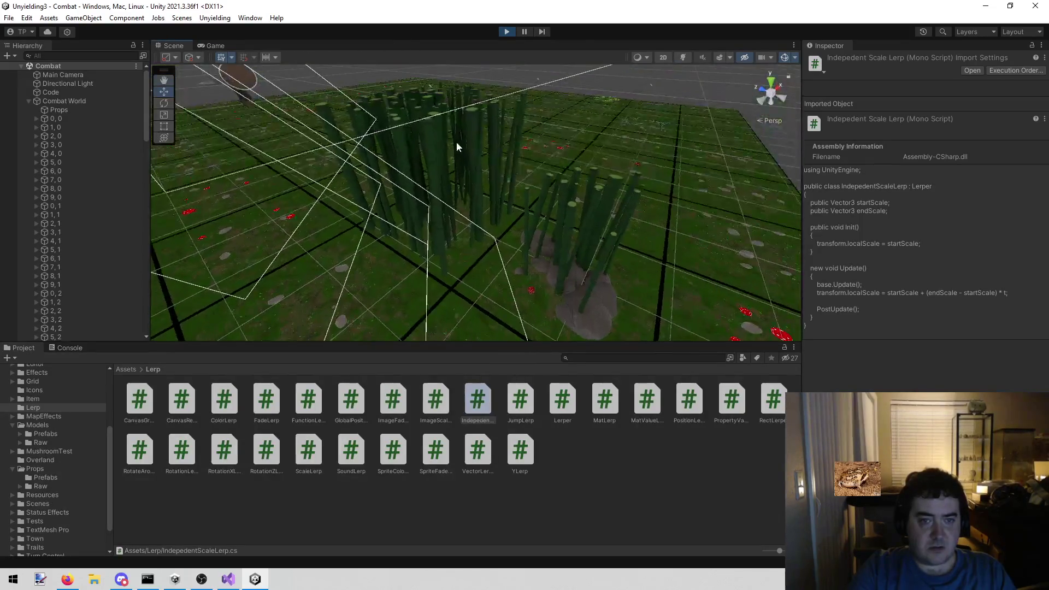
pyautogui.scroll(4, 450, 155)
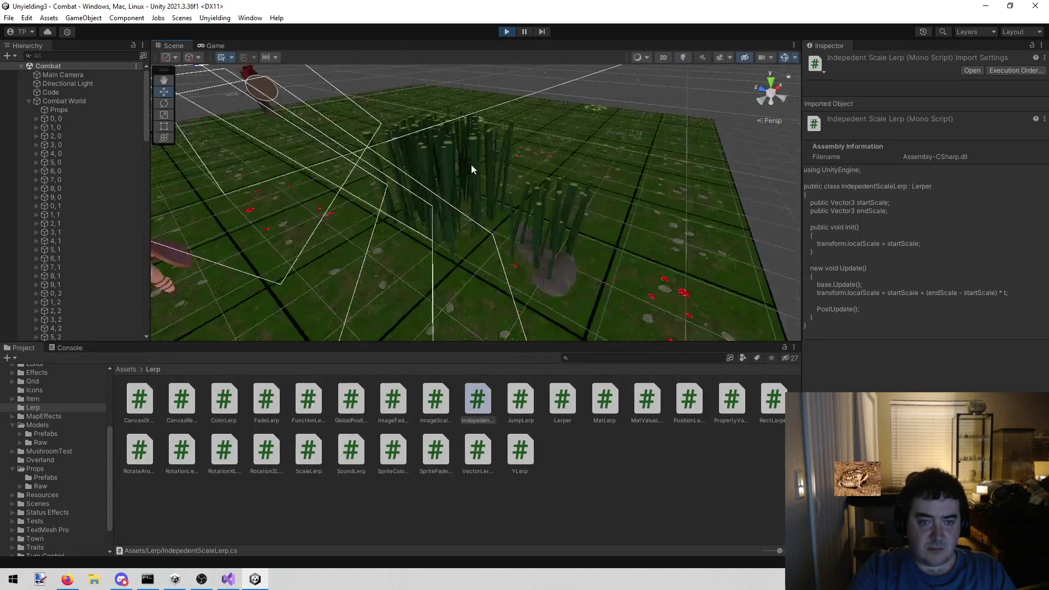
pyautogui.moveTo(471, 167)
pyautogui.mouseDown()
pyautogui.moveTo(461, 141)
pyautogui.moveTo(422, 145)
pyautogui.moveTo(397, 215)
pyautogui.moveTo(572, 171)
pyautogui.moveTo(528, 132)
pyautogui.moveTo(339, 110)
pyautogui.moveTo(317, 96)
pyautogui.moveTo(394, 119)
pyautogui.mouseUp()
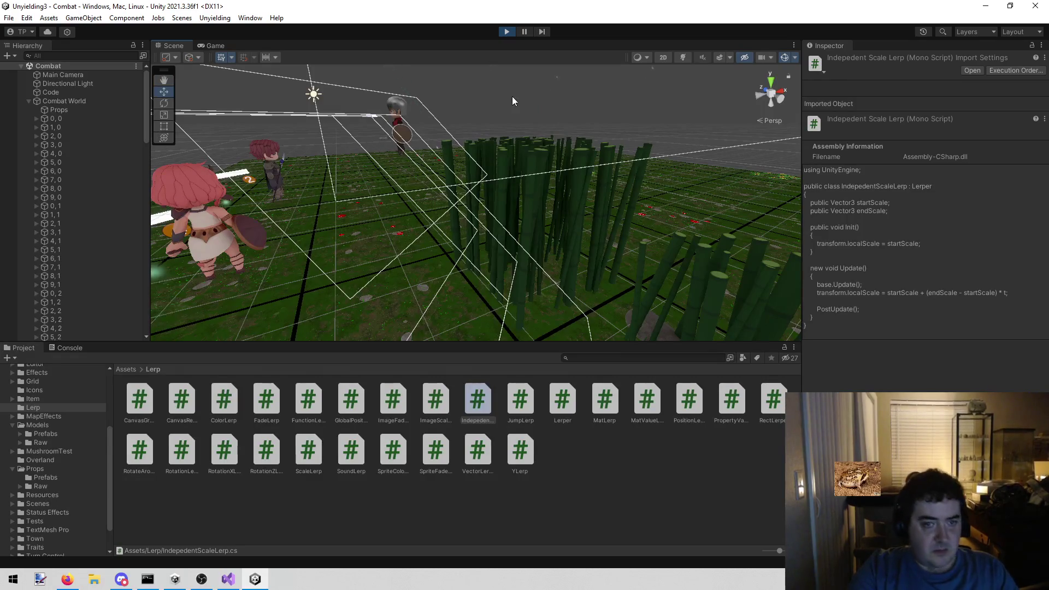
pyautogui.click(506, 32)
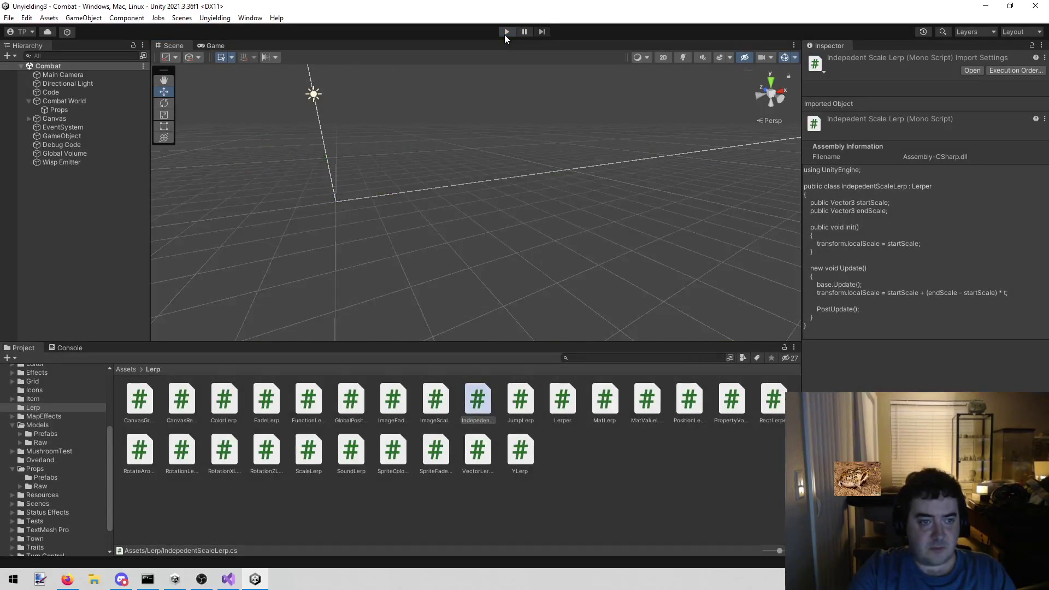
# Search 'bamb' and place Bamboo and Bamboo_Tuft in the scene, moving Bamboo_Tuft to X 2.064
pyautogui.click(607, 359)
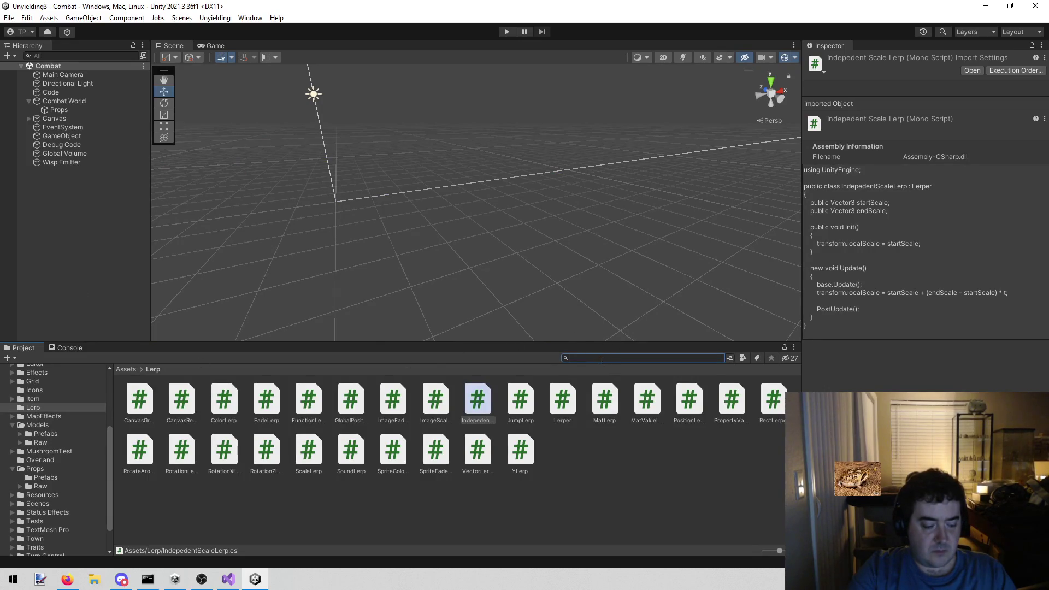
pyautogui.write('bamb')
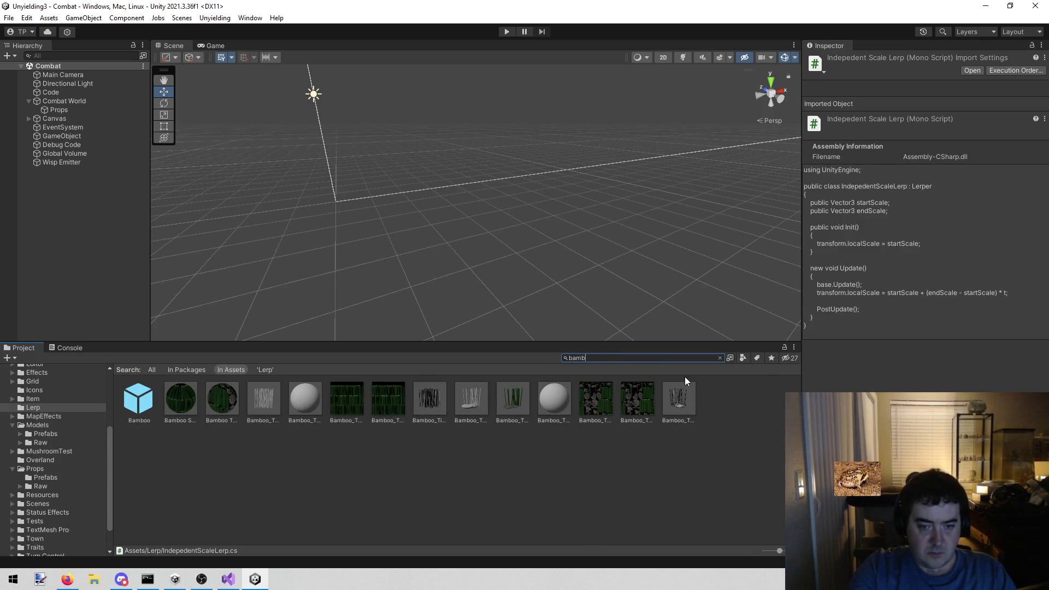
pyautogui.moveTo(144, 399)
pyautogui.mouseDown()
pyautogui.moveTo(68, 248)
pyautogui.moveTo(104, 262)
pyautogui.mouseUp()
pyautogui.moveTo(480, 391)
pyautogui.mouseDown()
pyautogui.moveTo(66, 172)
pyautogui.moveTo(41, 195)
pyautogui.moveTo(42, 186)
pyautogui.mouseUp()
pyautogui.moveTo(379, 210); pyautogui.dragTo(362, 183)
pyautogui.scroll(5, 445, 269)
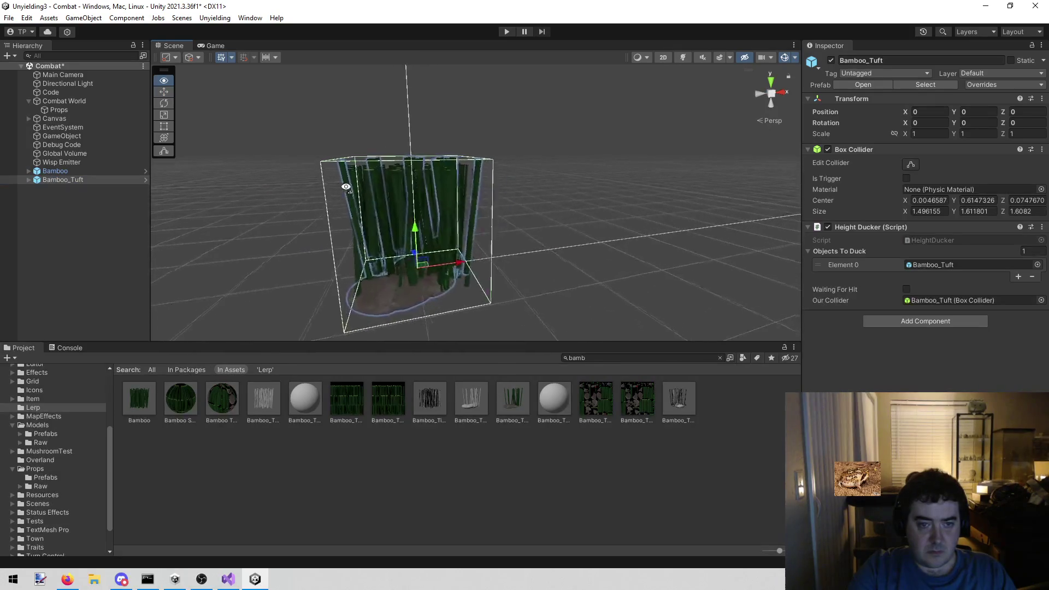
pyautogui.moveTo(453, 268)
pyautogui.mouseDown()
pyautogui.moveTo(586, 250)
pyautogui.moveTo(536, 297)
pyautogui.moveTo(513, 300)
pyautogui.mouseUp()
pyautogui.scroll(-5, 513, 301)
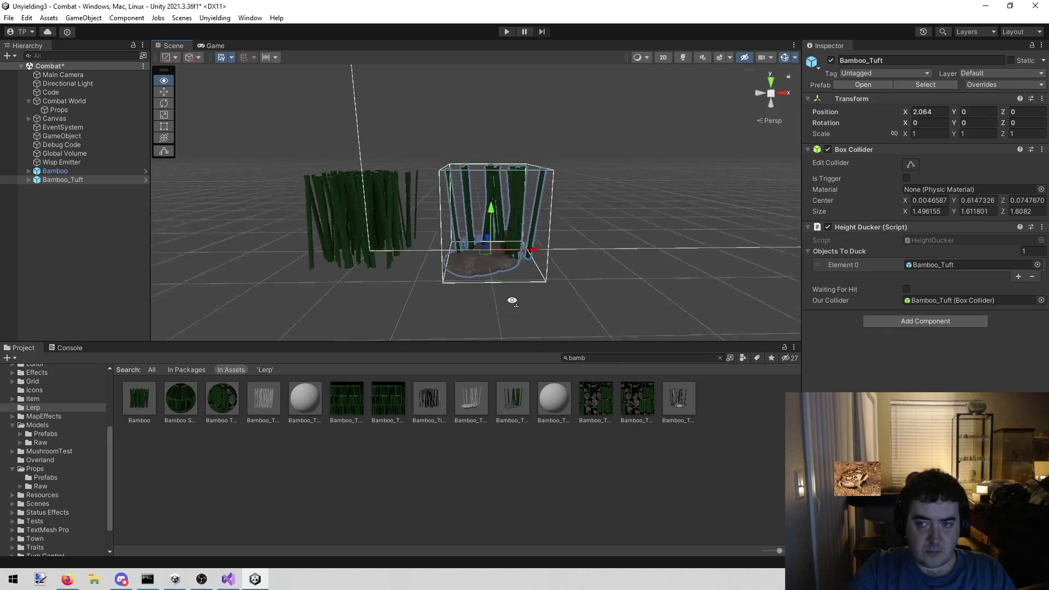
pyautogui.scroll(2, 510, 297)
# Inspect the Bamboo and Bamboo_Tuft objects, delete both, and start play mode
pyautogui.click(109, 171)
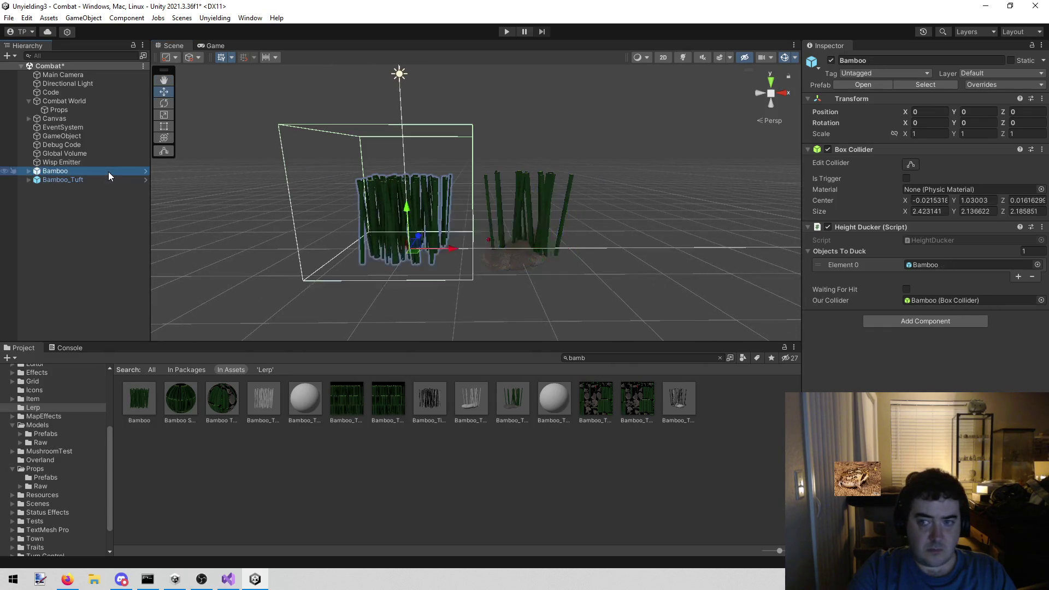
pyautogui.click(107, 180)
pyautogui.click(107, 162)
pyautogui.click(105, 171)
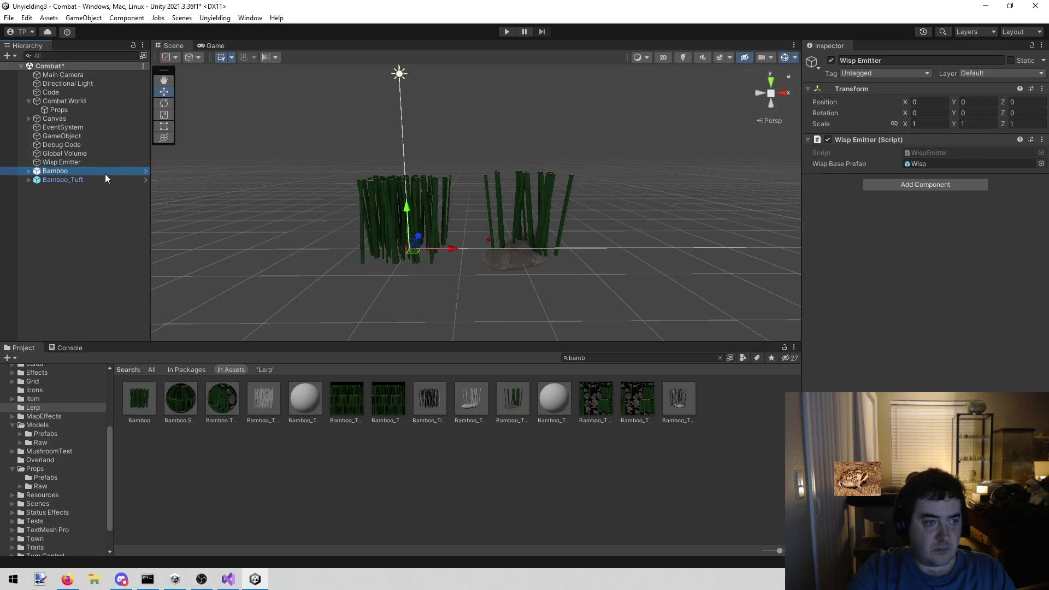
pyautogui.click(101, 179)
pyautogui.click(100, 171)
pyautogui.keyDown('shift'); pyautogui.click(100, 180); pyautogui.keyUp('shift')
pyautogui.rightClick(100, 179)
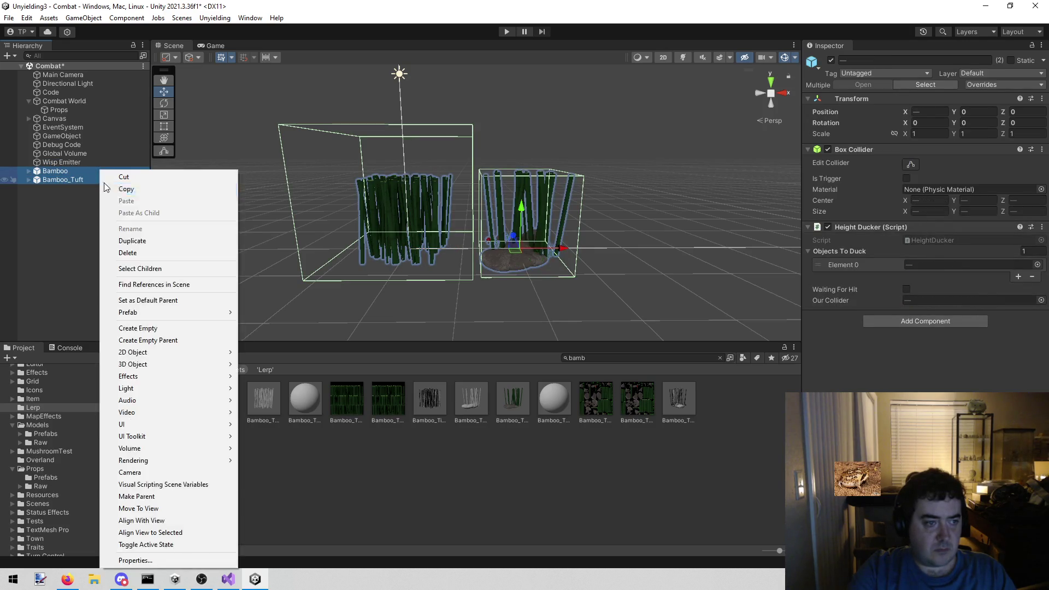
pyautogui.click(126, 253)
pyautogui.click(507, 32)
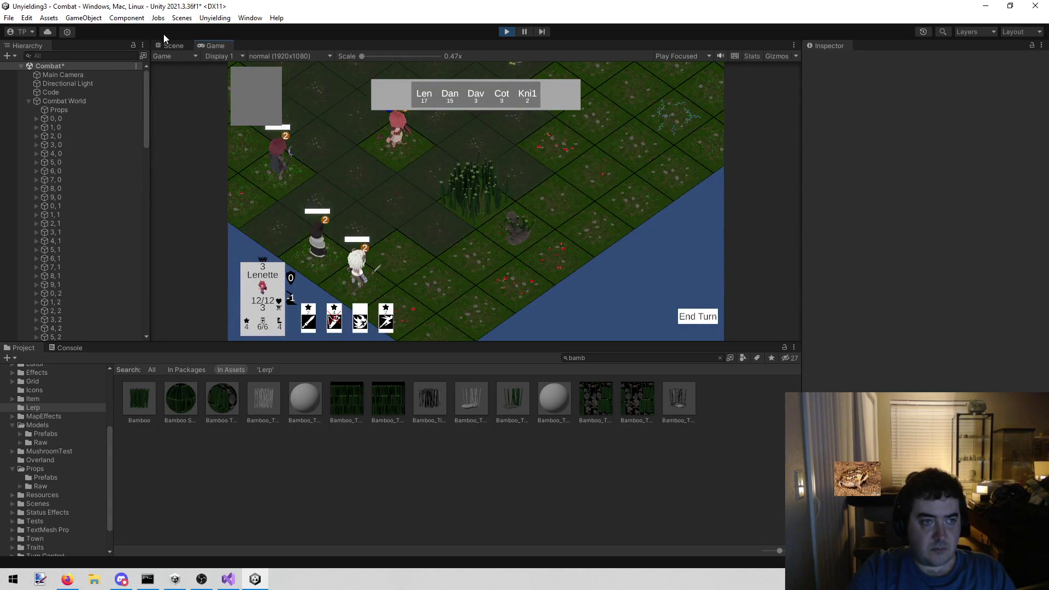
# In the Scene view, zoom to the placed bamboo and select its Bamboo(Clone) parent, checking the child mesh
pyautogui.click(174, 46)
pyautogui.moveTo(382, 218); pyautogui.dragTo(759, 258)
pyautogui.click(438, 238)
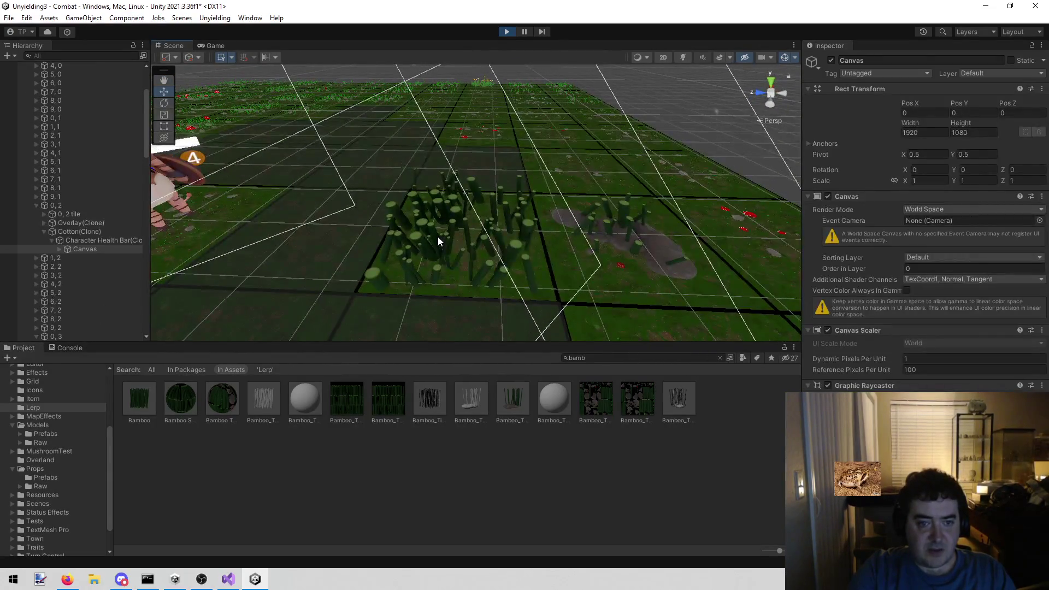
pyautogui.click(123, 295)
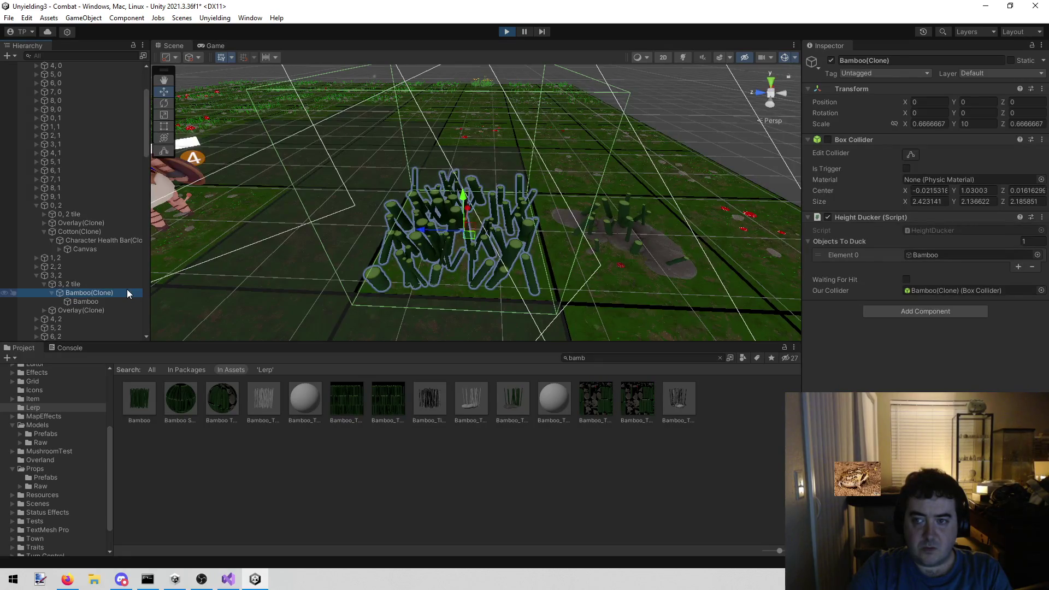
pyautogui.click(103, 302)
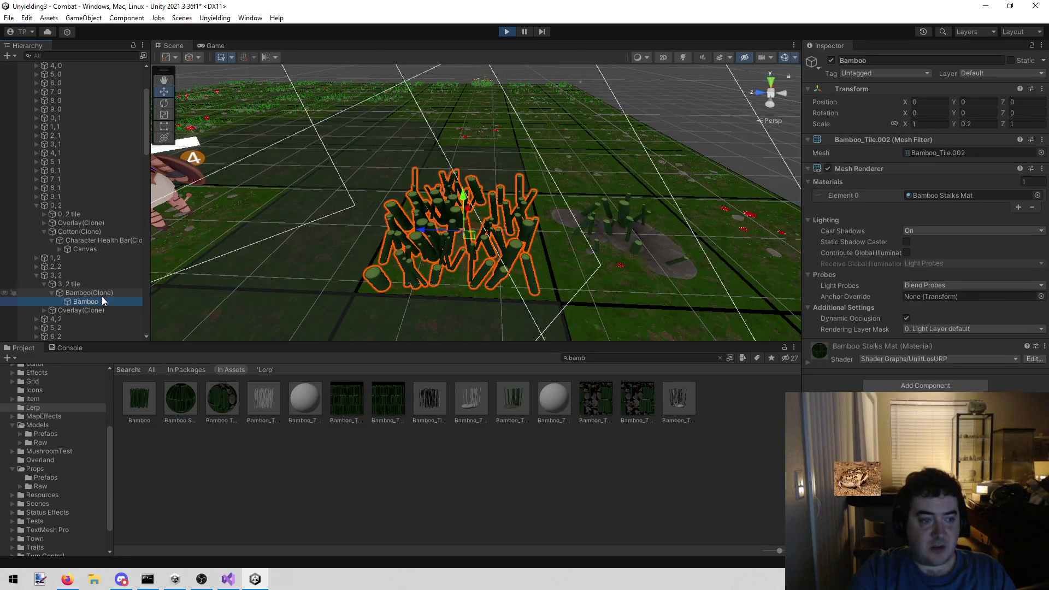
pyautogui.click(102, 296)
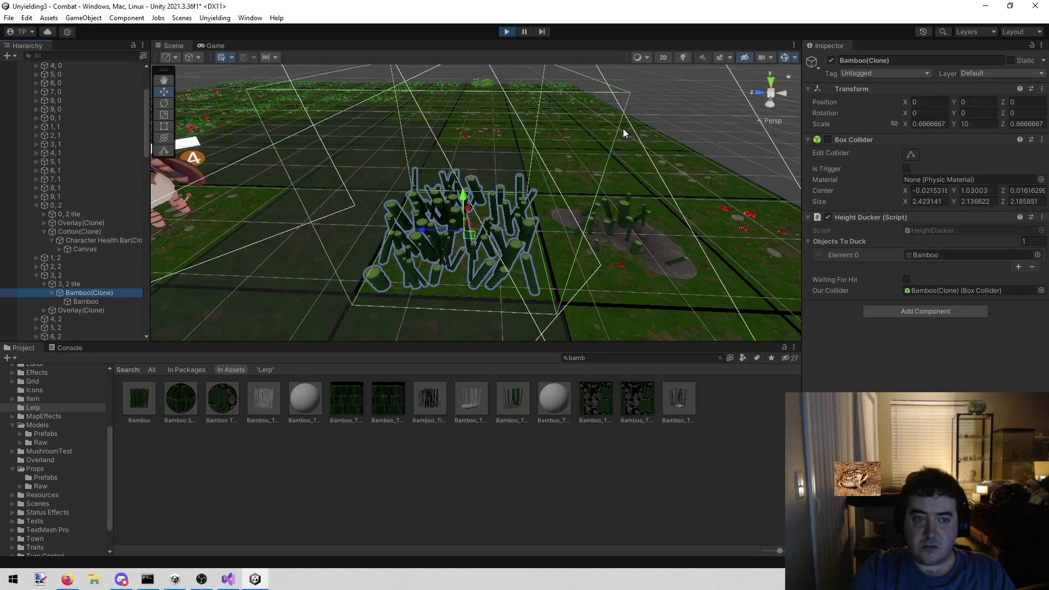
# In the running game, move Lenette to a tile beside the bamboo, then reselect Bamboo(Clone)
pyautogui.scroll(-3, 623, 129)
pyautogui.scroll(-5, 280, 164)
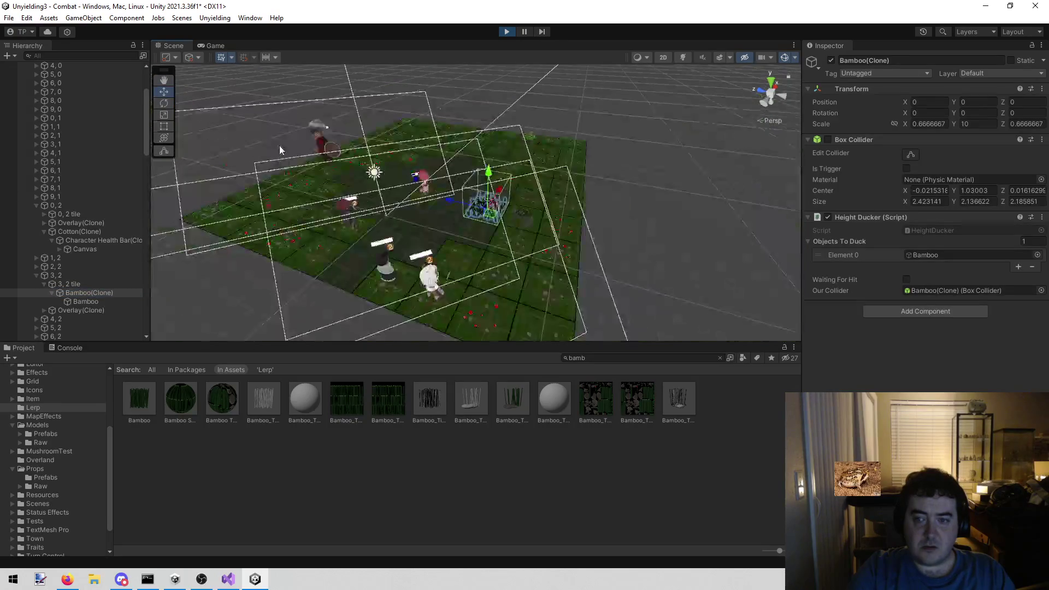
pyautogui.scroll(2, 285, 143)
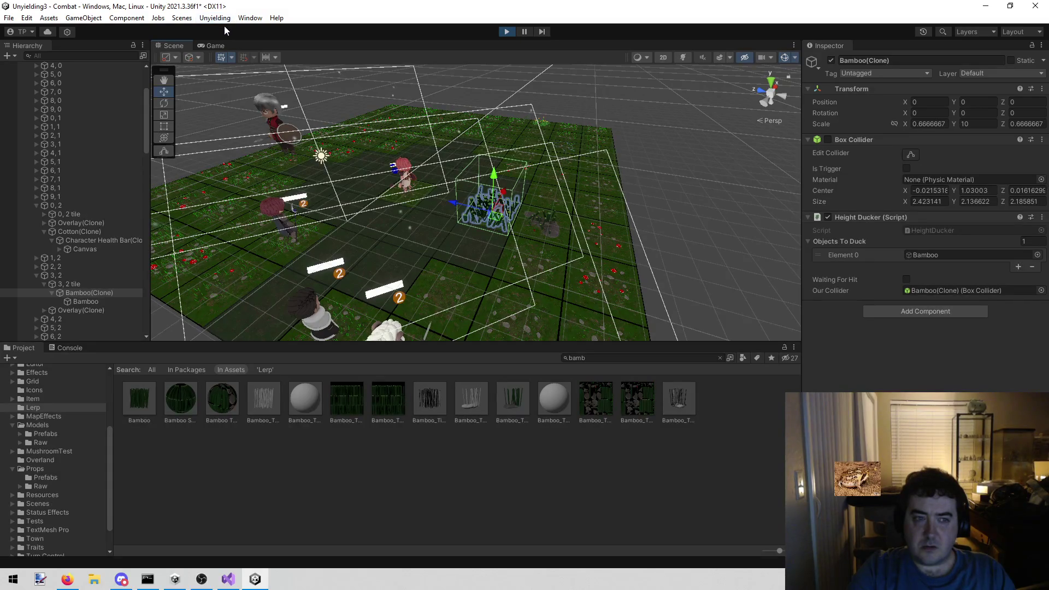
pyautogui.click(217, 45)
pyautogui.click(316, 218)
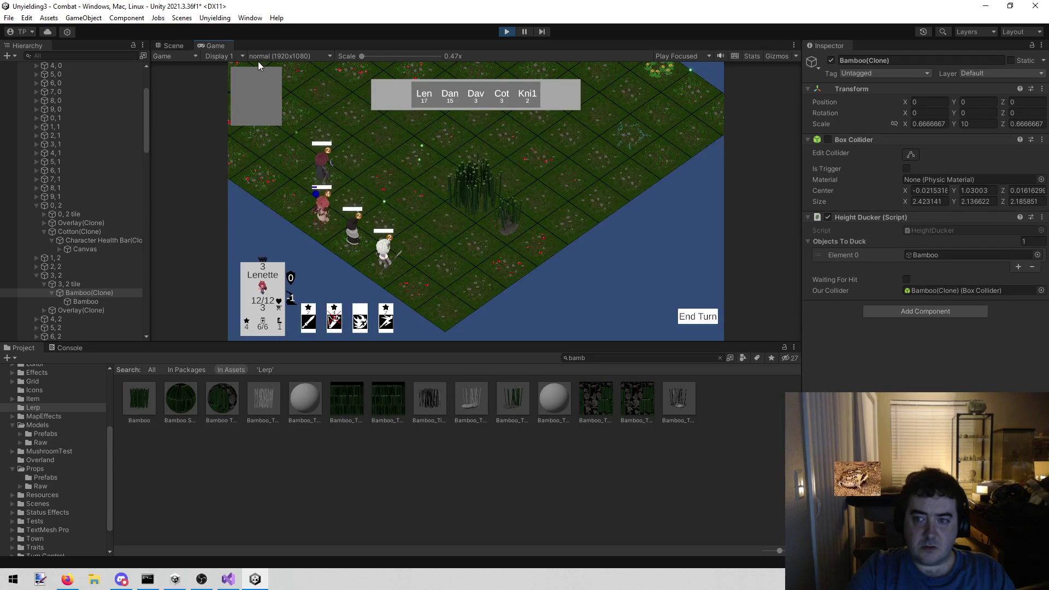
pyautogui.click(113, 300)
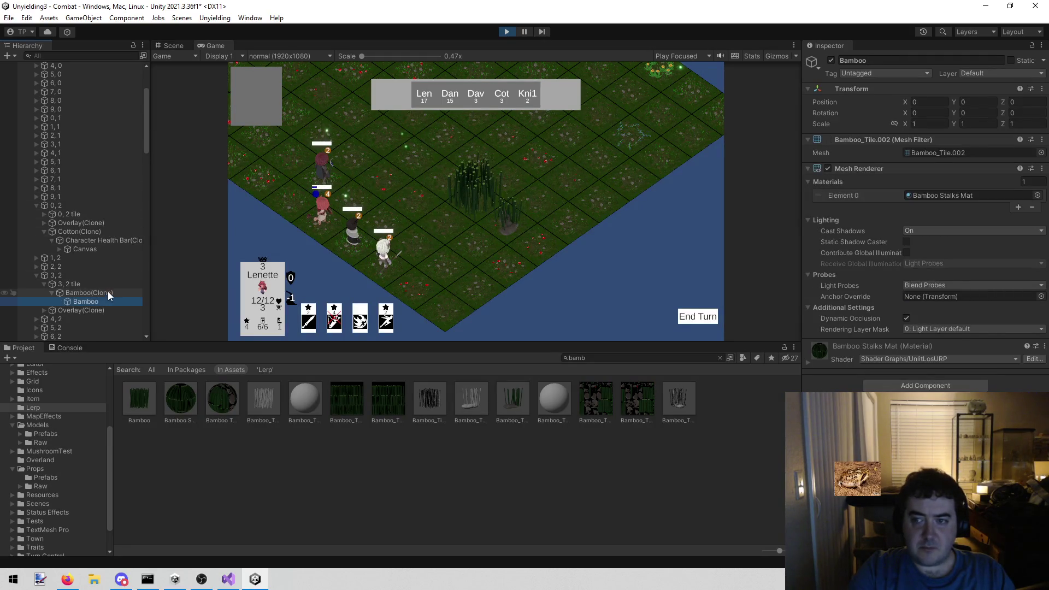
pyautogui.click(105, 293)
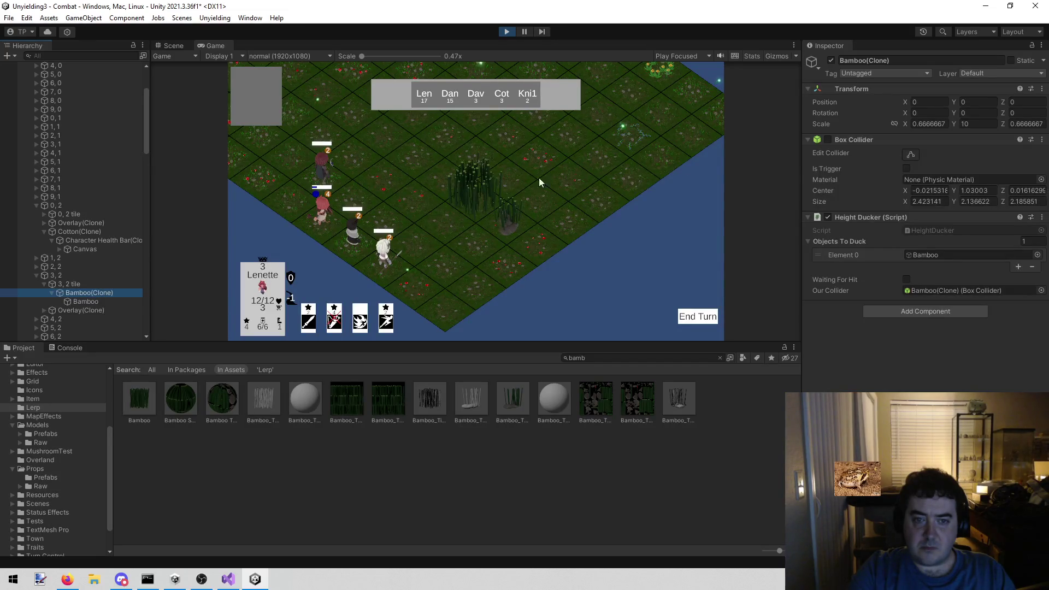
# Set Bamboo(Clone)'s Transform Scale X, Y and Z to 1, then stop play mode
pyautogui.click(988, 122)
pyautogui.write('1')
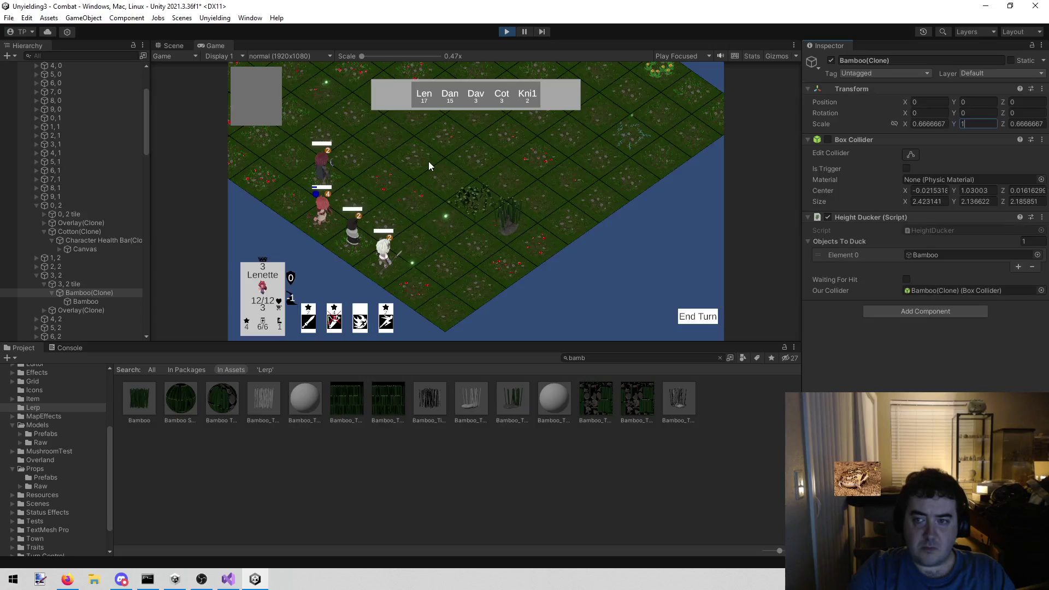
pyautogui.click(937, 122)
pyautogui.write('1')
pyautogui.click(1028, 124)
pyautogui.write('1')
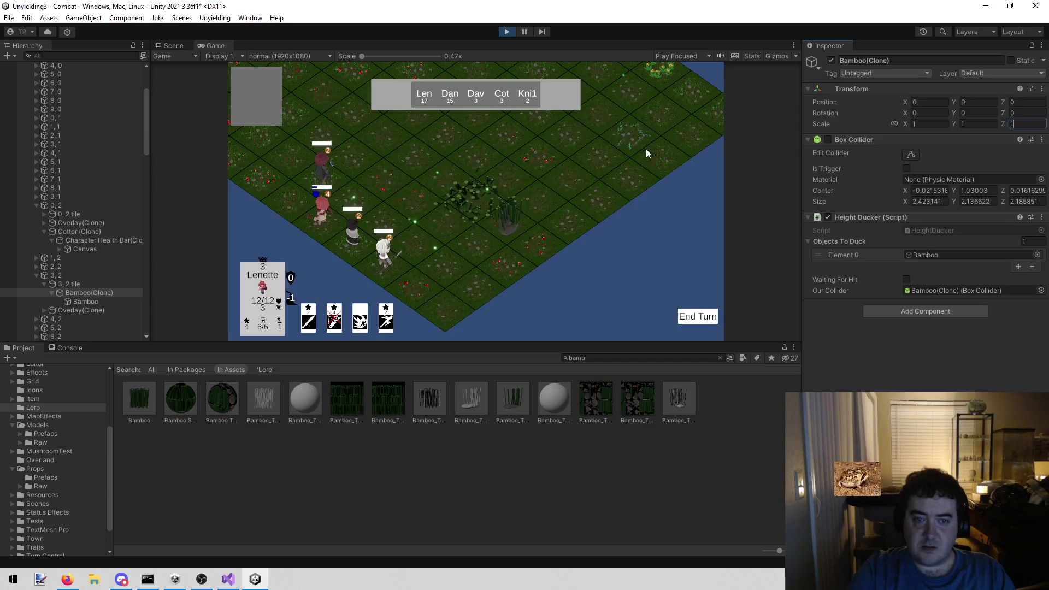
pyautogui.click(80, 303)
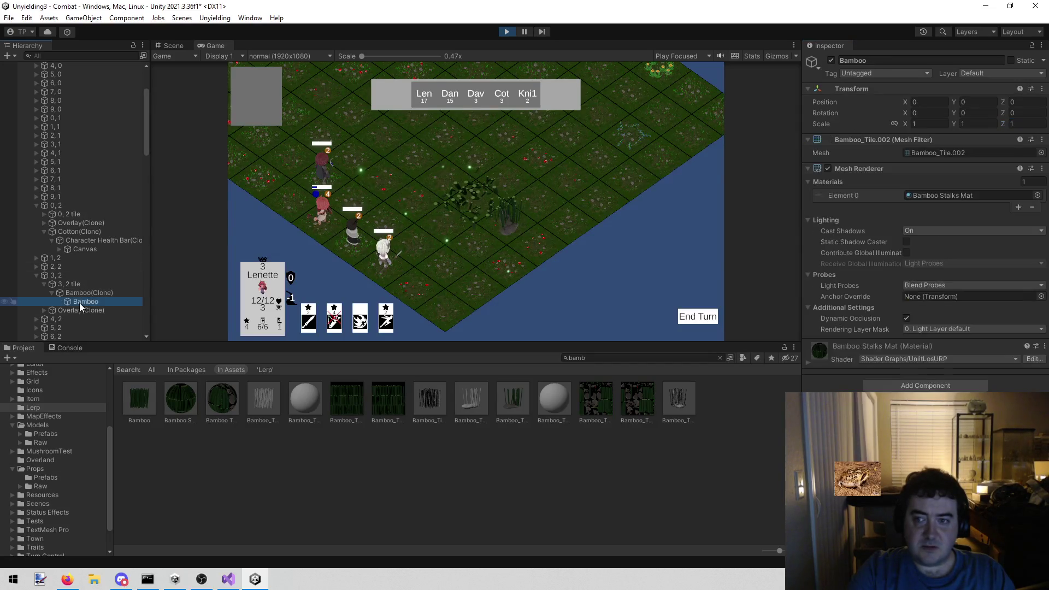
pyautogui.click(94, 292)
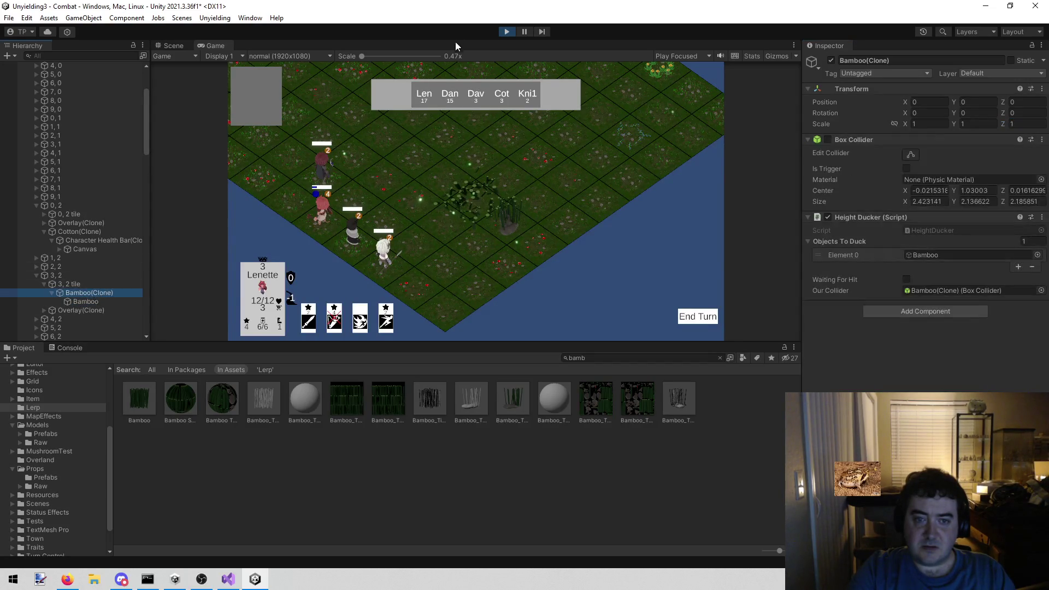
pyautogui.click(507, 31)
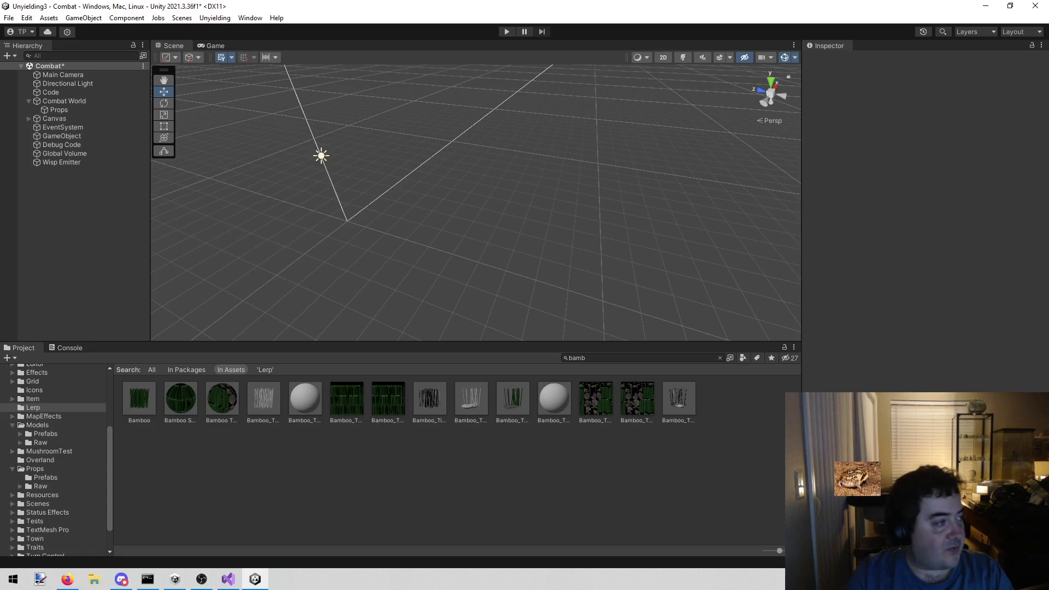
# Use Alt+Tab to leave Unity's Combat scene and bring Firefox forward
pyautogui.hotkey('alt', 'Tab')
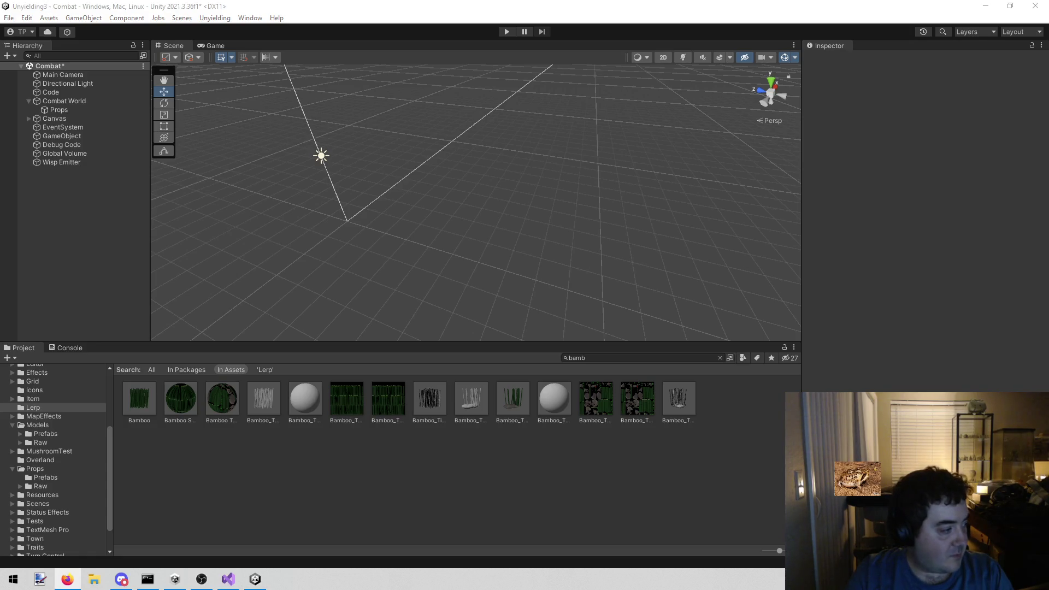
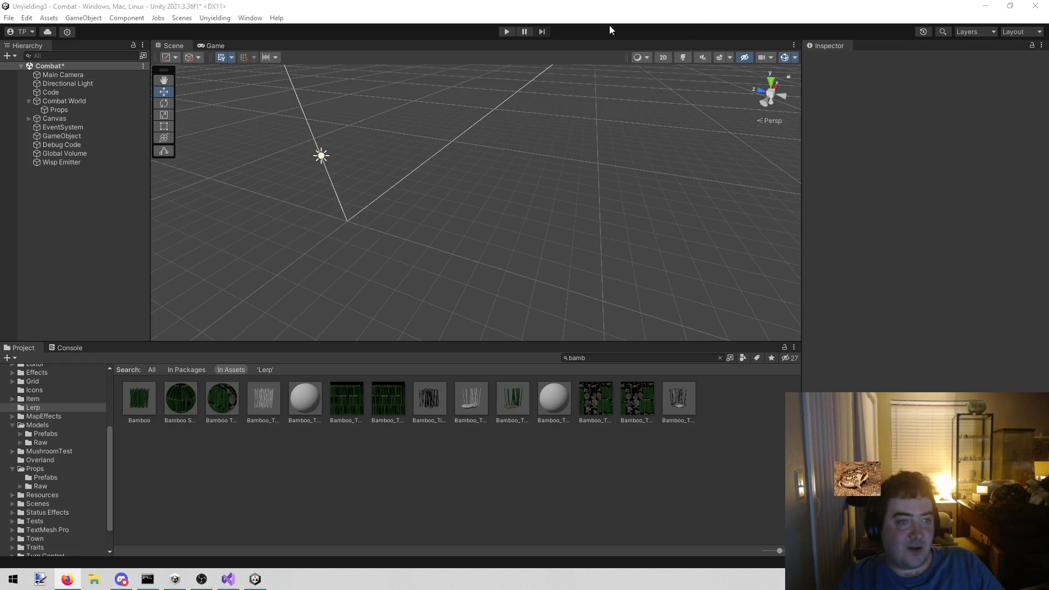
# Run the Combat scene and select the bamboo tuft prop on tile 3, 1 in the Scene view
pyautogui.click(507, 31)
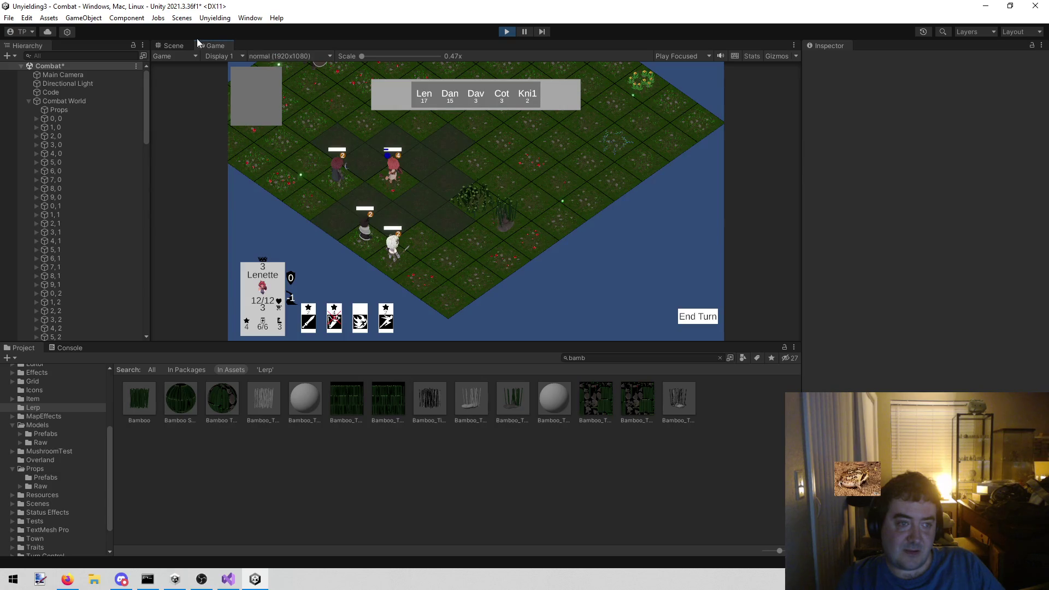
pyautogui.click(174, 45)
pyautogui.click(542, 211)
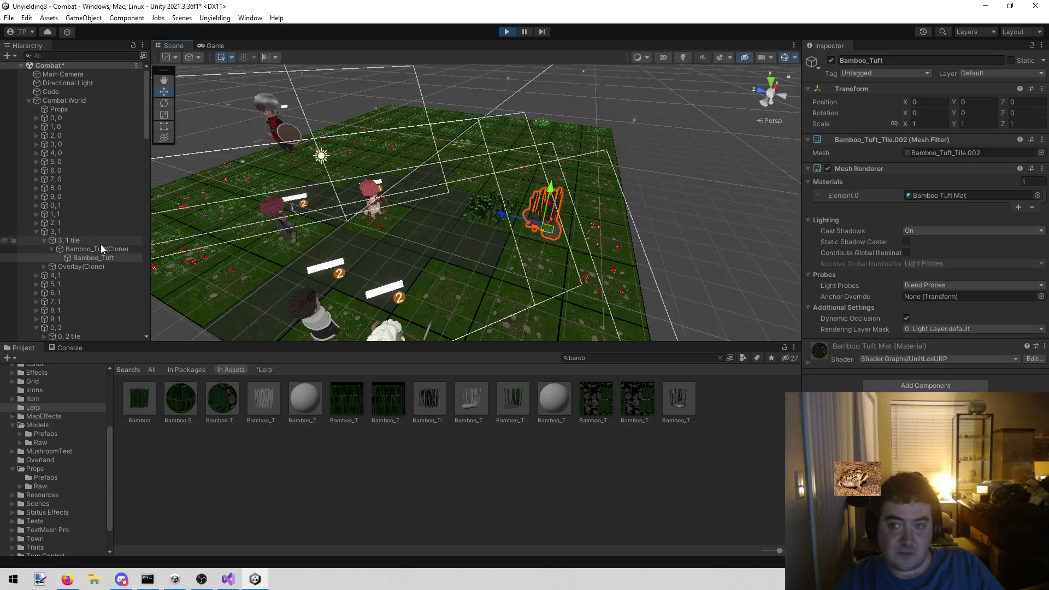
pyautogui.click(101, 244)
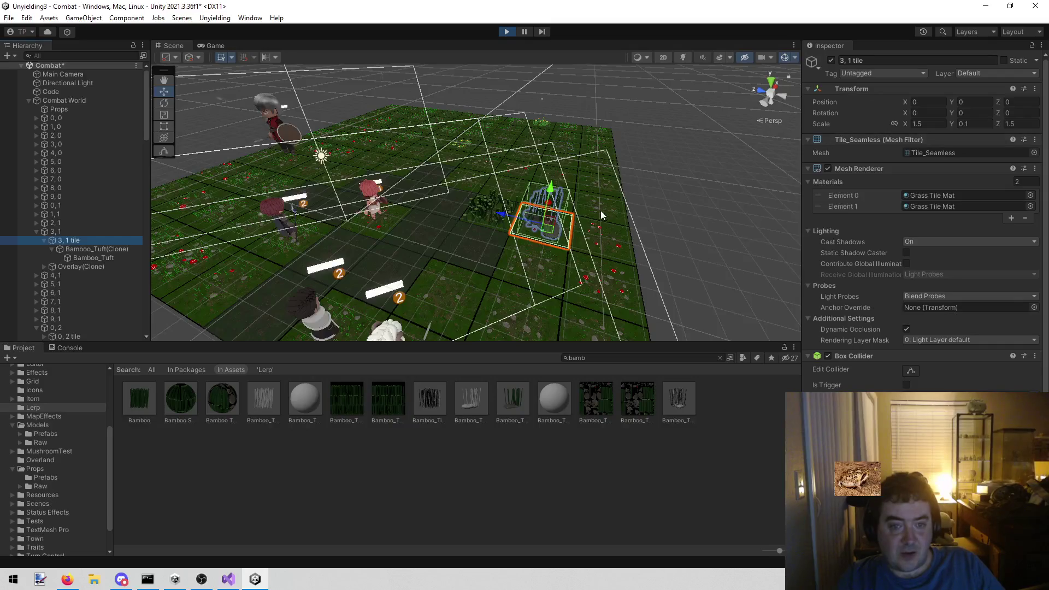
pyautogui.scroll(5, 601, 211)
pyautogui.scroll(-2, 763, 180)
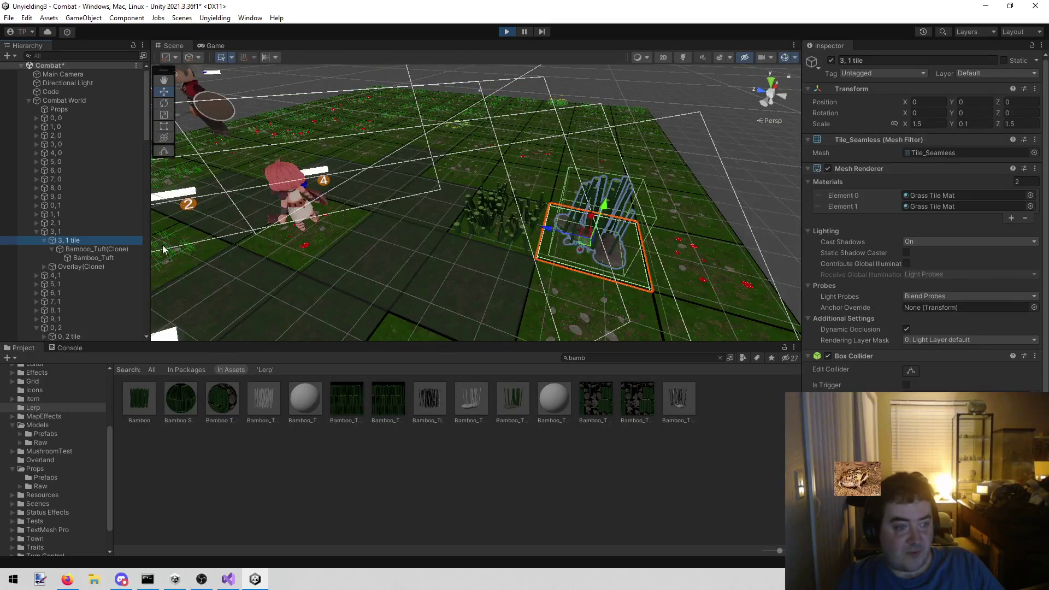
# Select the bamboo on tile 3, 2 and inspect its Bamboo(Clone) prop and Bamboo mesh
pyautogui.click(503, 213)
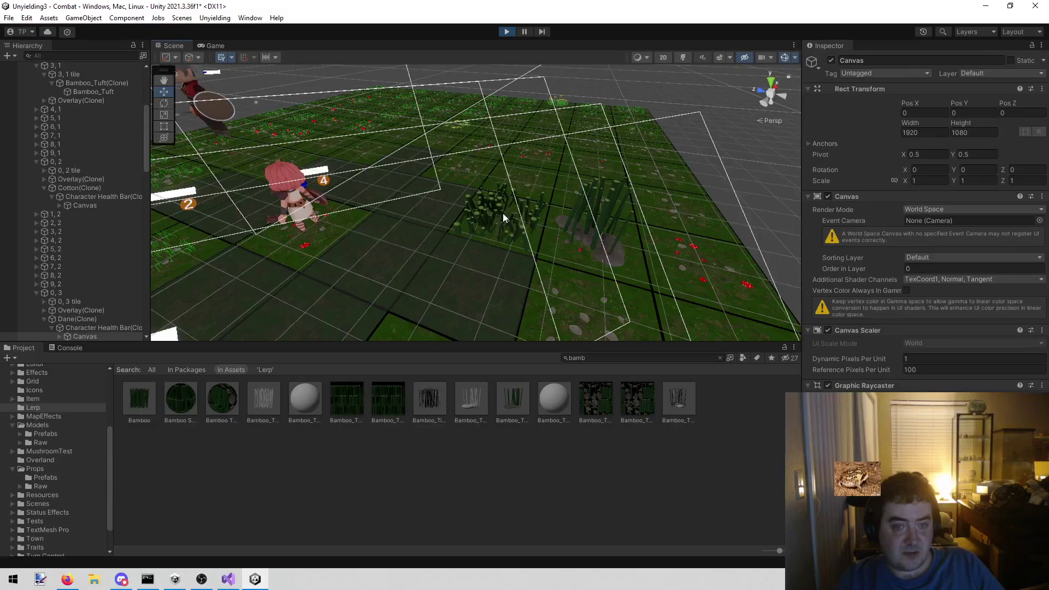
pyautogui.click(502, 213)
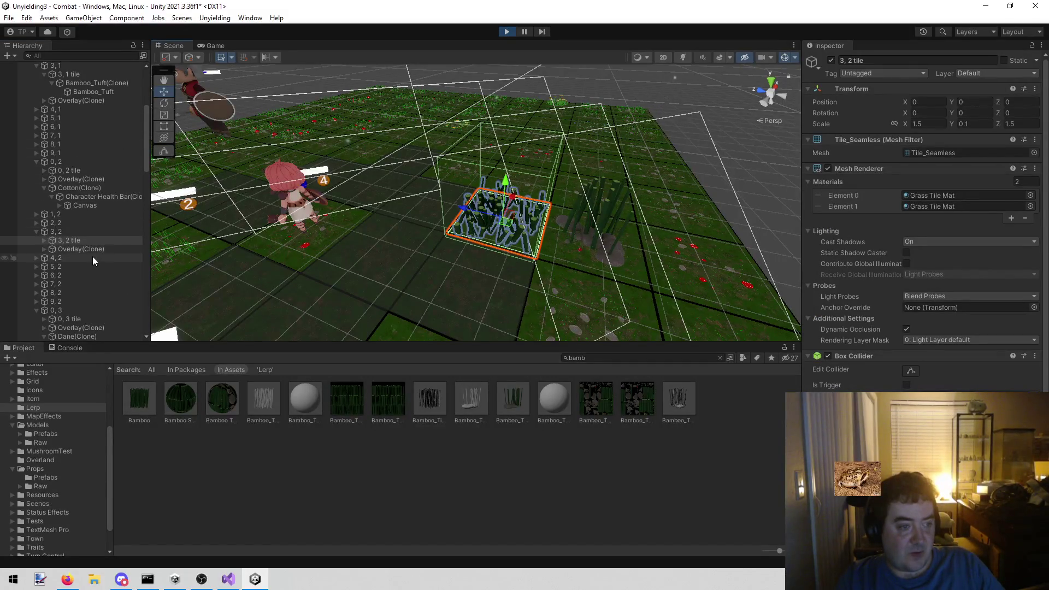
pyautogui.click(44, 240)
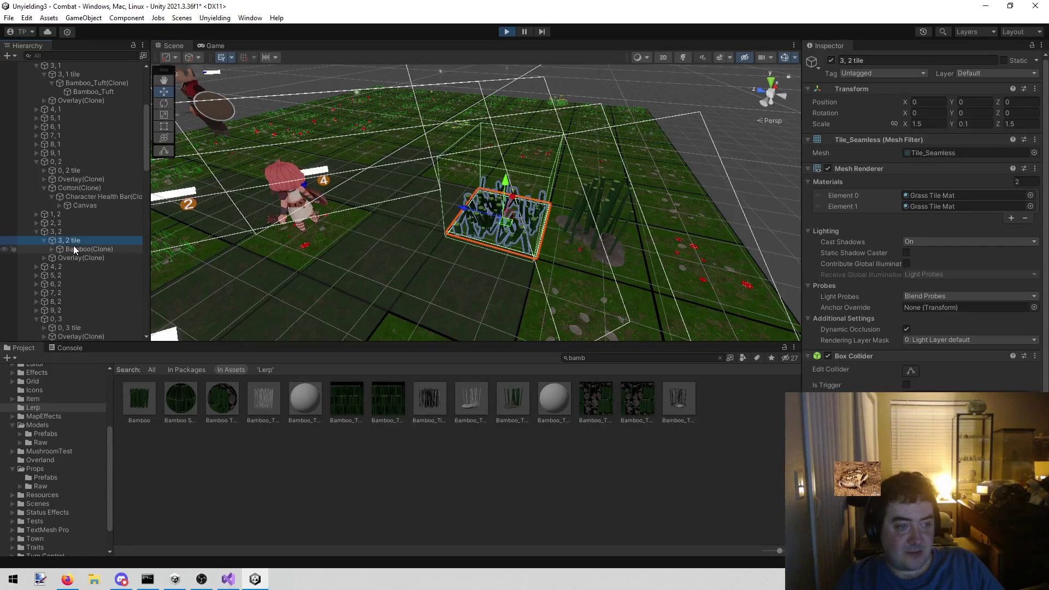
pyautogui.click(74, 249)
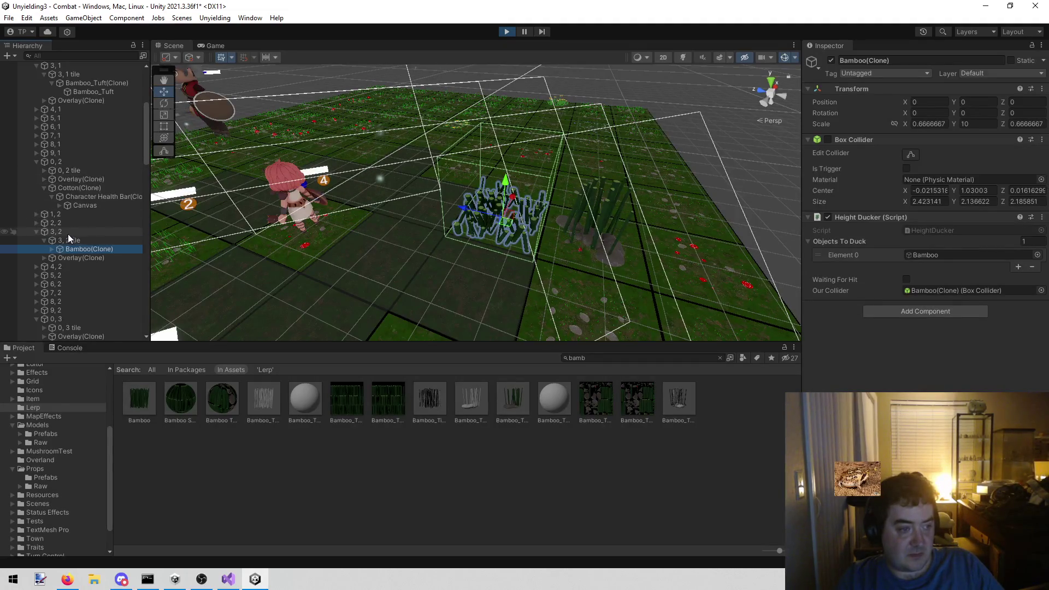
pyautogui.click(52, 248)
pyautogui.click(86, 257)
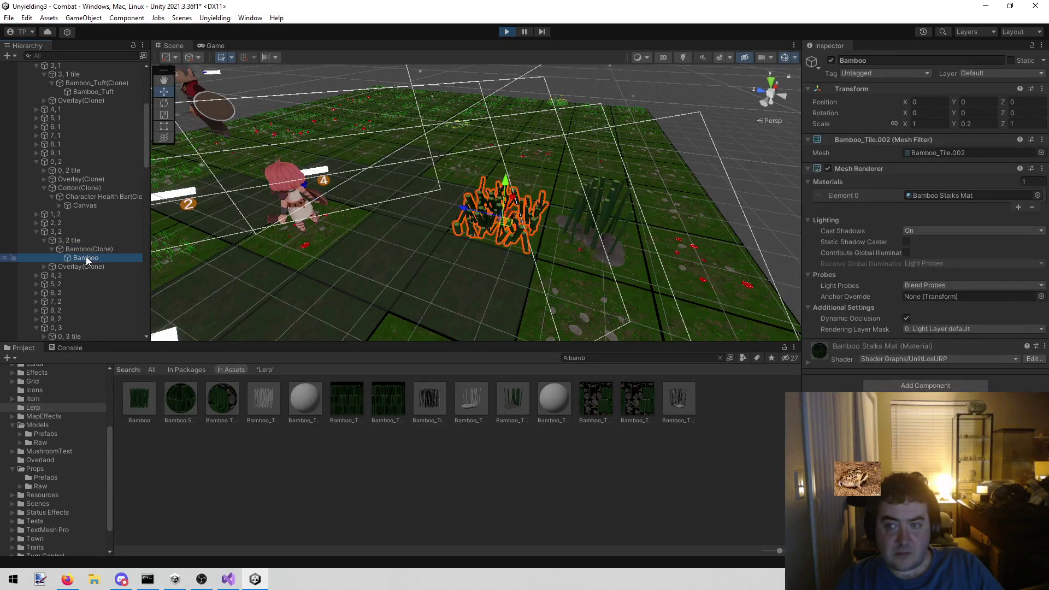
# Compare the Bamboo_Tuft mesh with the Bamboo mesh's transform, collider and Height Ducker
pyautogui.click(90, 90)
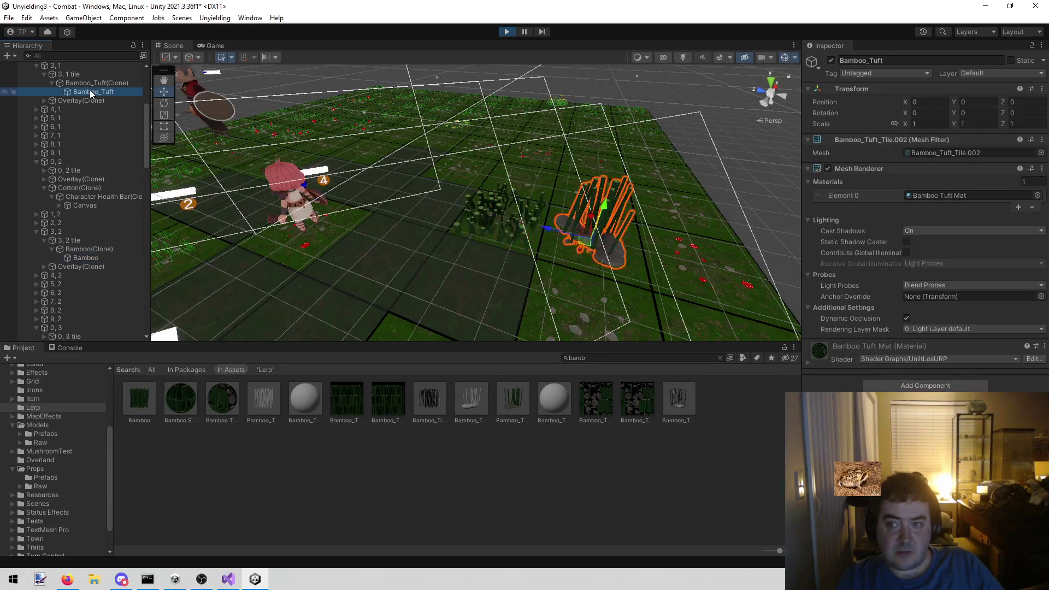
pyautogui.click(103, 257)
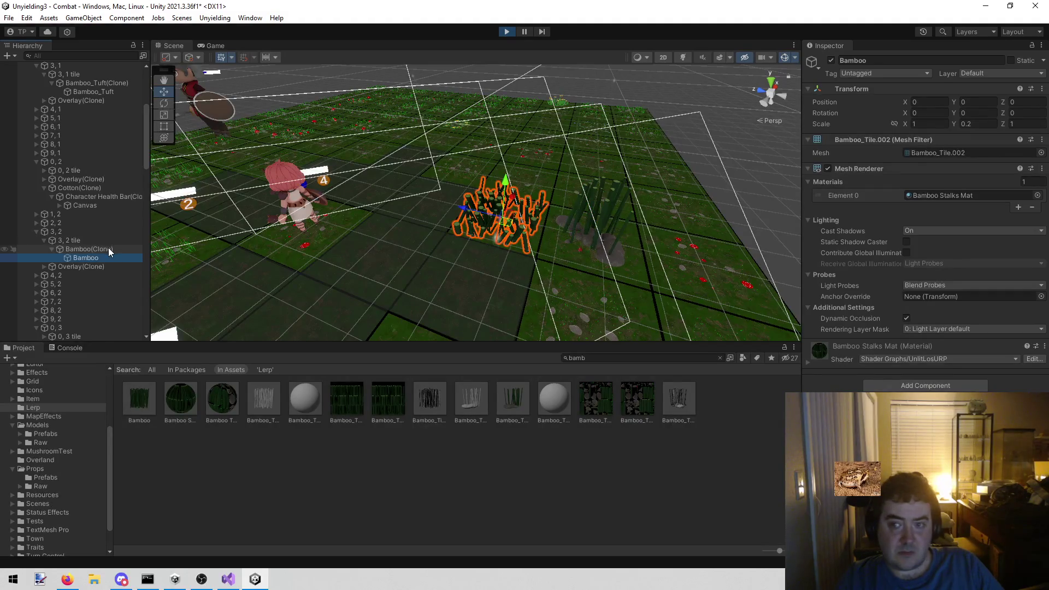
pyautogui.click(107, 248)
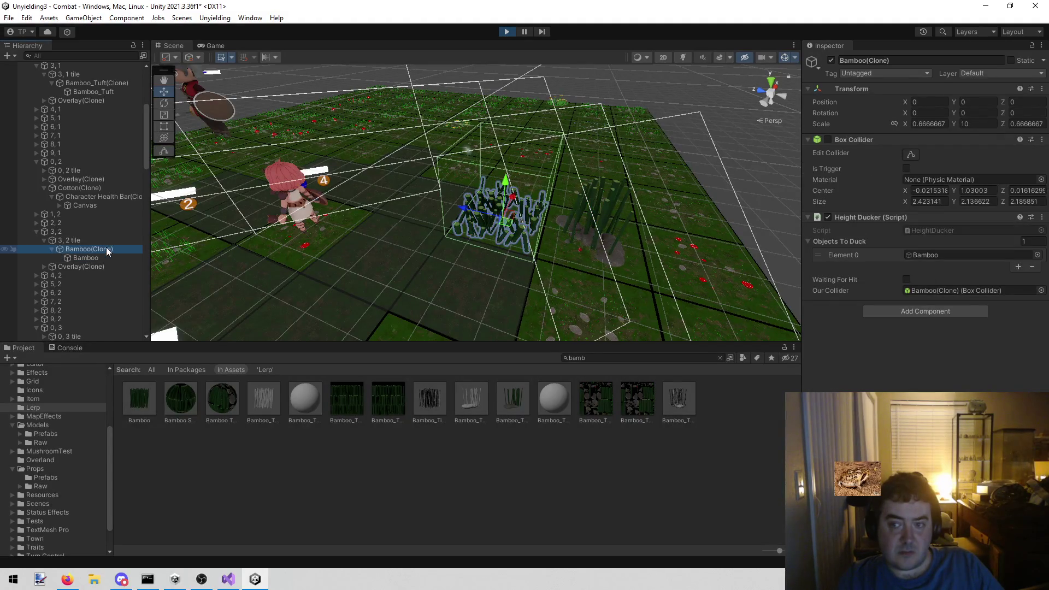
pyautogui.click(98, 259)
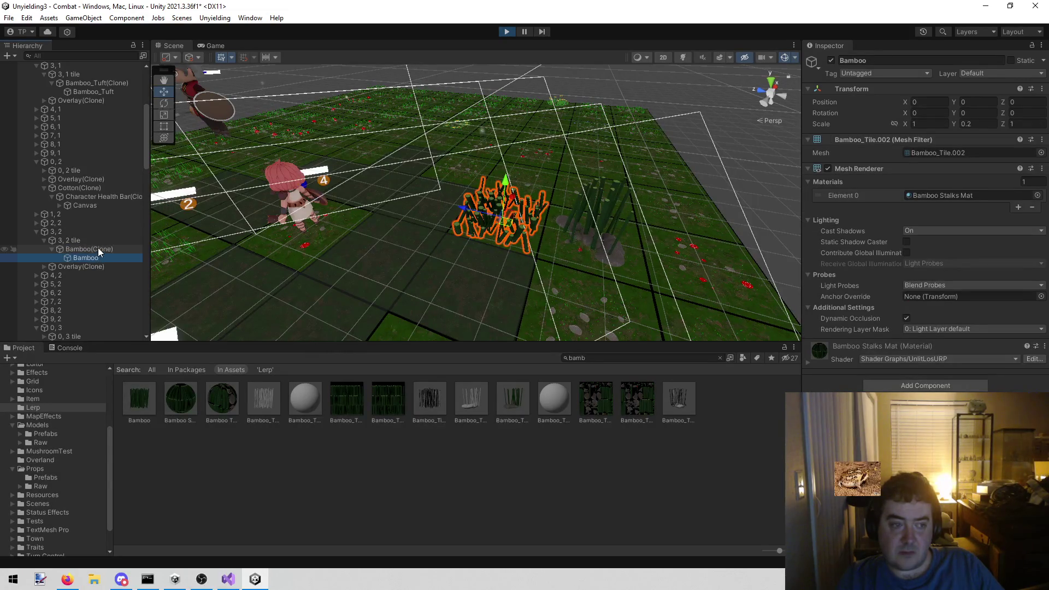
pyautogui.click(97, 249)
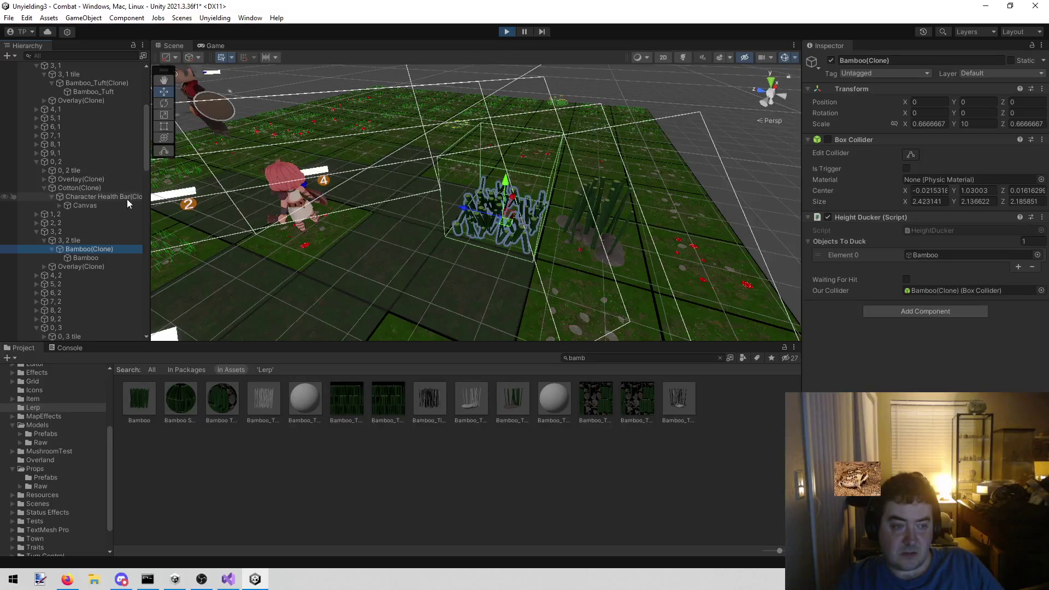
pyautogui.click(112, 254)
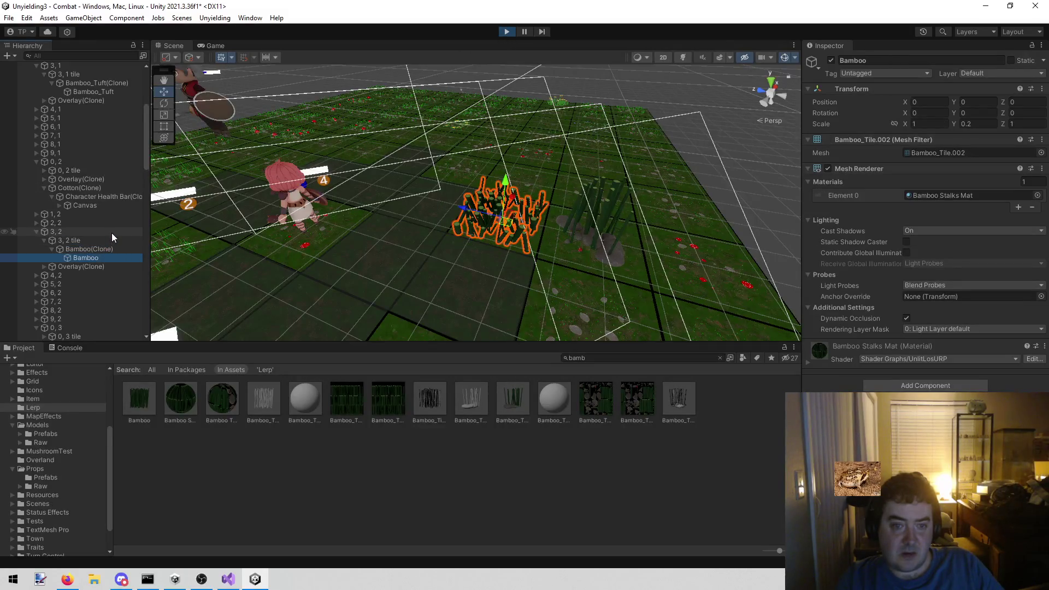
# Compare Bamboo_Tuft(Clone) and Bamboo(Clone) prop components, then return to the game board
pyautogui.click(121, 90)
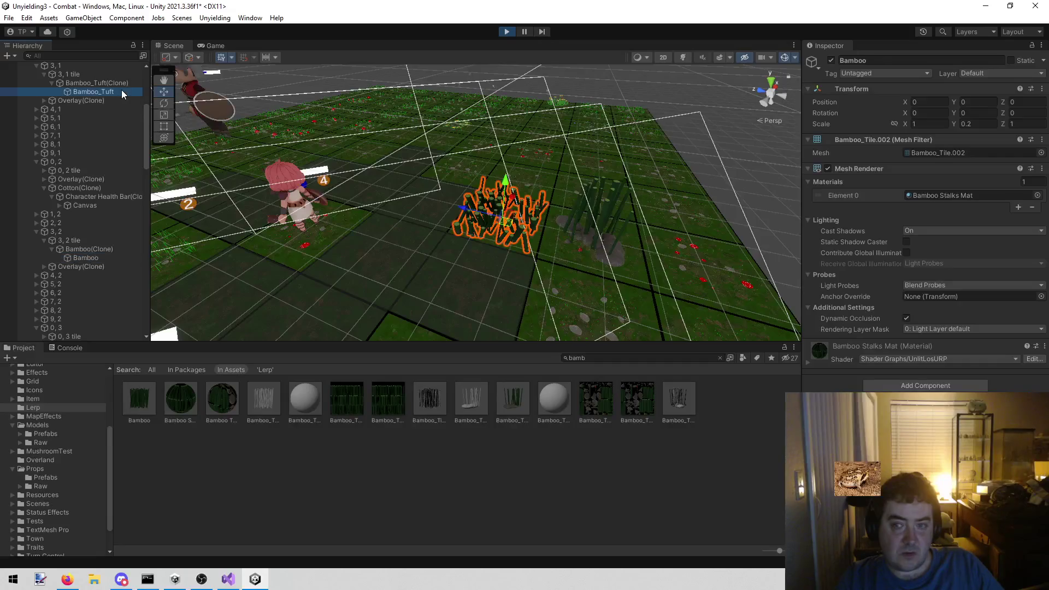
pyautogui.click(120, 81)
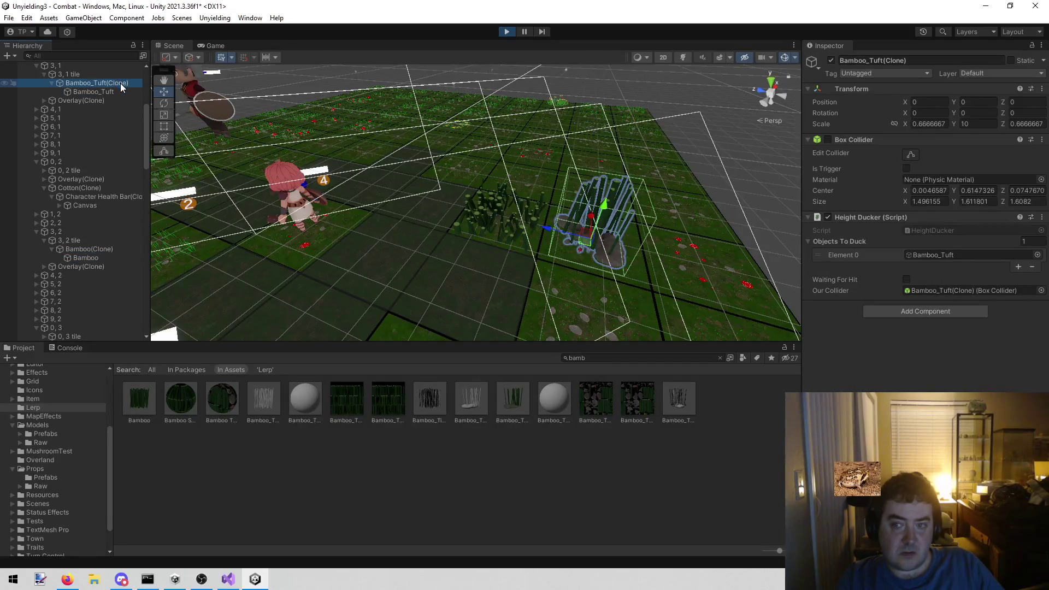
pyautogui.click(111, 248)
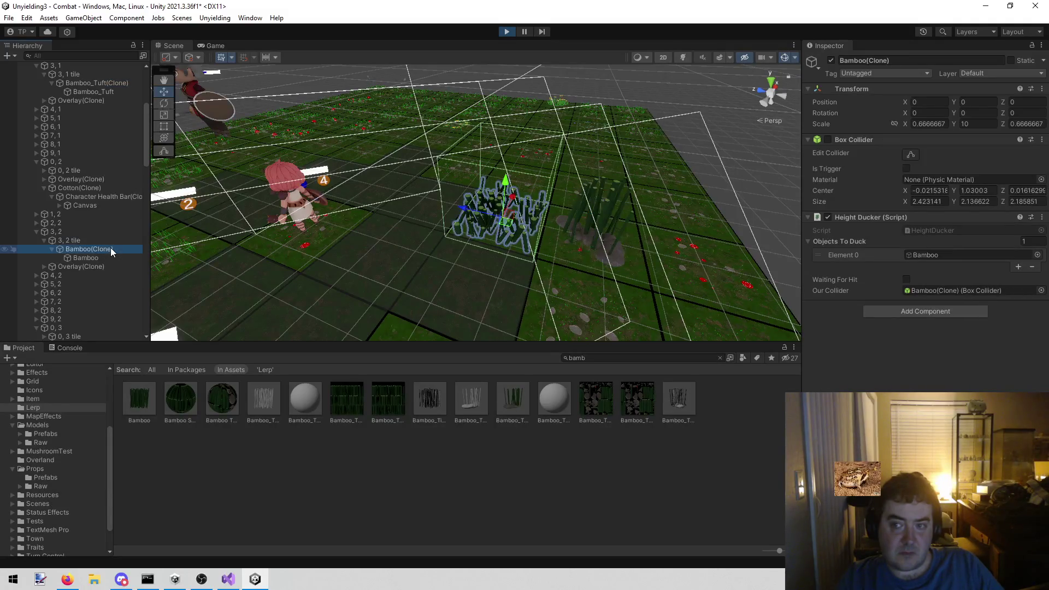
pyautogui.click(101, 81)
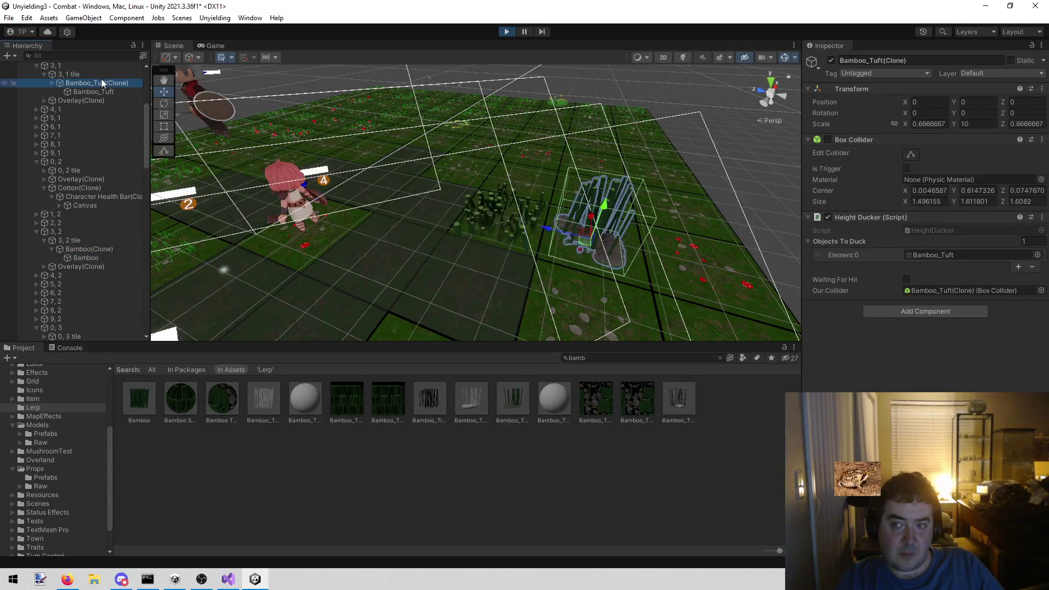
pyautogui.click(93, 244)
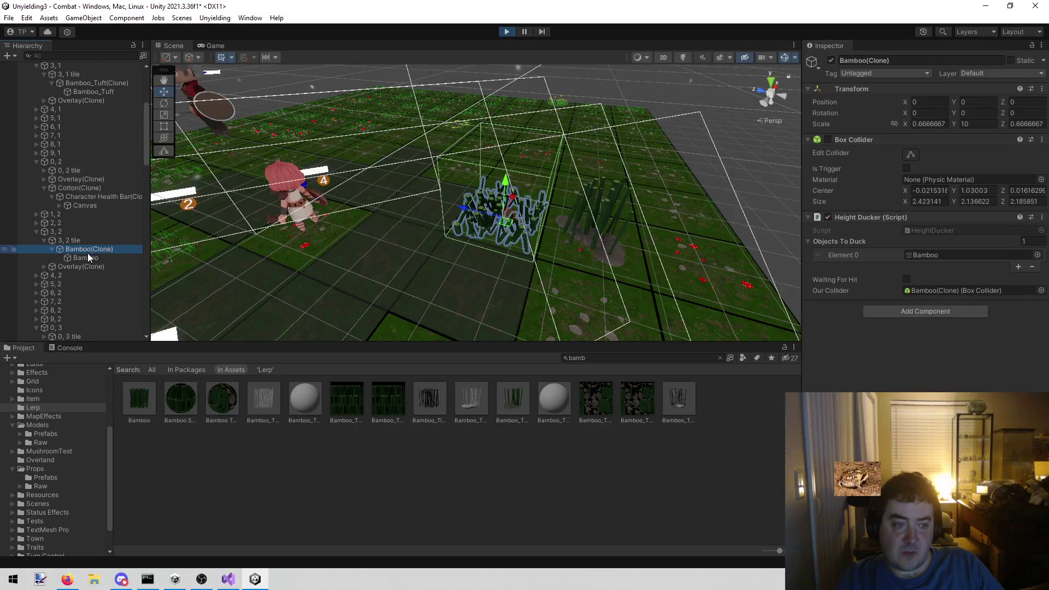
pyautogui.click(212, 46)
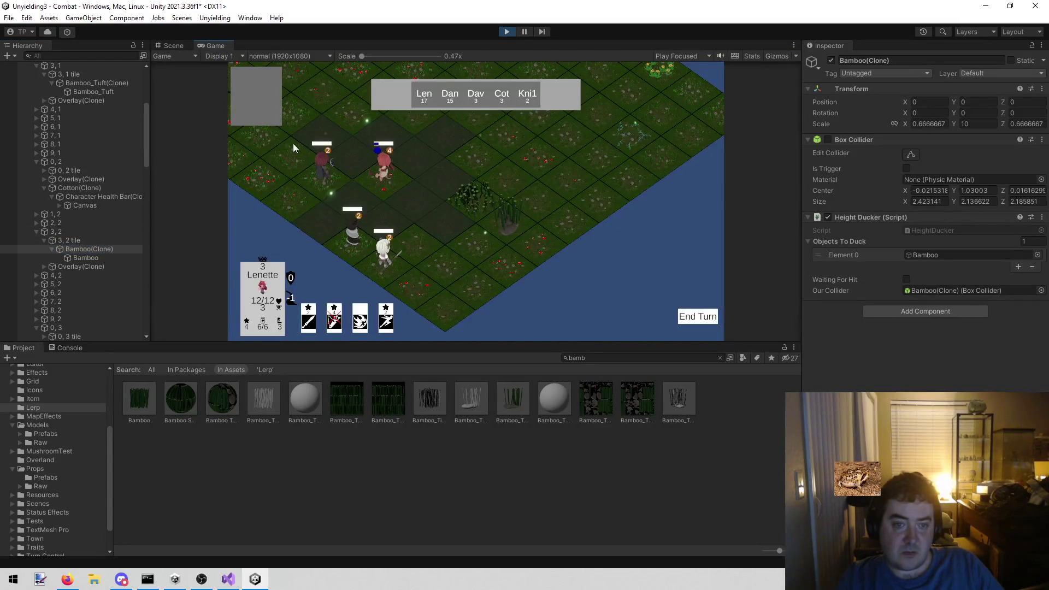
# Move the pink character onto the highlighted tile and inspect the Bamboo mesh during play
pyautogui.click(326, 220)
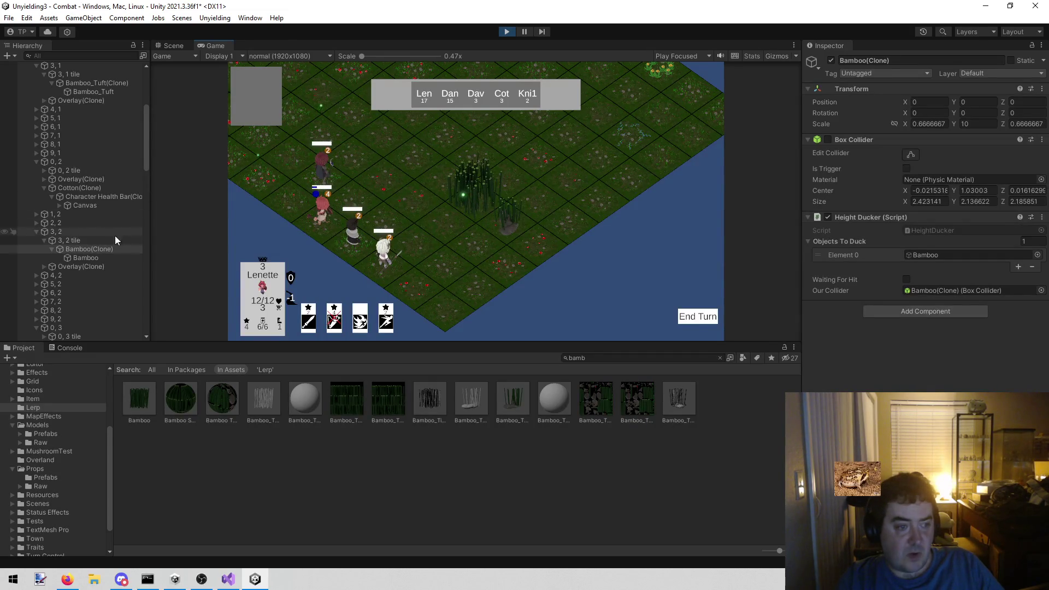
pyautogui.click(103, 256)
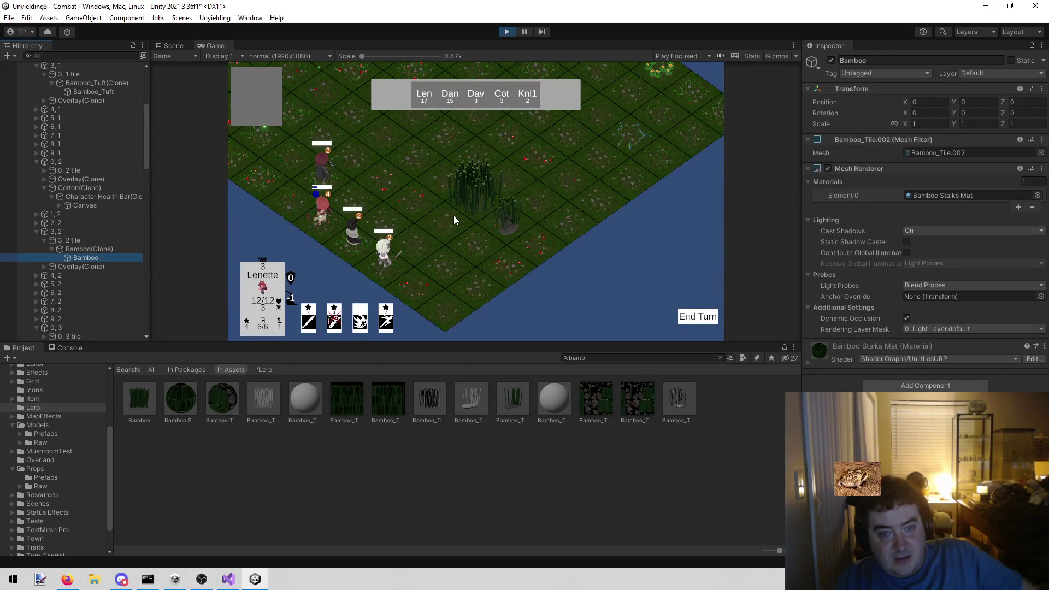
pyautogui.scroll(4, 560, 270)
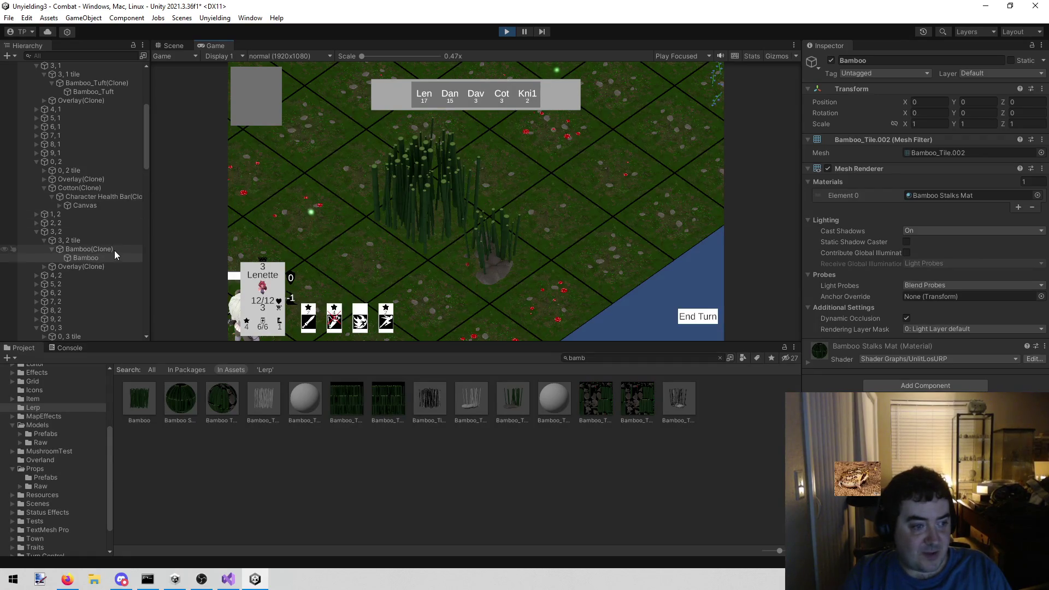
pyautogui.scroll(-3, 229, 221)
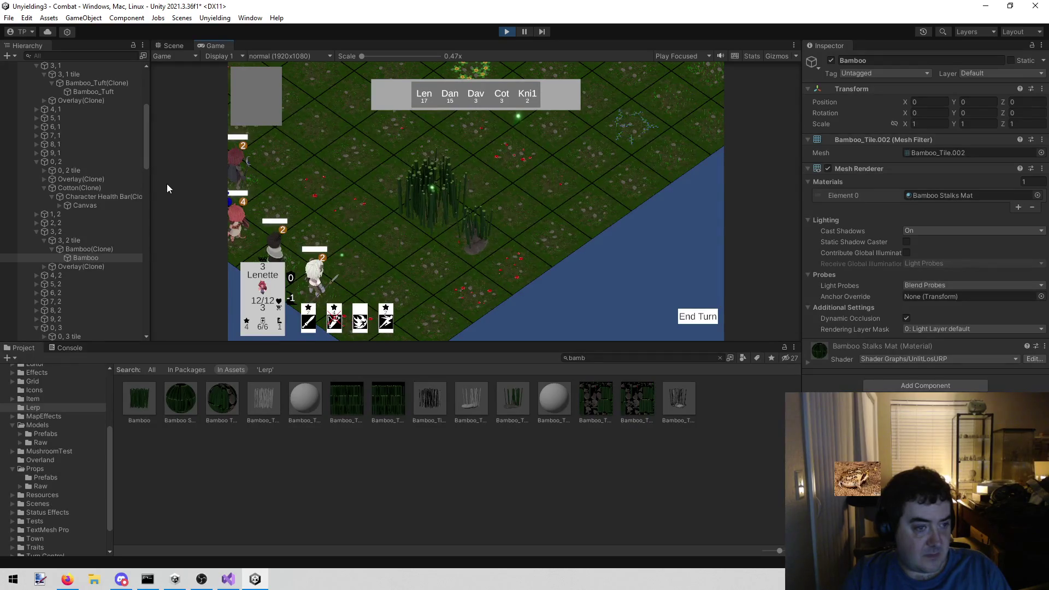
# Inspect the Bamboo_Tuft and Bamboo meshes and both clone props' components during play
pyautogui.click(124, 94)
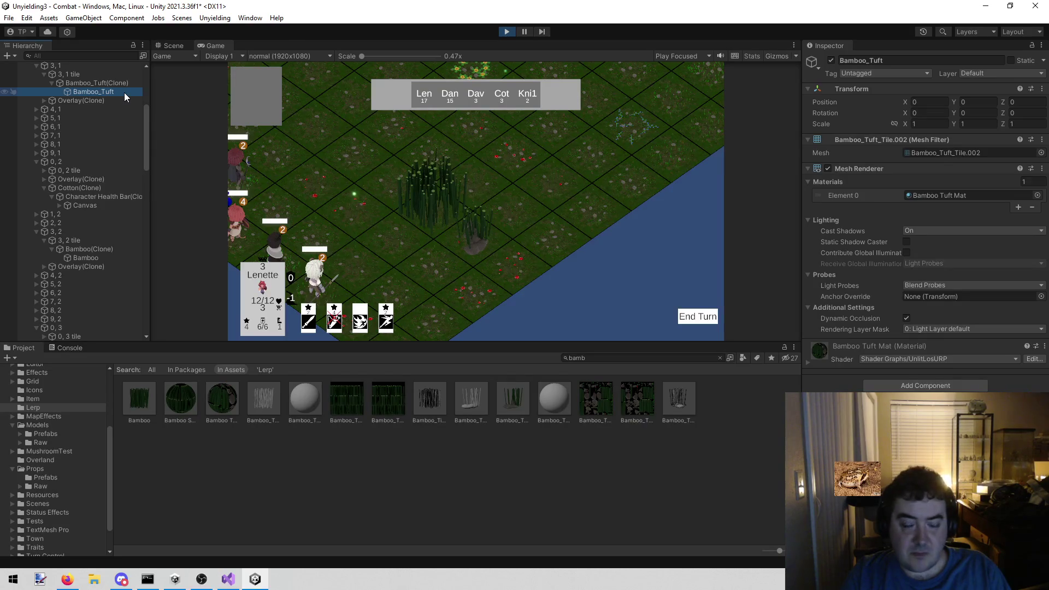
pyautogui.click(107, 257)
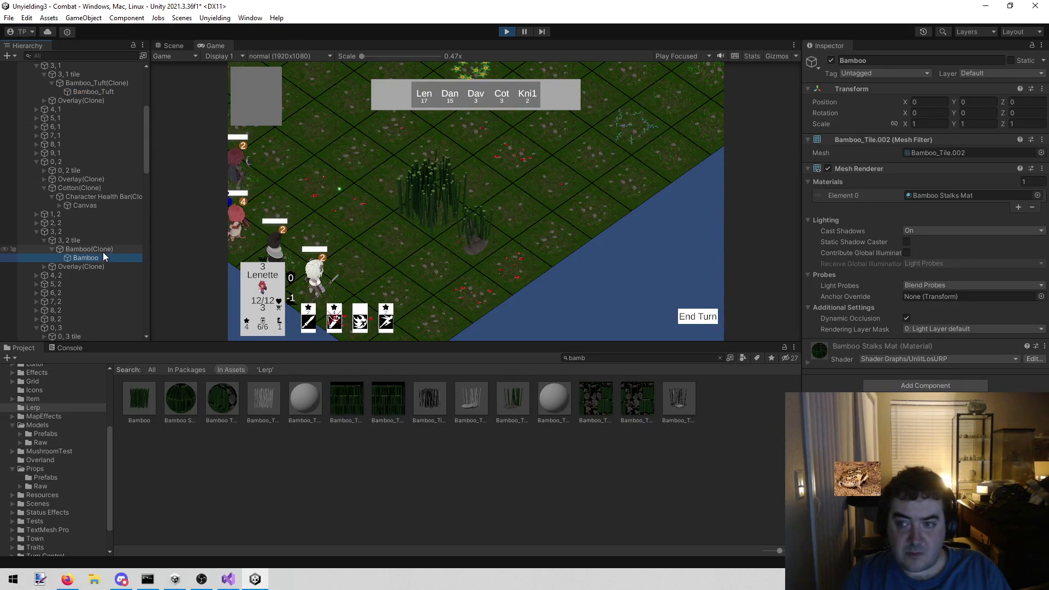
pyautogui.click(104, 248)
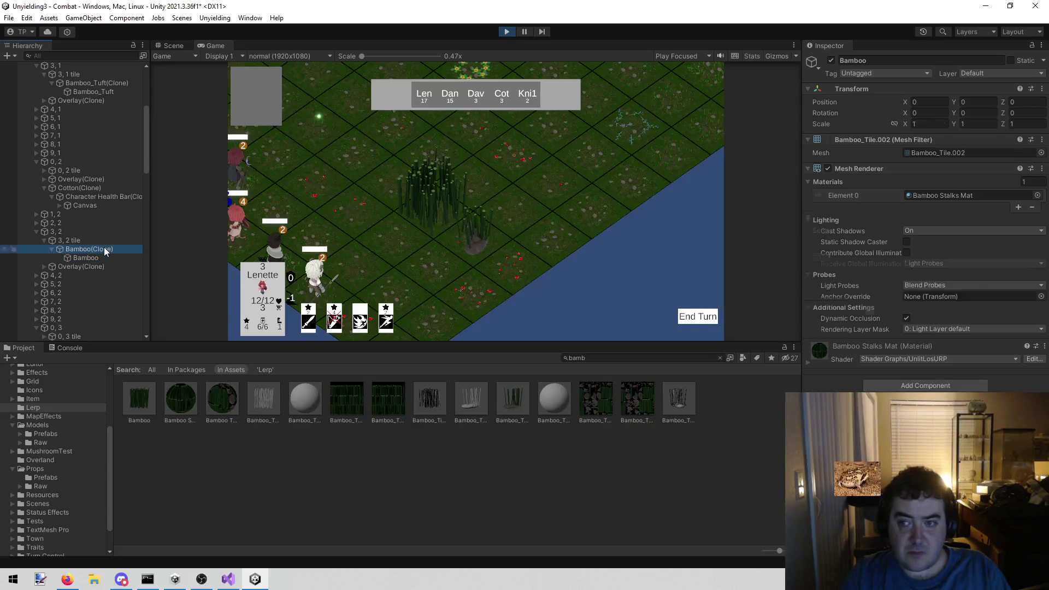
pyautogui.click(96, 83)
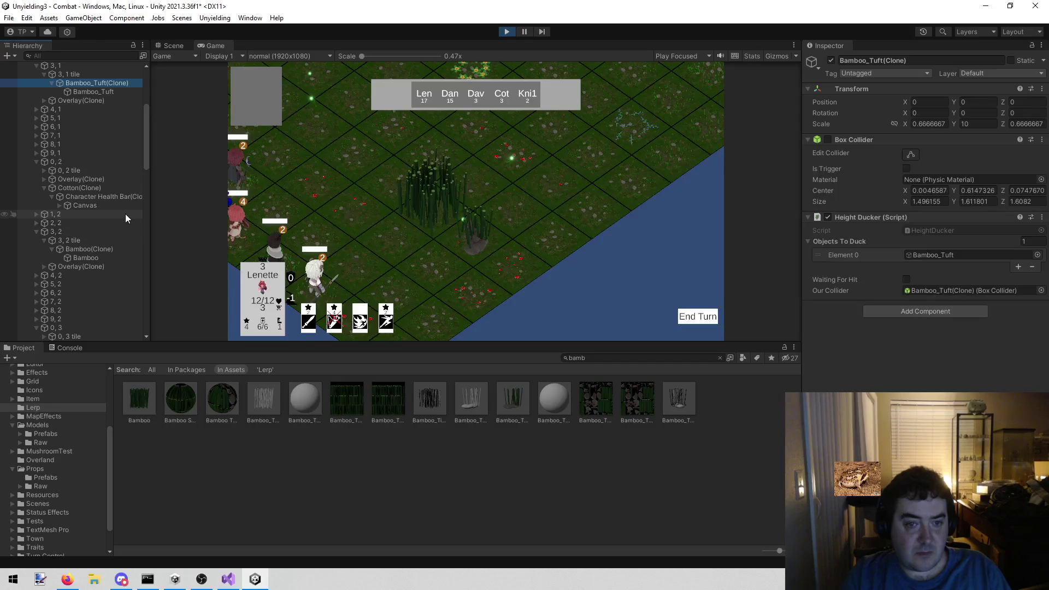
# Orbit the 3D Scene view to see the bamboo from the side and select Bamboo_Tuft
pyautogui.click(170, 45)
pyautogui.moveTo(479, 137)
pyautogui.mouseDown()
pyautogui.moveTo(510, 145)
pyautogui.moveTo(558, 70)
pyautogui.moveTo(541, 81)
pyautogui.moveTo(398, 90)
pyautogui.mouseUp()
pyautogui.click(95, 90)
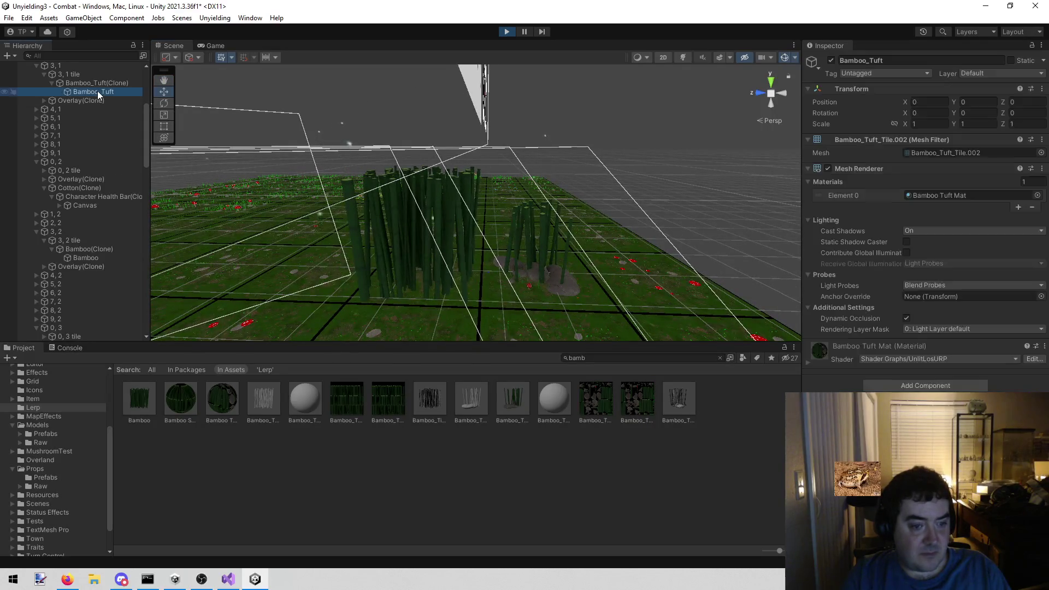
# Open the Bamboo and Bamboo_Tuft prefabs in Prefab Mode and inspect their mesh children
pyautogui.doubleClick(145, 390)
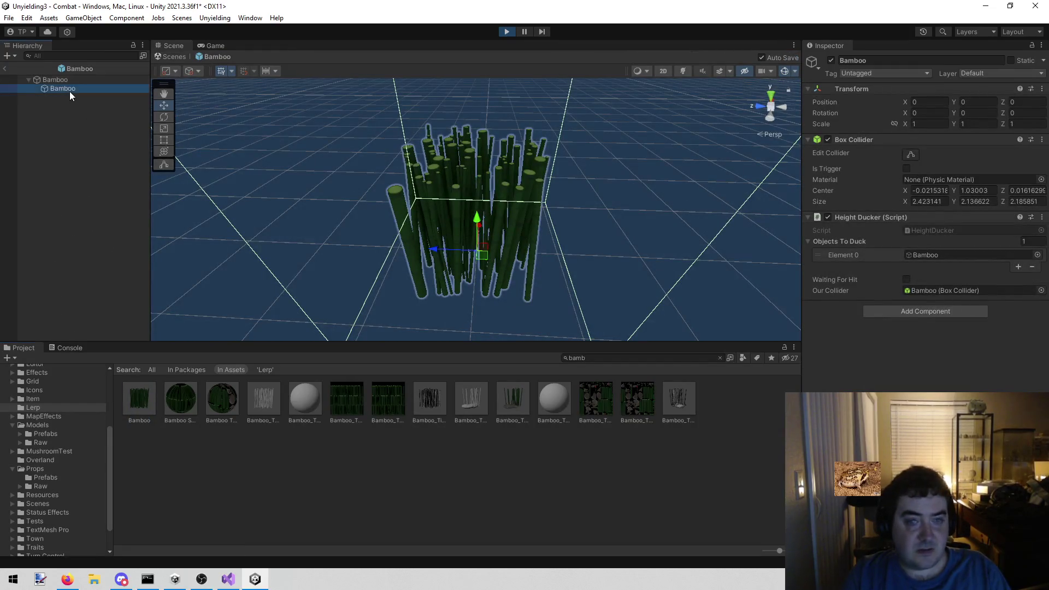
pyautogui.click(70, 89)
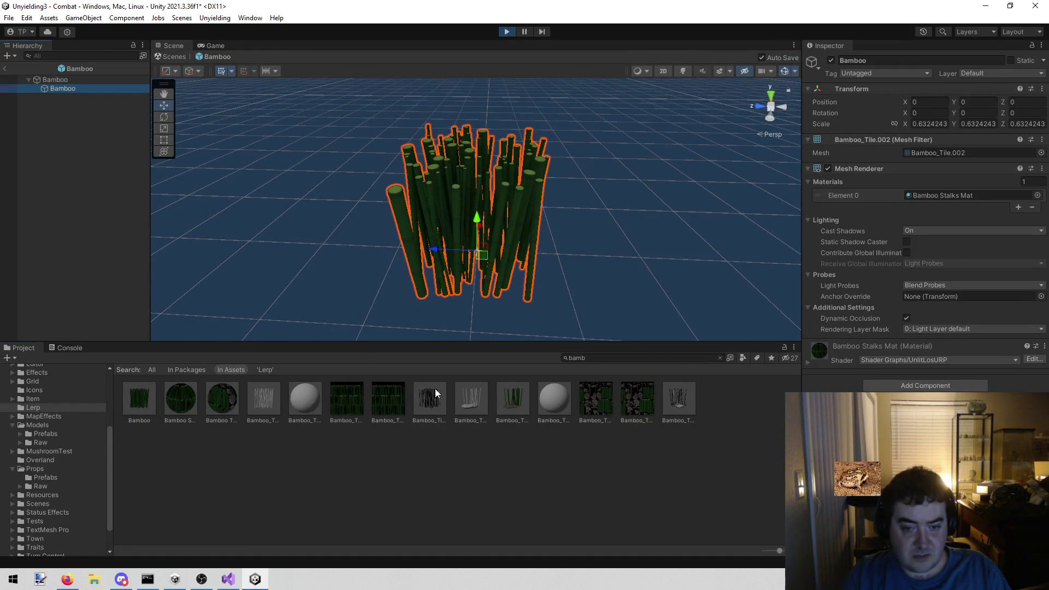
pyautogui.doubleClick(516, 391)
pyautogui.click(63, 88)
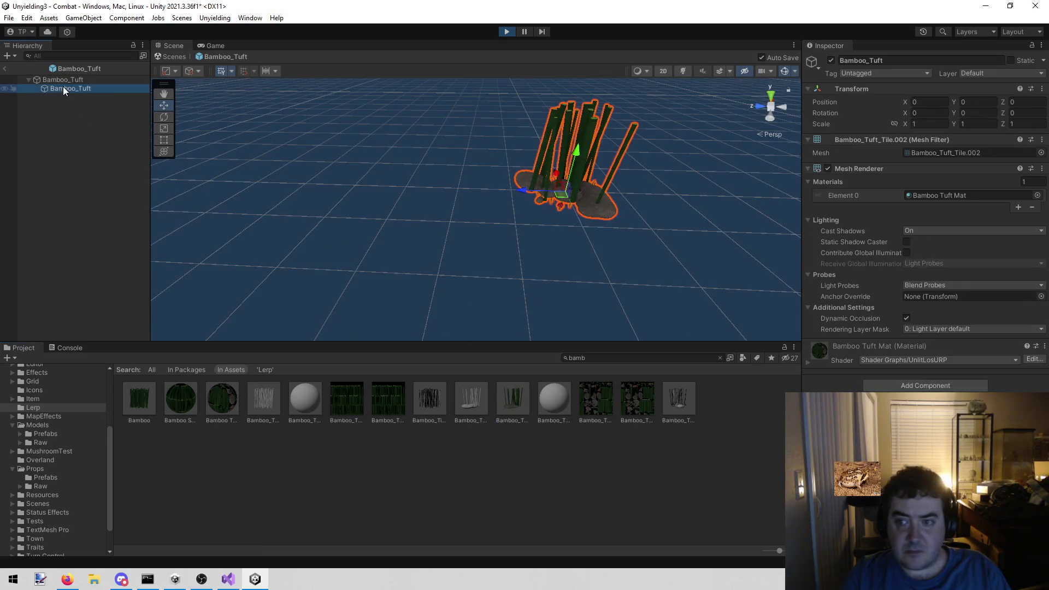
# Reopen the Bamboo prefab, check its bamboo child's scale and material, and stop play mode
pyautogui.click(138, 400)
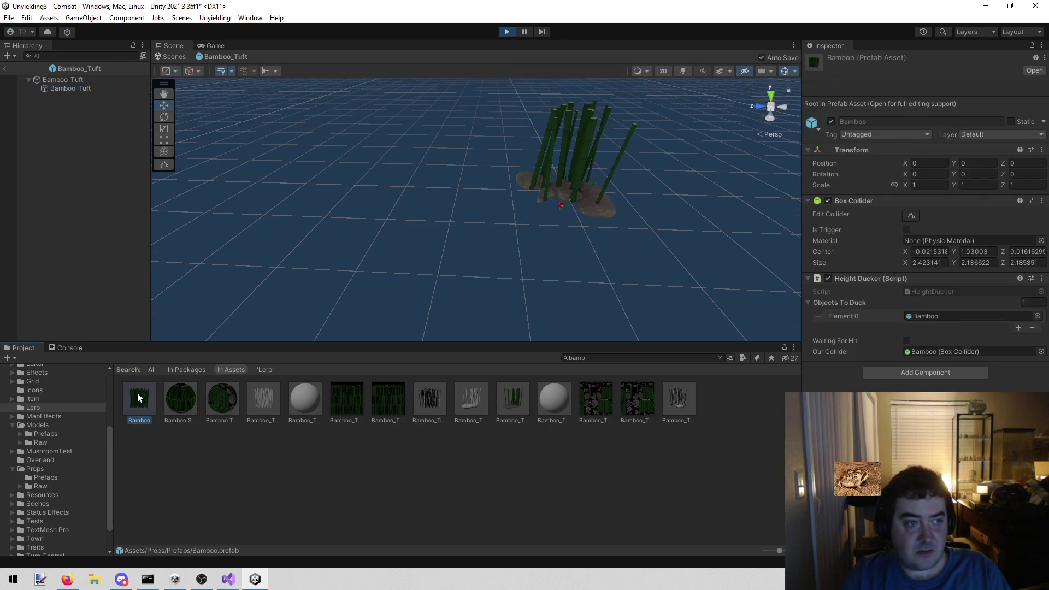
pyautogui.doubleClick(137, 393)
pyautogui.click(65, 89)
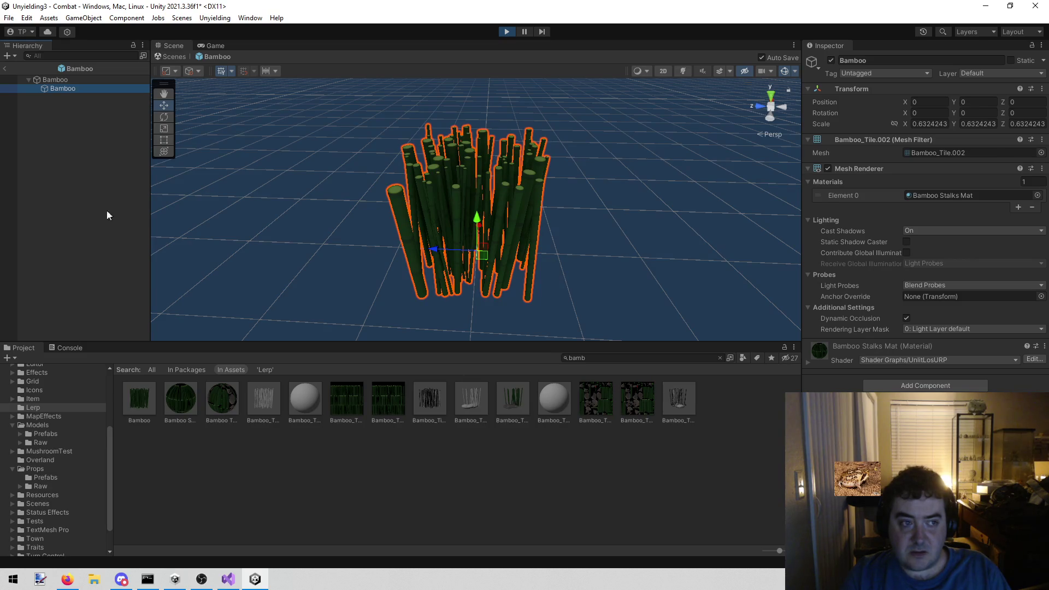
pyautogui.click(89, 202)
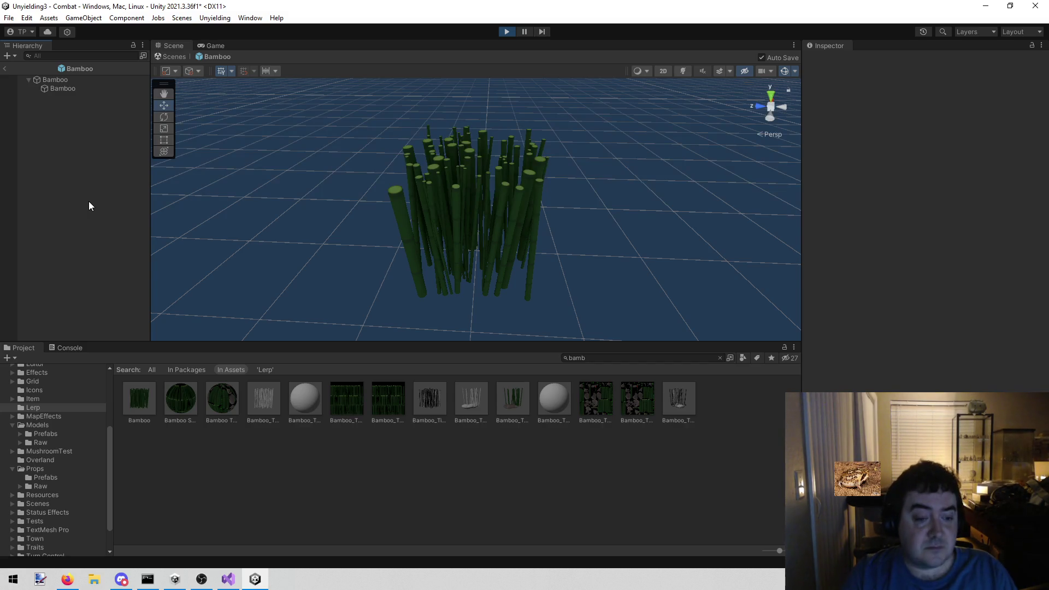
pyautogui.click(506, 32)
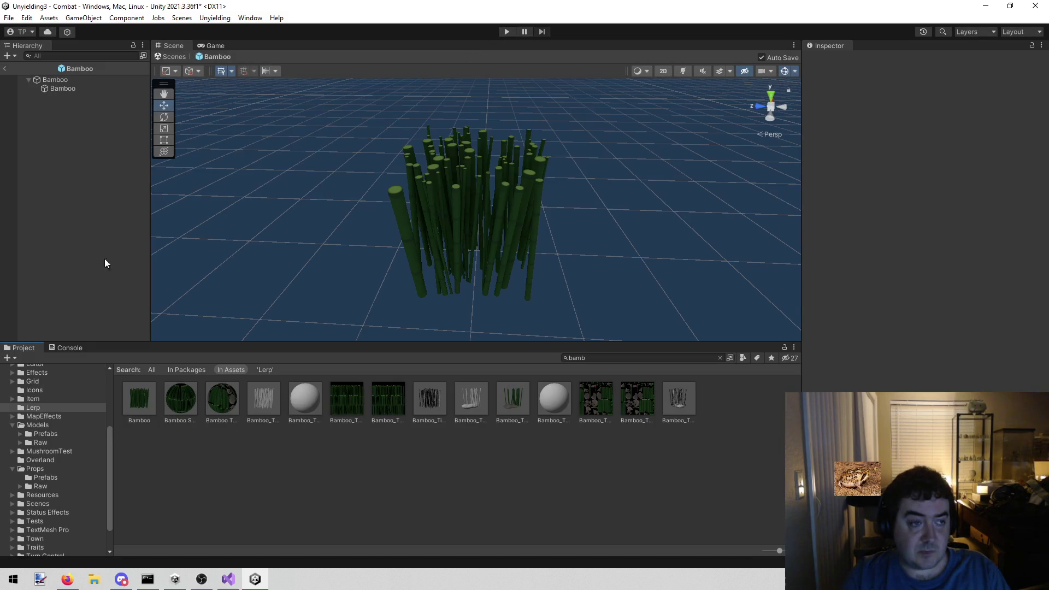
# Leave Prefab Mode for the Combat scene and orbit the Scene view to a new angle
pyautogui.click(4, 69)
pyautogui.moveTo(355, 273)
pyautogui.mouseDown()
pyautogui.moveTo(265, 271)
pyautogui.moveTo(271, 262)
pyautogui.mouseUp()
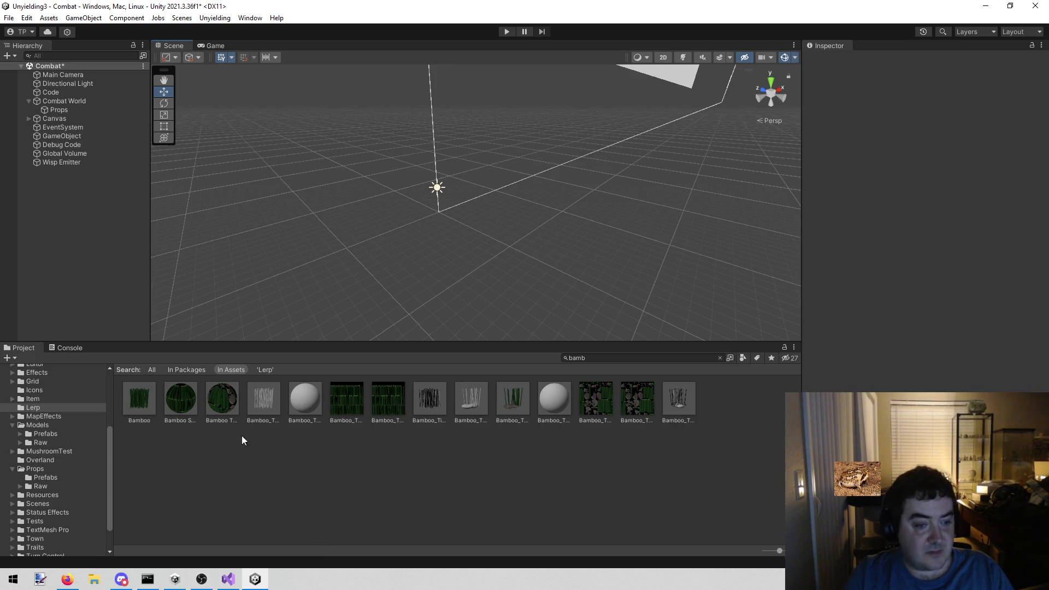
# Place a Bamboo prefab instance in the Combat scene and expand it to its mesh child
pyautogui.moveTo(139, 406)
pyautogui.mouseDown()
pyautogui.moveTo(145, 429)
pyautogui.moveTo(117, 354)
pyautogui.moveTo(64, 270)
pyautogui.mouseUp()
pyautogui.click(28, 172)
pyautogui.click(48, 180)
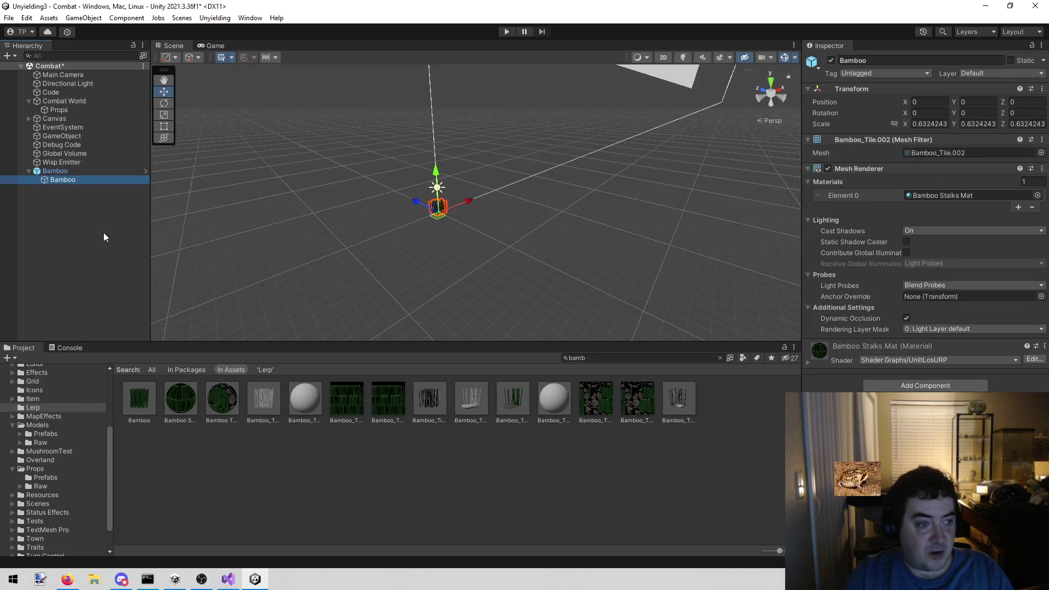
pyautogui.click(71, 239)
# Create an empty GameObject, parent it under Bamboo, and choose Open Prefab at the warning
pyautogui.rightClick(68, 233)
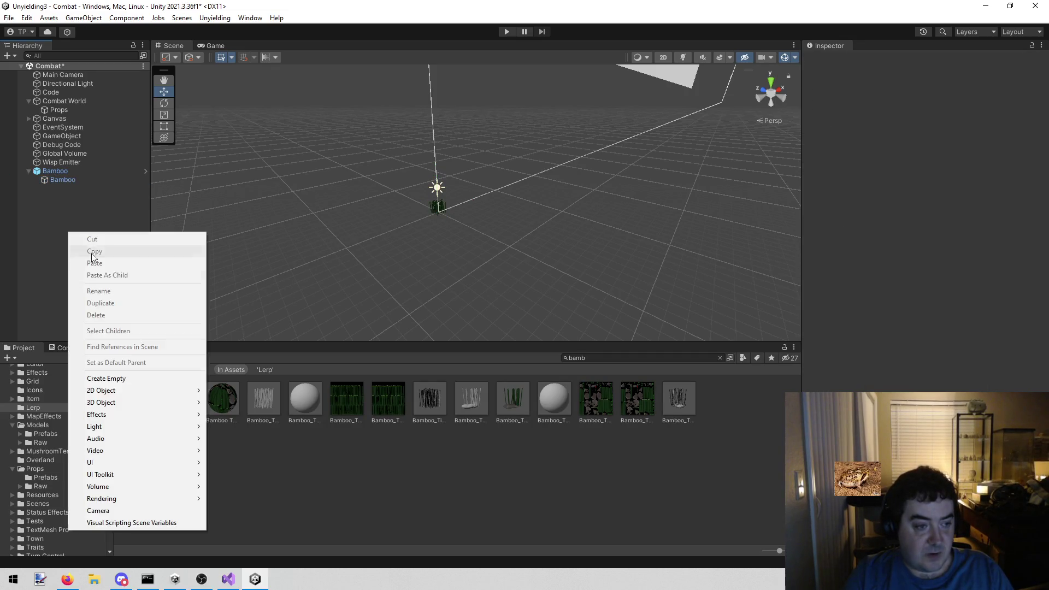
pyautogui.click(101, 378)
pyautogui.moveTo(83, 189)
pyautogui.mouseDown()
pyautogui.moveTo(91, 165)
pyautogui.moveTo(94, 175)
pyautogui.mouseUp()
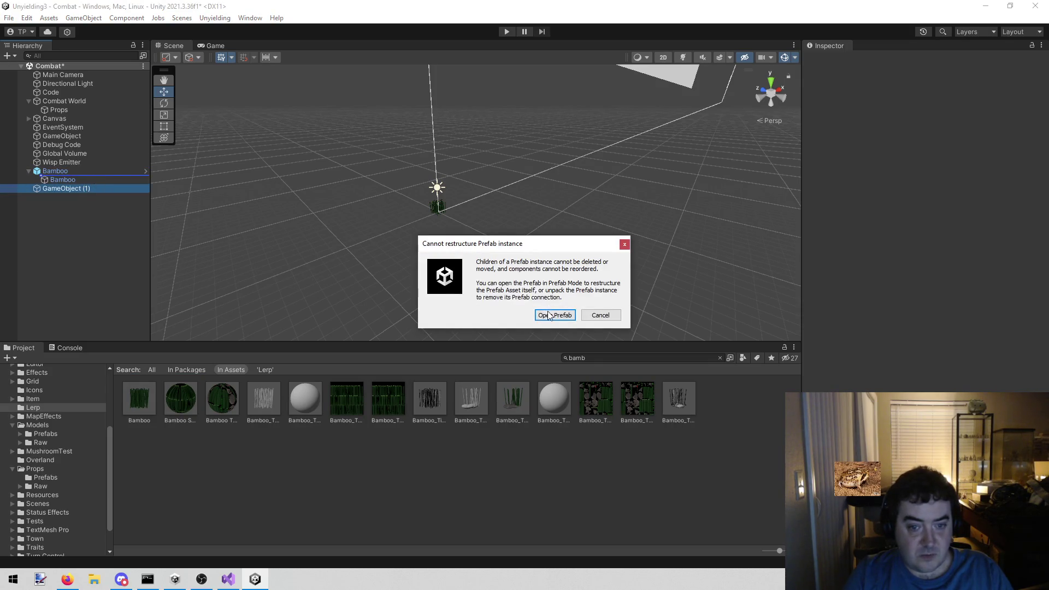
pyautogui.click(553, 315)
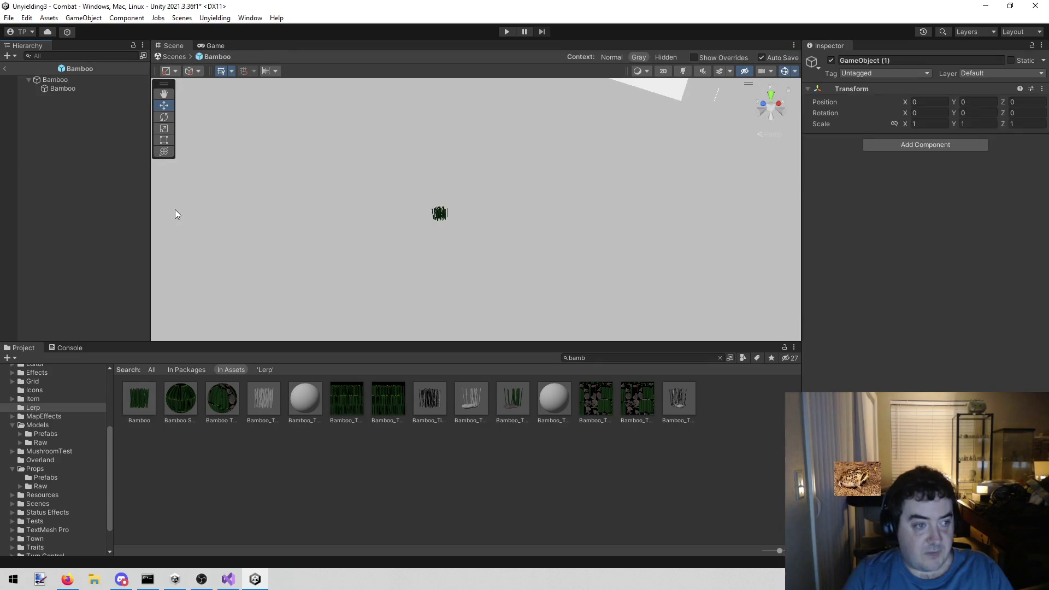
# Back in the Combat scene, unpack the Bamboo instance completely into plain objects
pyautogui.click(9, 68)
pyautogui.click(78, 170)
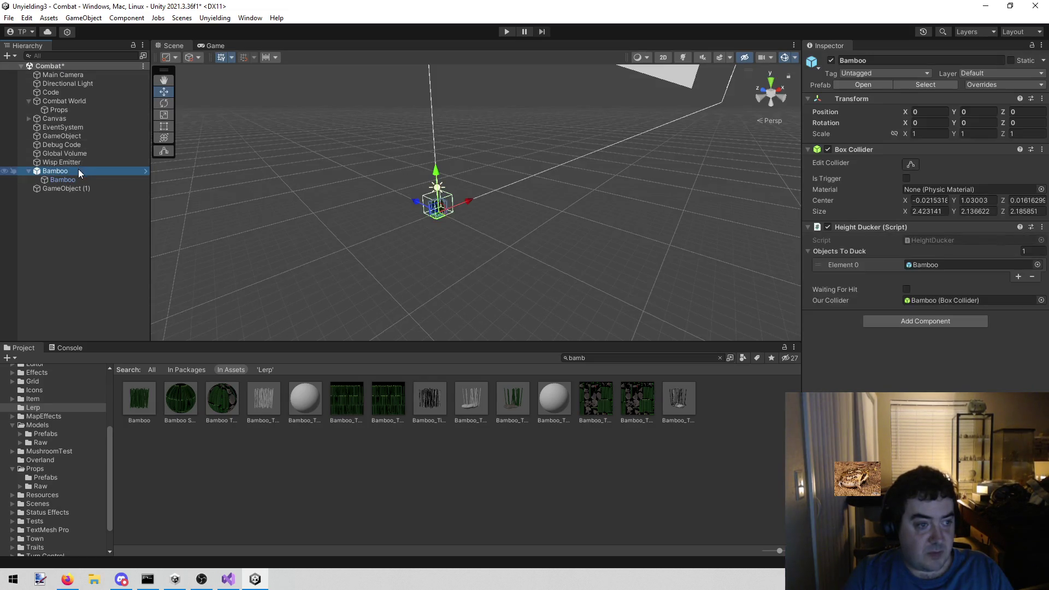
pyautogui.rightClick(78, 173)
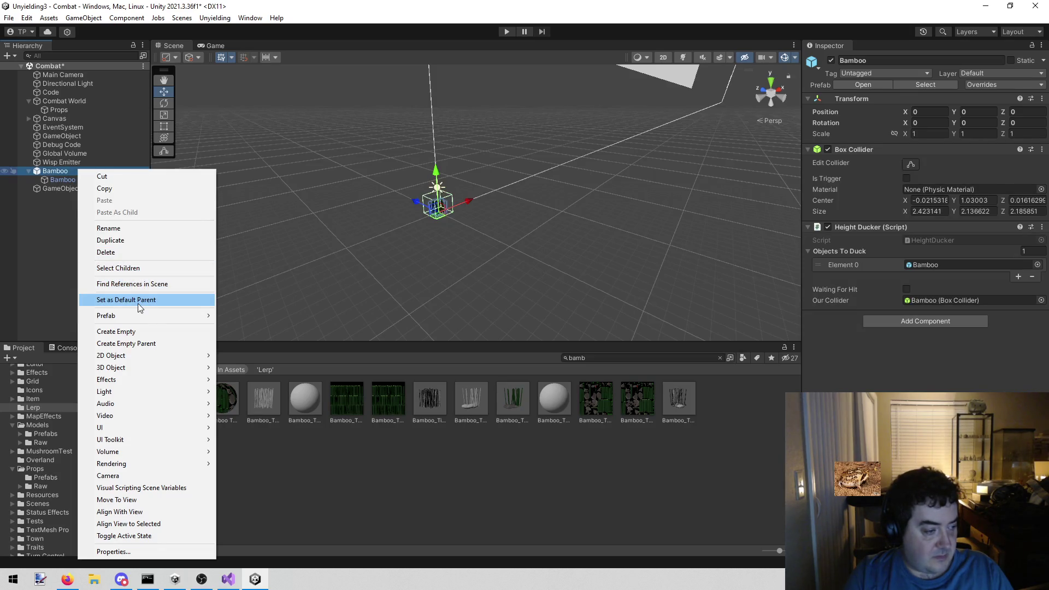
pyautogui.moveTo(144, 315)
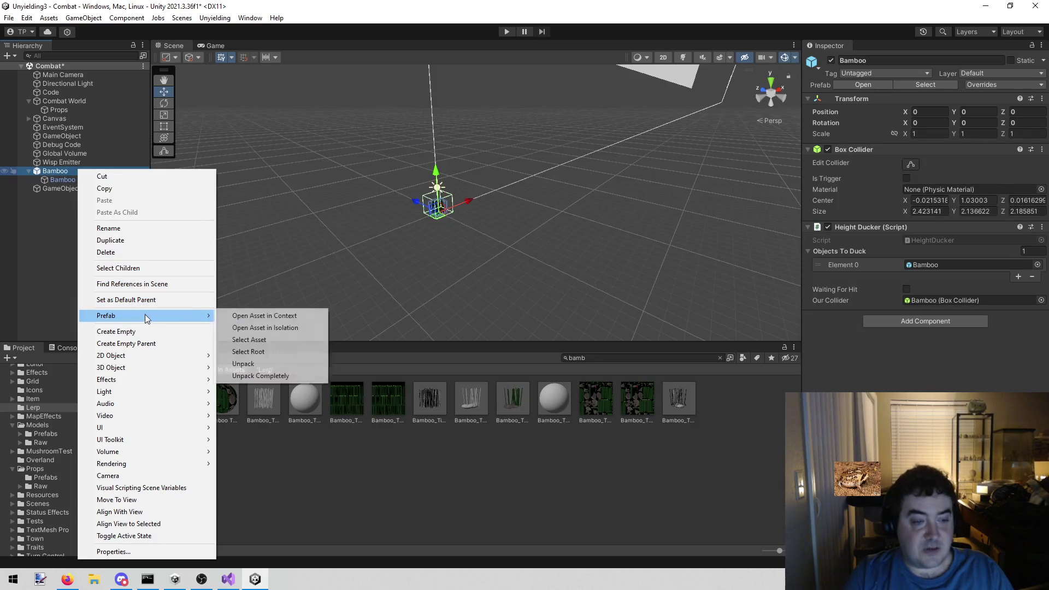
pyautogui.click(266, 377)
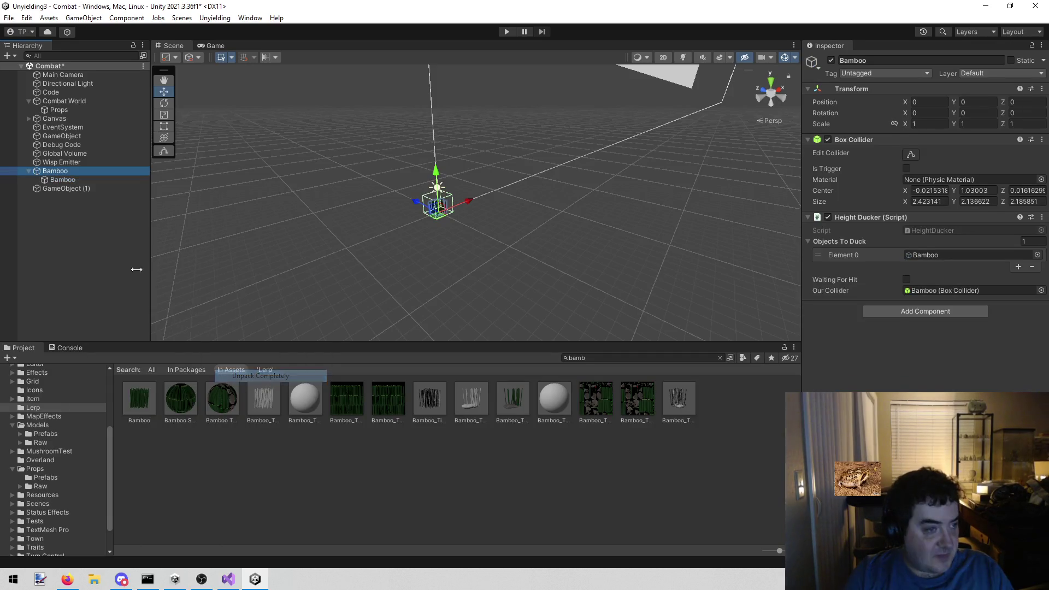
# Delete GameObject (1) and reselect the unpacked Bamboo object for further actions
pyautogui.rightClick(64, 188)
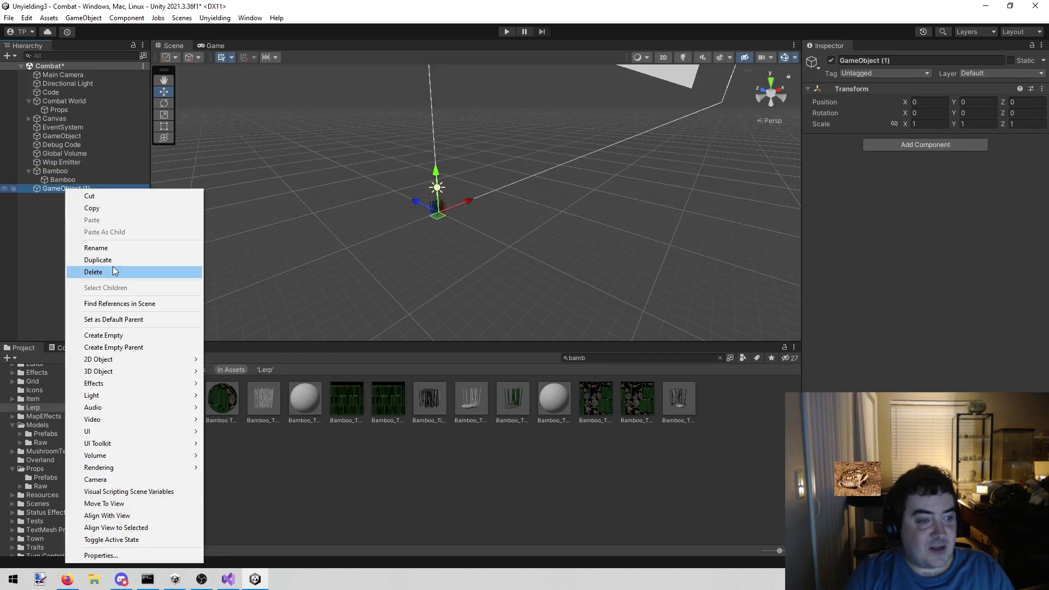
pyautogui.click(112, 271)
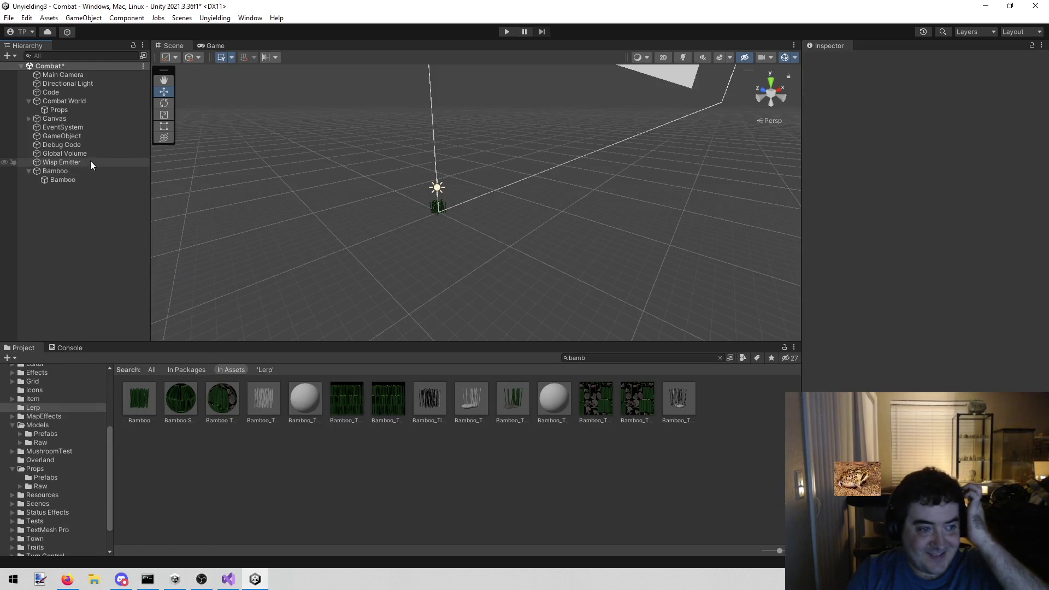
pyautogui.click(85, 174)
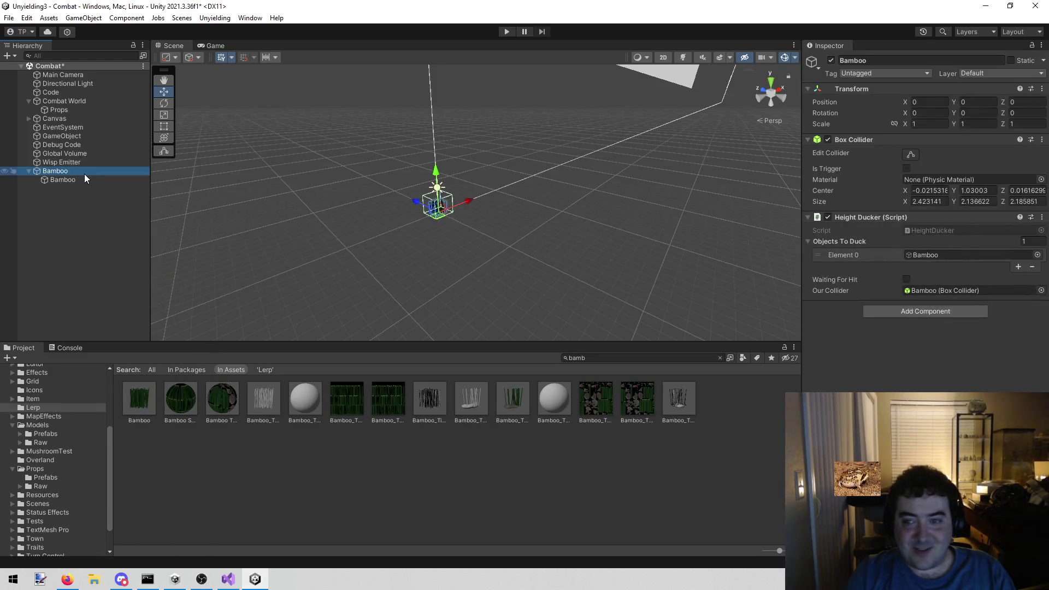
pyautogui.click(82, 190)
pyautogui.click(77, 171)
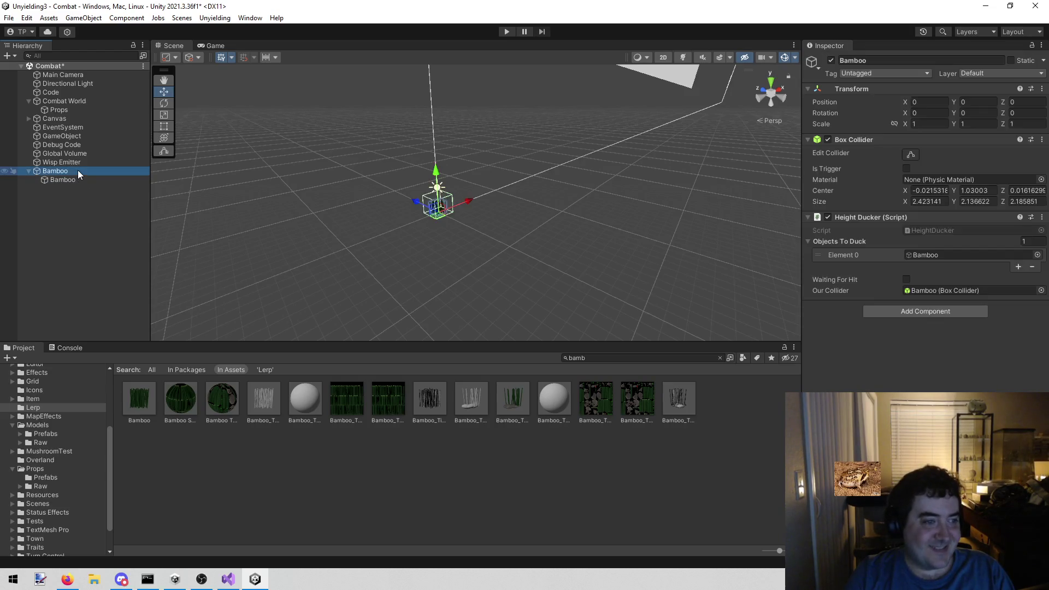
pyautogui.rightClick(79, 170)
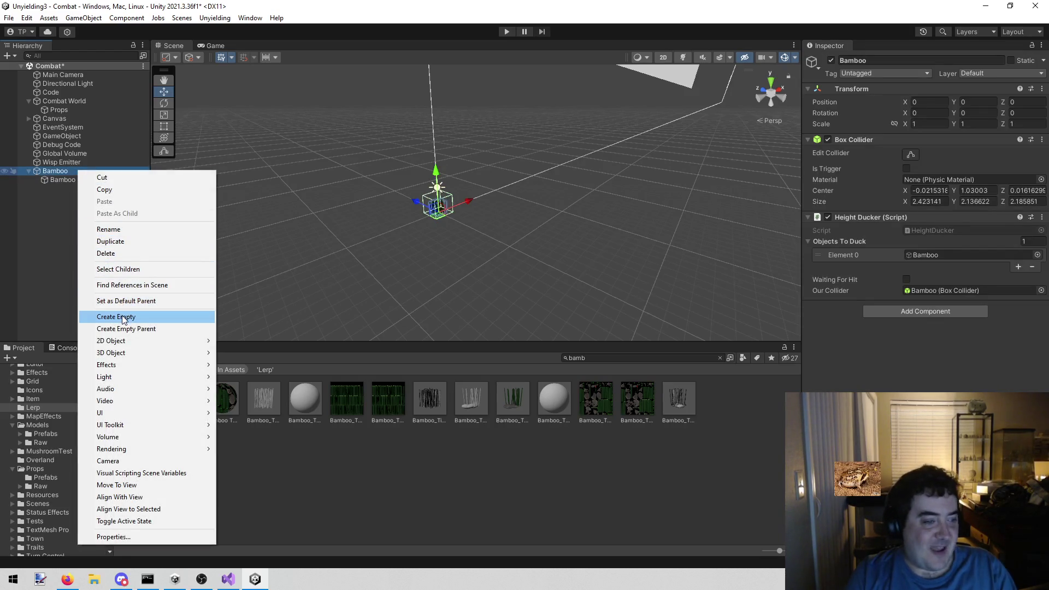
# Add an empty child under Bamboo, placed first above the bamboo mesh
pyautogui.click(122, 317)
pyautogui.moveTo(83, 188)
pyautogui.mouseDown()
pyautogui.moveTo(83, 178)
pyautogui.moveTo(63, 188)
pyautogui.moveTo(81, 179)
pyautogui.mouseUp()
pyautogui.click(83, 190)
pyautogui.click(82, 179)
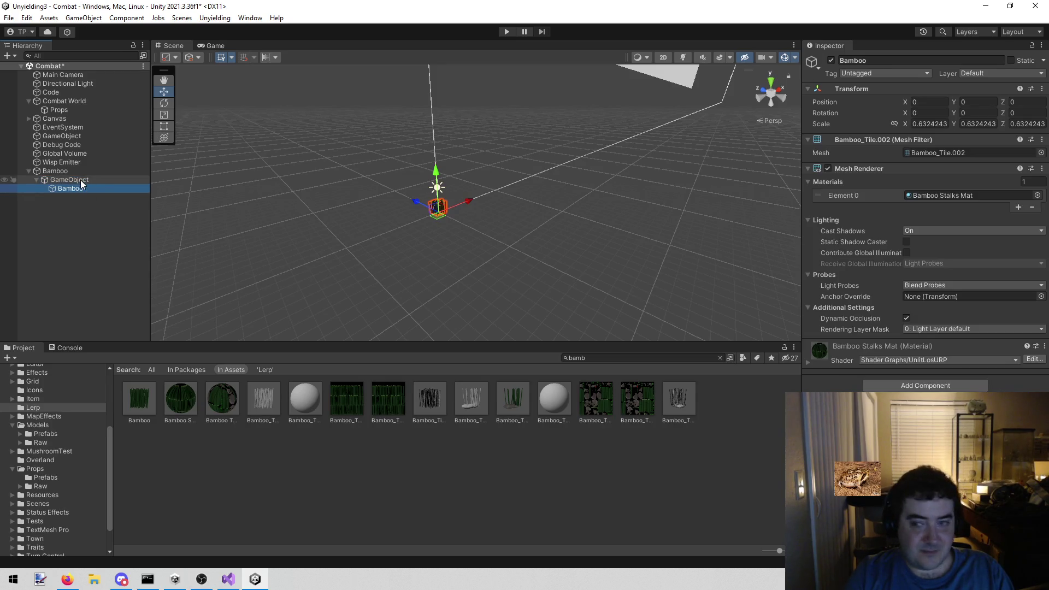
pyautogui.click(81, 180)
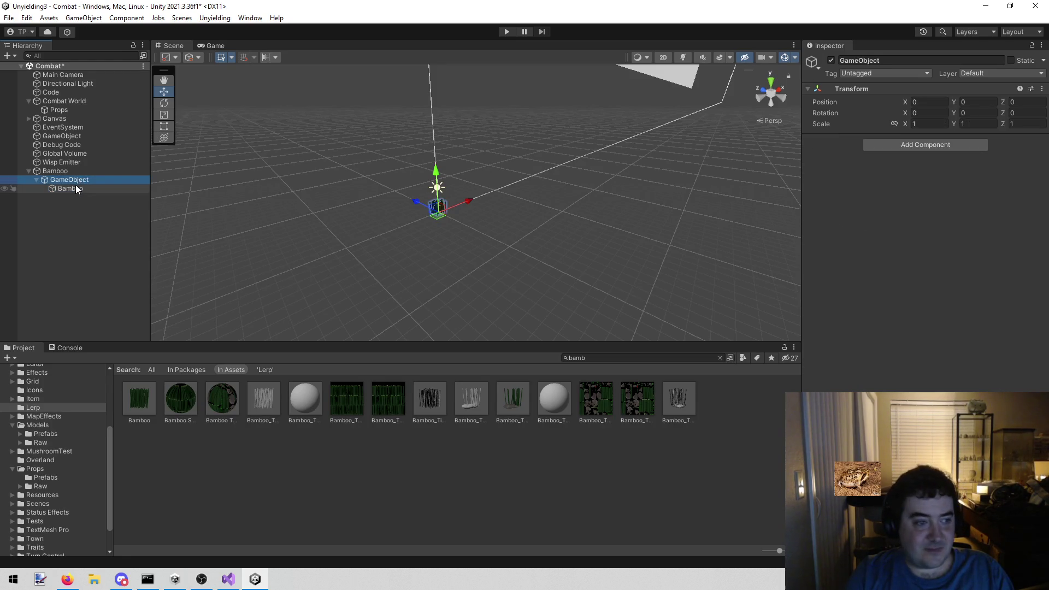
# Copy the bamboo mesh's scale onto the empty parent's X, Y and Z scale
pyautogui.click(75, 187)
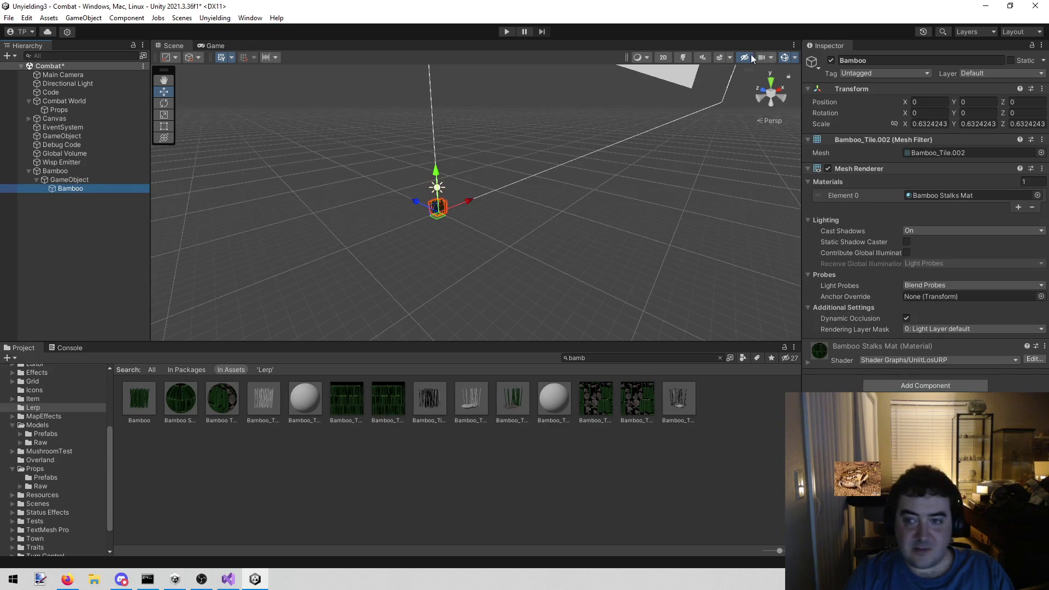
pyautogui.click(928, 123)
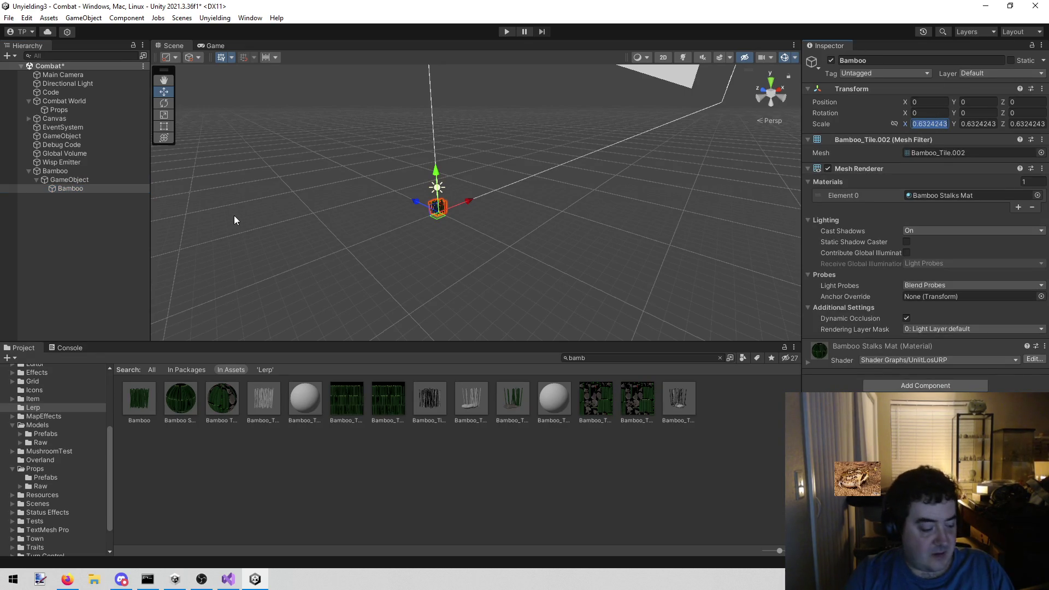
pyautogui.click(74, 180)
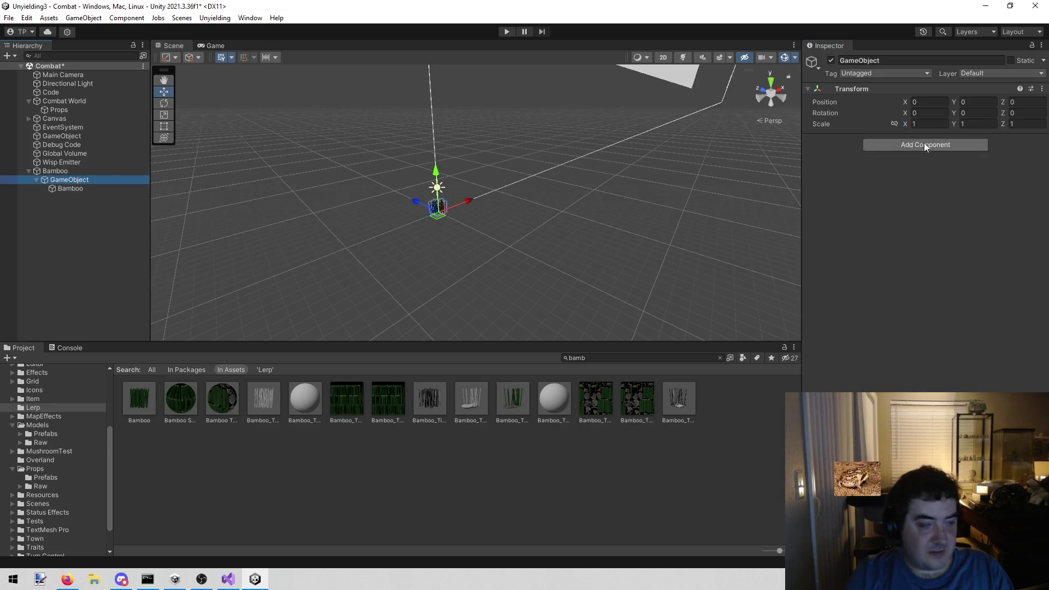
pyautogui.click(923, 125)
pyautogui.write('0.6324243')
pyautogui.click(976, 124)
pyautogui.write('0.6324243')
pyautogui.press('Tab')
pyautogui.write('0.6324243')
# Reset the bamboo mesh's scale to 1, 1, 1
pyautogui.click(80, 189)
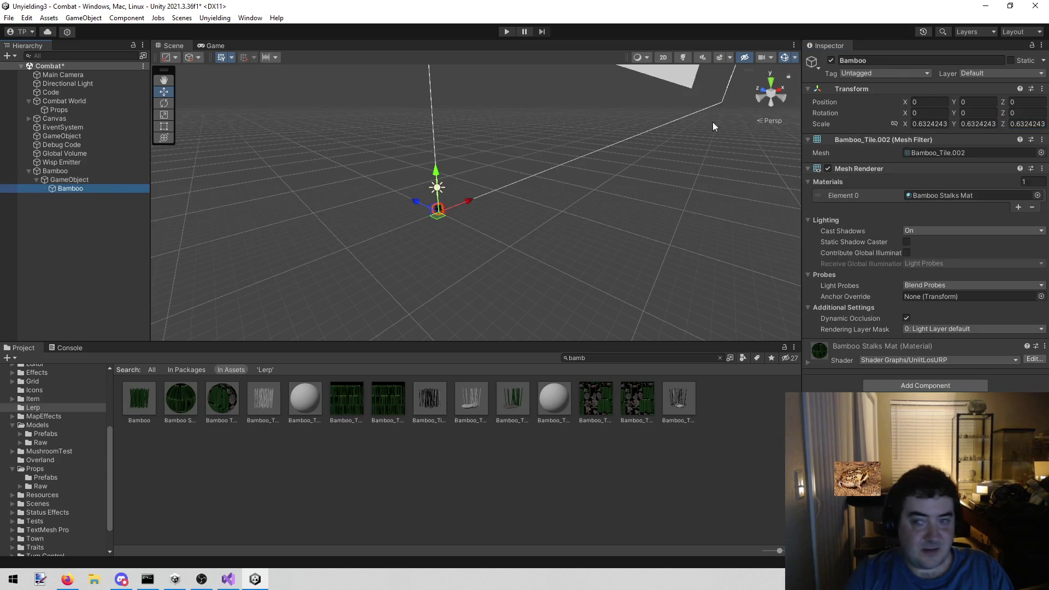
pyautogui.click(925, 124)
pyautogui.write('1')
pyautogui.click(988, 124)
pyautogui.write('1')
pyautogui.press('Tab')
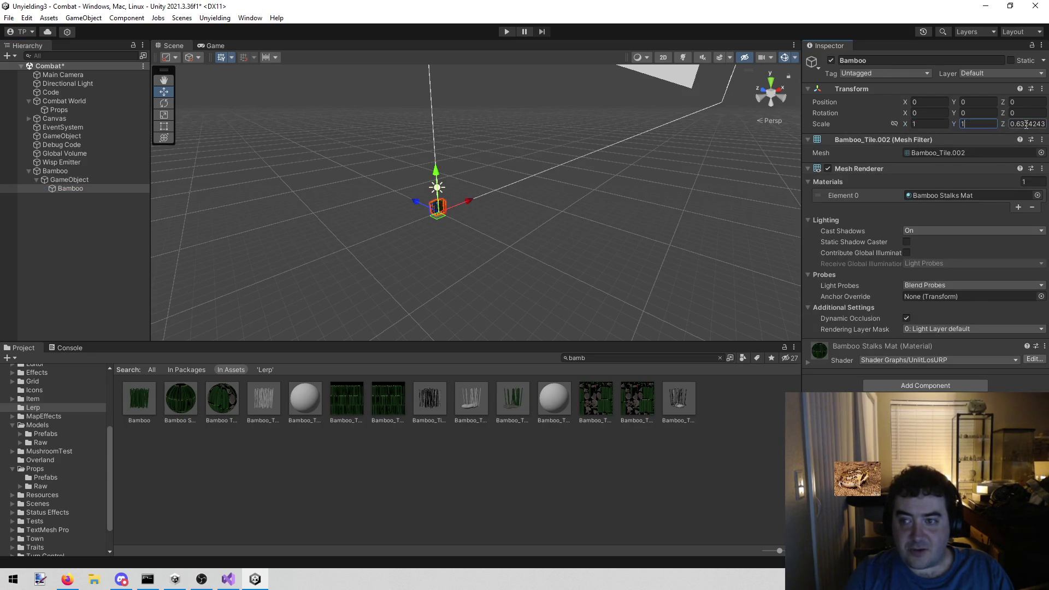
pyautogui.write('1')
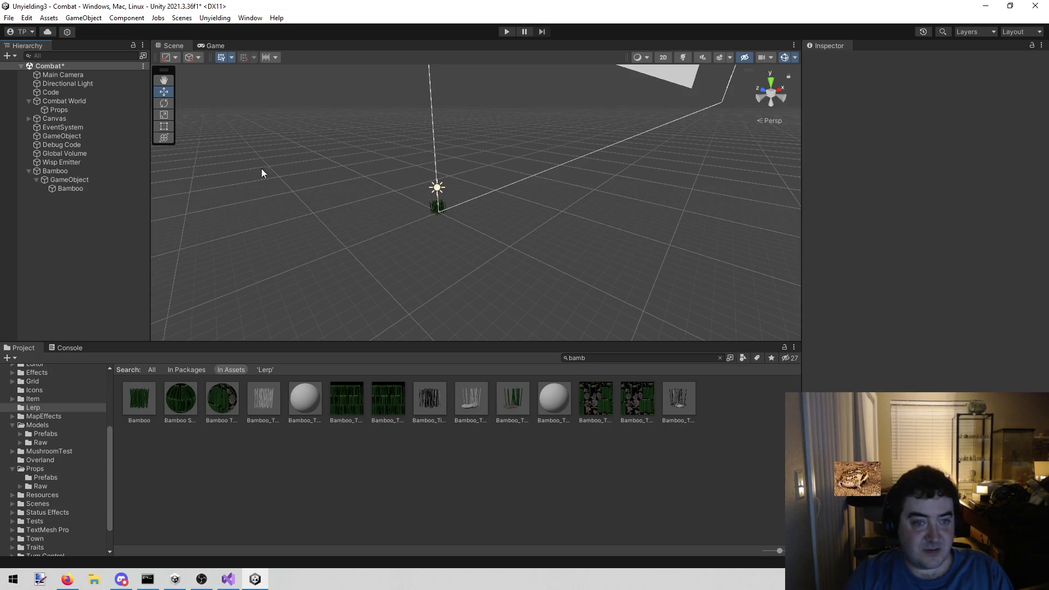
# Rename the empty parent object to 'Scale' and deselect it
pyautogui.click(70, 180)
pyautogui.click(907, 59)
pyautogui.write('Sca')
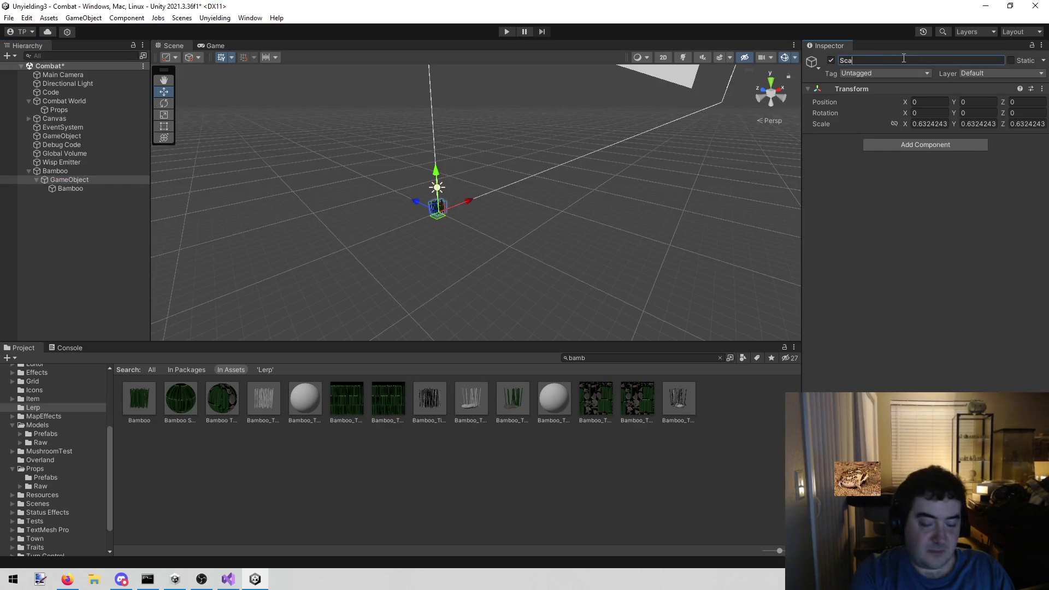
pyautogui.press('BackSpace')
pyautogui.press('BackSpace')
pyautogui.press('BackSpace')
pyautogui.write('Scale')
pyautogui.press('Return')
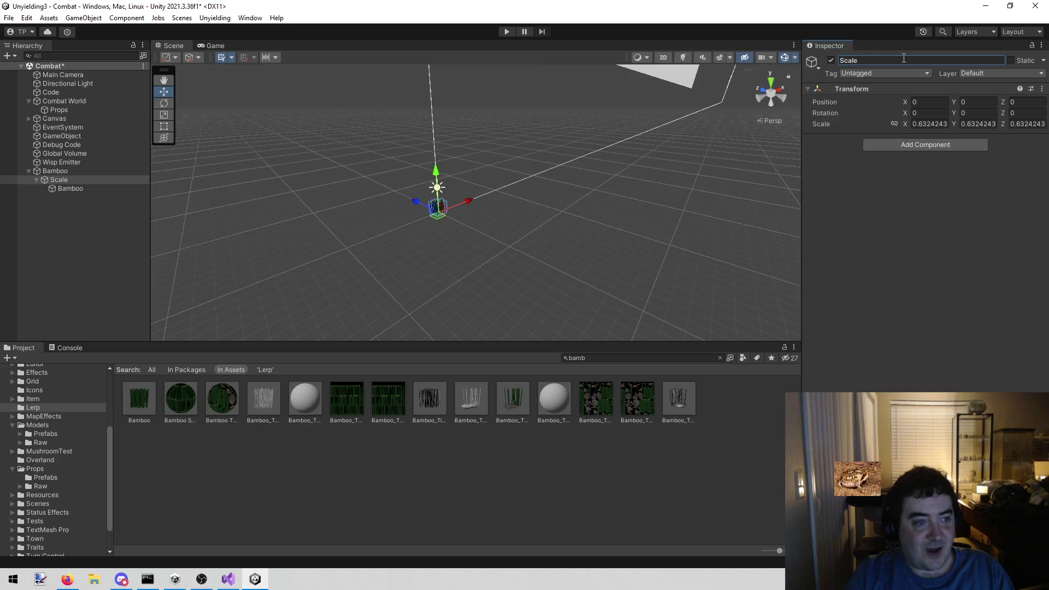
pyautogui.click(292, 160)
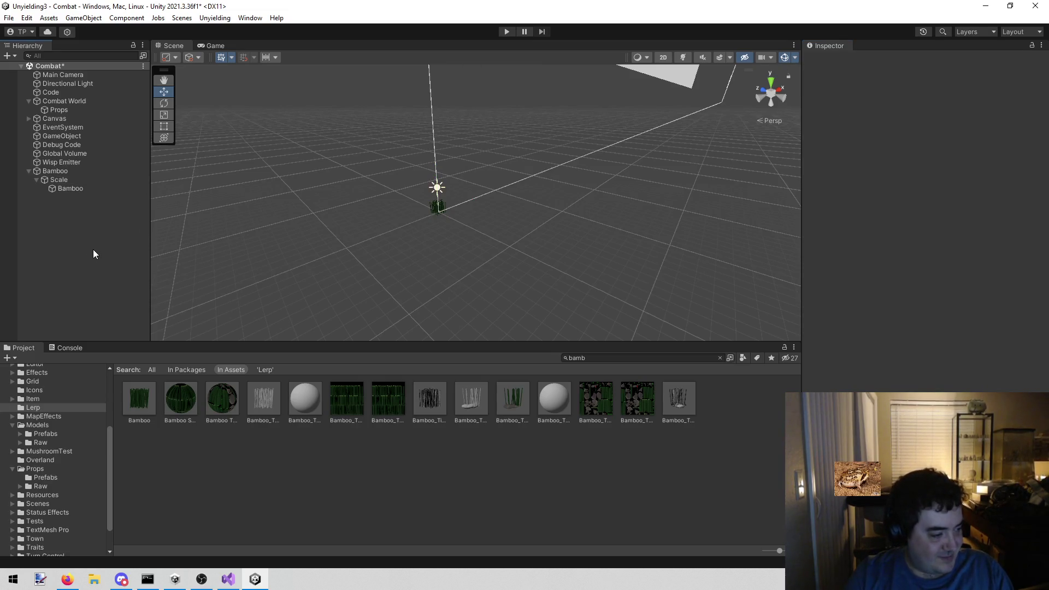
pyautogui.moveTo(522, 250)
pyautogui.mouseDown()
pyautogui.moveTo(583, 229)
pyautogui.moveTo(568, 233)
pyautogui.mouseUp()
# Select the Bamboo prefab asset and clear the 'bamb' search in the Project panel
pyautogui.scroll(4, 568, 233)
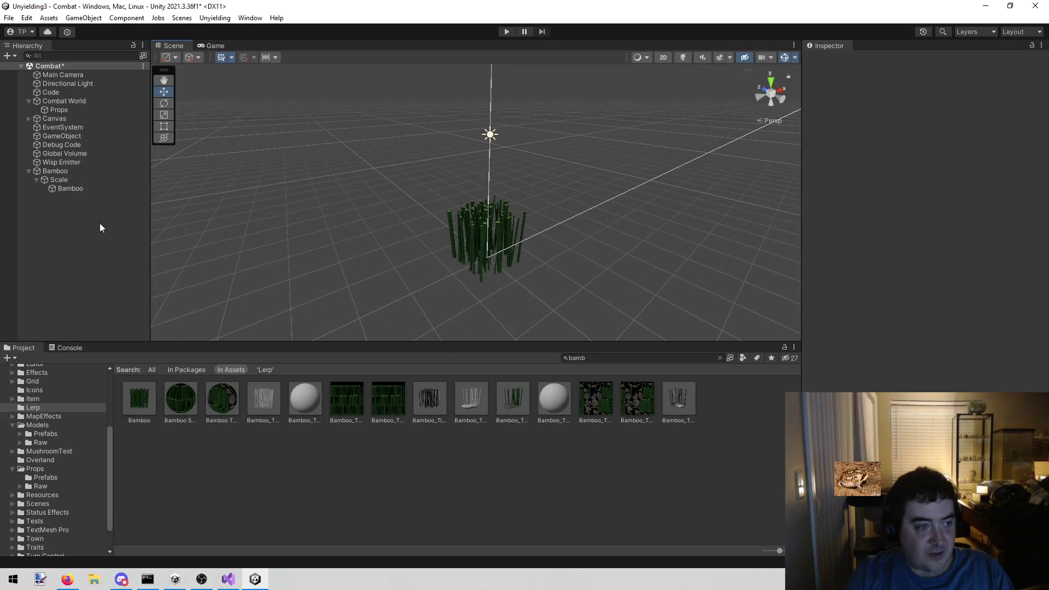
pyautogui.click(104, 172)
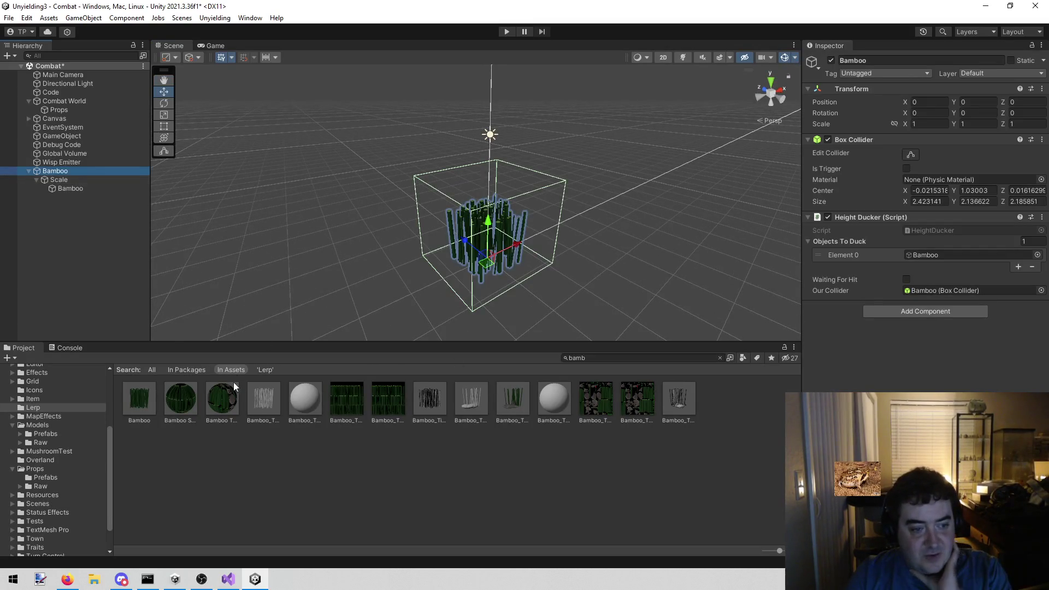
pyautogui.click(139, 388)
pyautogui.click(631, 359)
pyautogui.hotkey('ctrl', 'a')
pyautogui.press('BackSpace')
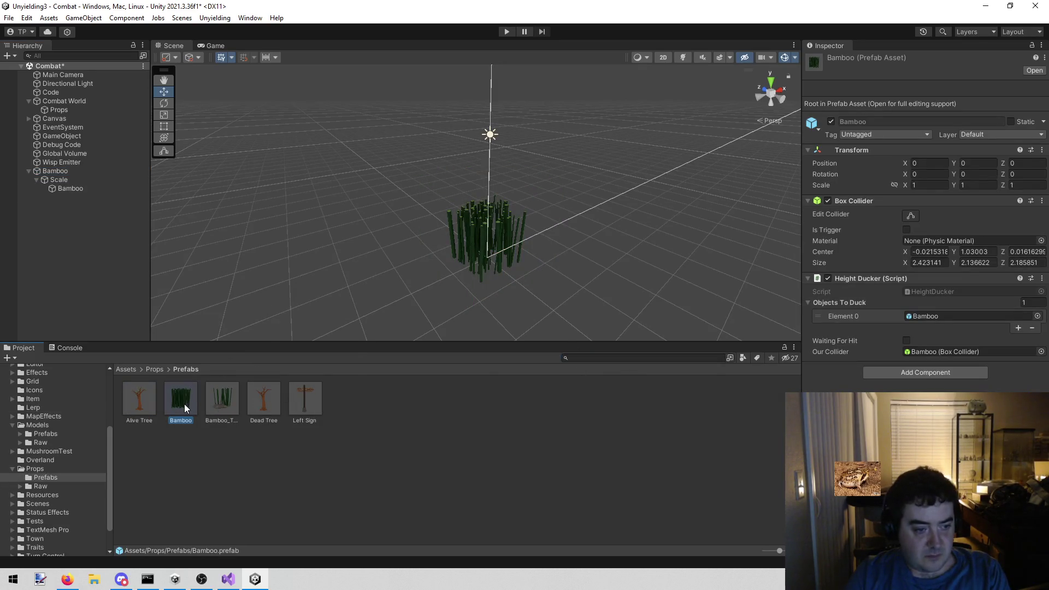
pyautogui.rightClick(185, 404)
pyautogui.click(266, 168)
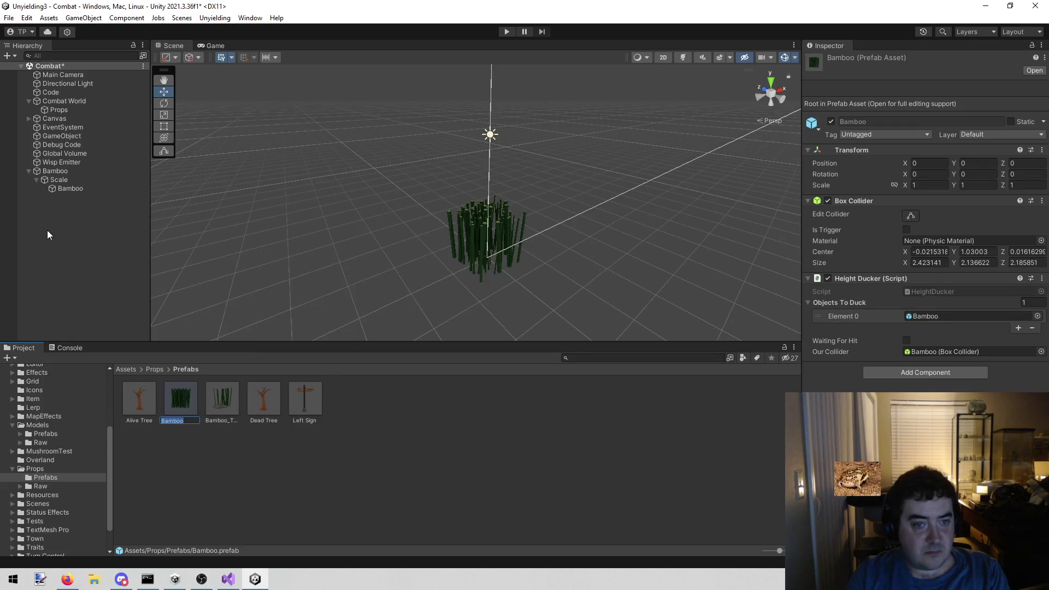
pyautogui.press('Return')
# Delete the old Bamboo prefab and save the scene's Bamboo as a new prefab in Props/Prefabs
pyautogui.rightClick(186, 395)
pyautogui.click(235, 149)
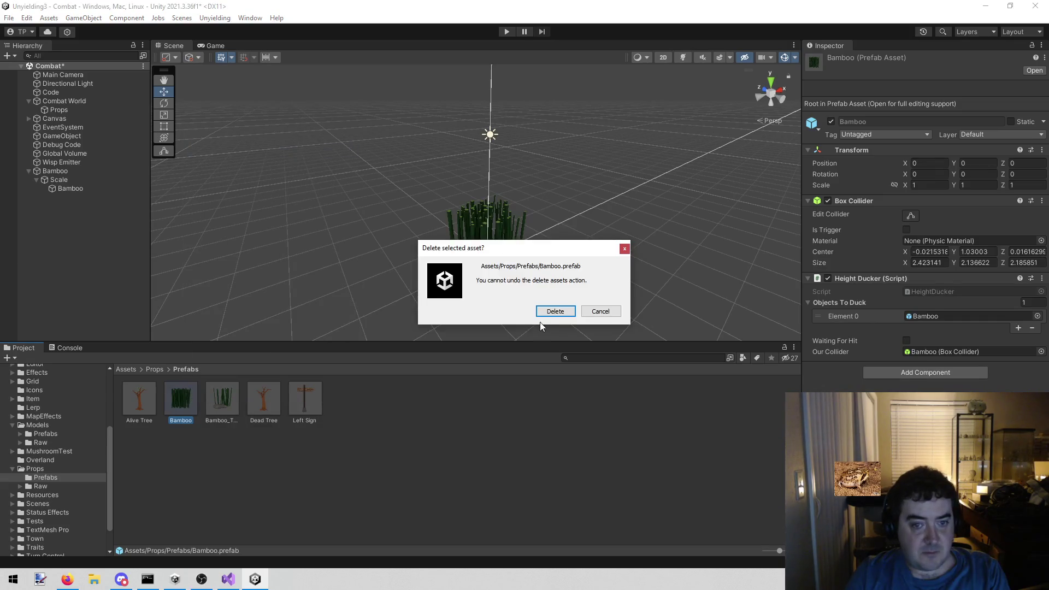
pyautogui.click(555, 313)
pyautogui.moveTo(81, 172); pyautogui.dragTo(378, 449)
# Delete the Bamboo object from the Combat scene hierarchy
pyautogui.click(68, 172)
pyautogui.rightClick(67, 172)
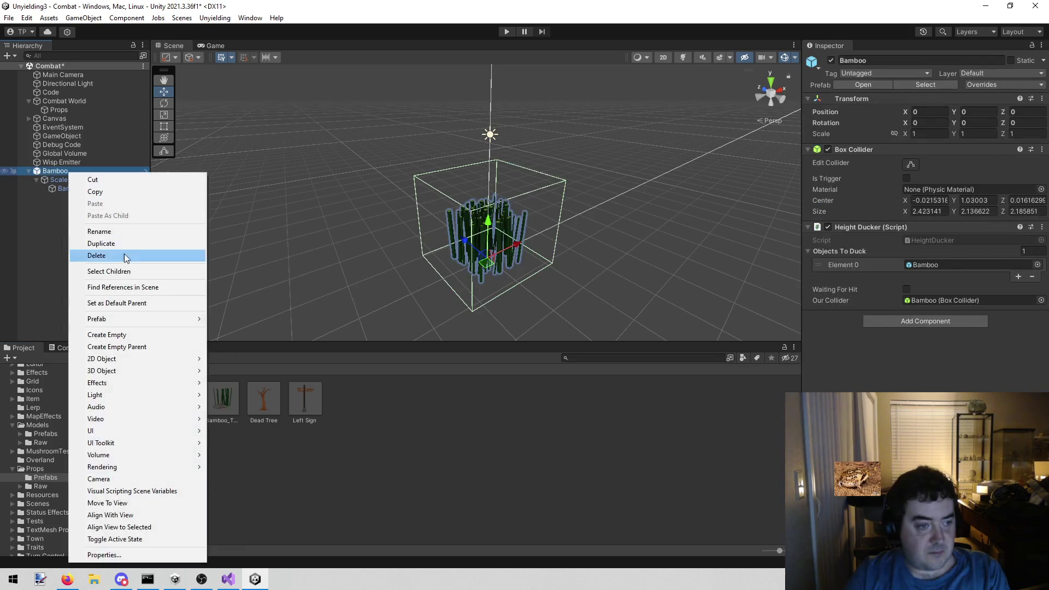
pyautogui.click(115, 255)
pyautogui.scroll(-2, 55, 491)
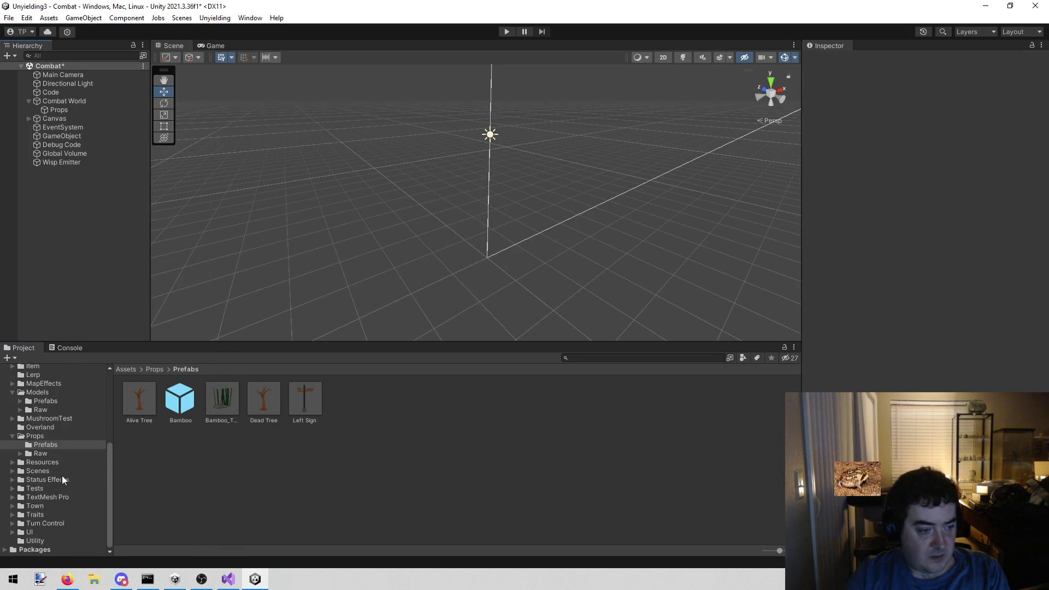
pyautogui.click(73, 462)
# Select PropCollection in Resources and press Update to refresh its props list
pyautogui.click(343, 410)
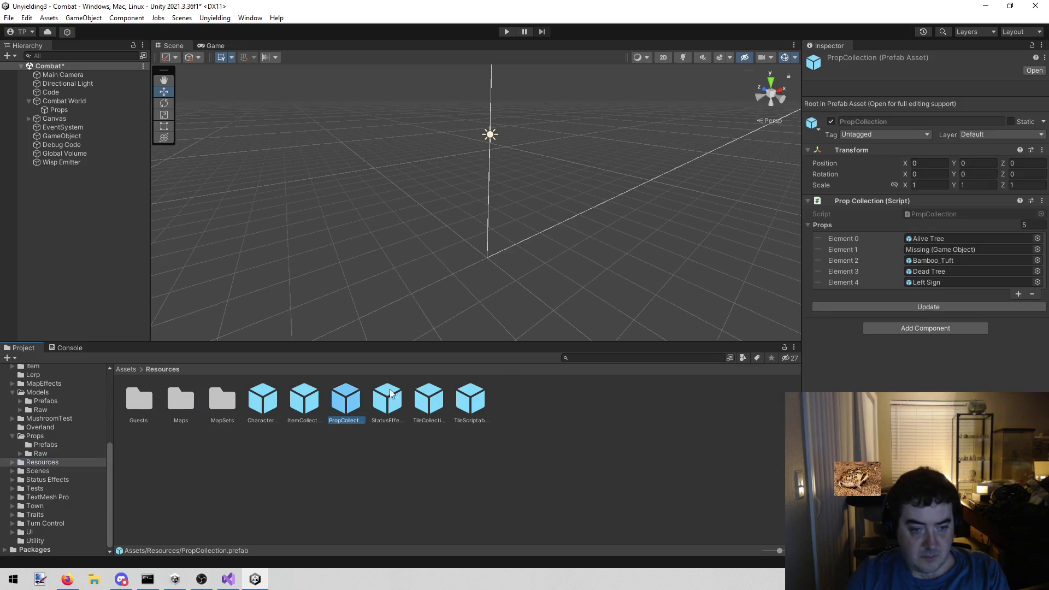
pyautogui.click(903, 304)
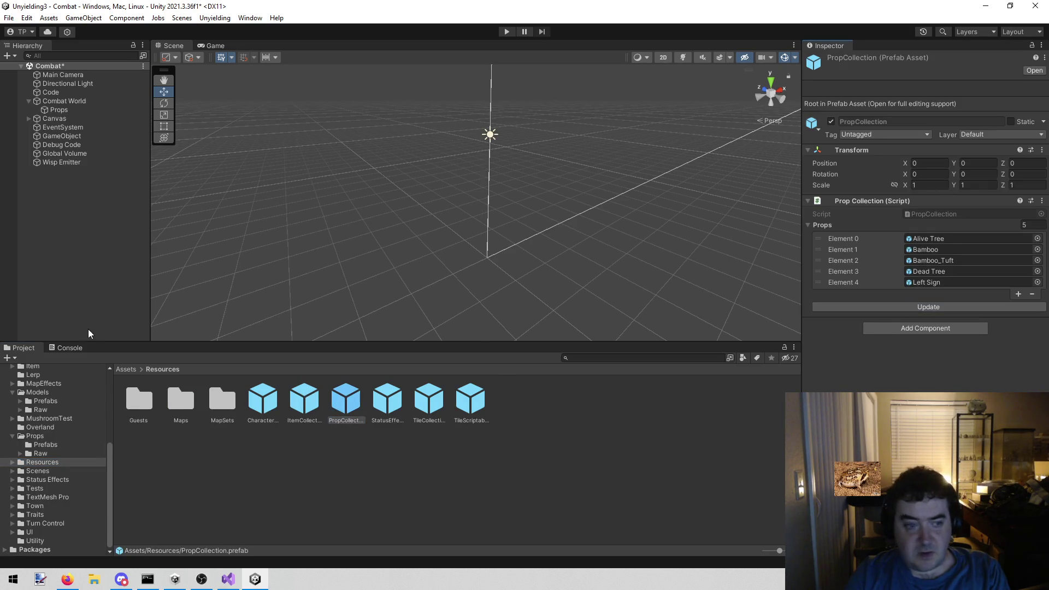
pyautogui.click(65, 293)
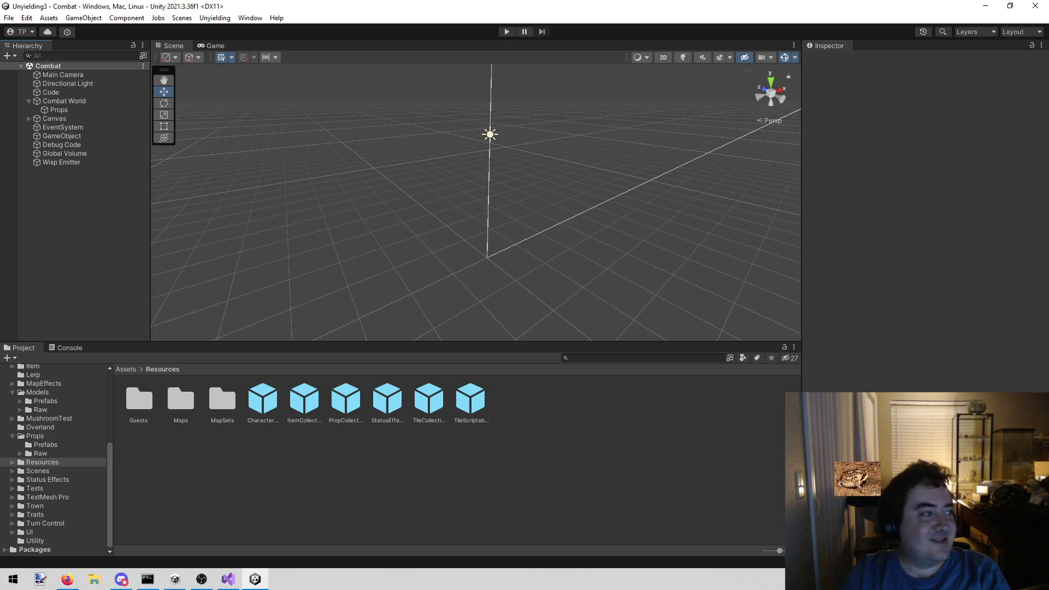
pyautogui.hotkey('alt', 'Tab')
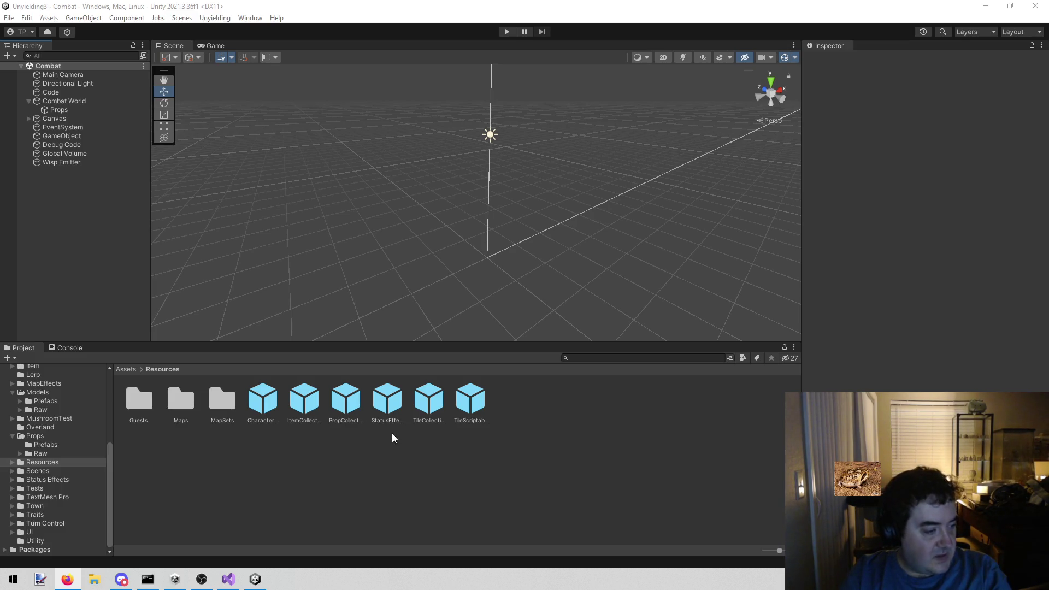
pyautogui.click(289, 509)
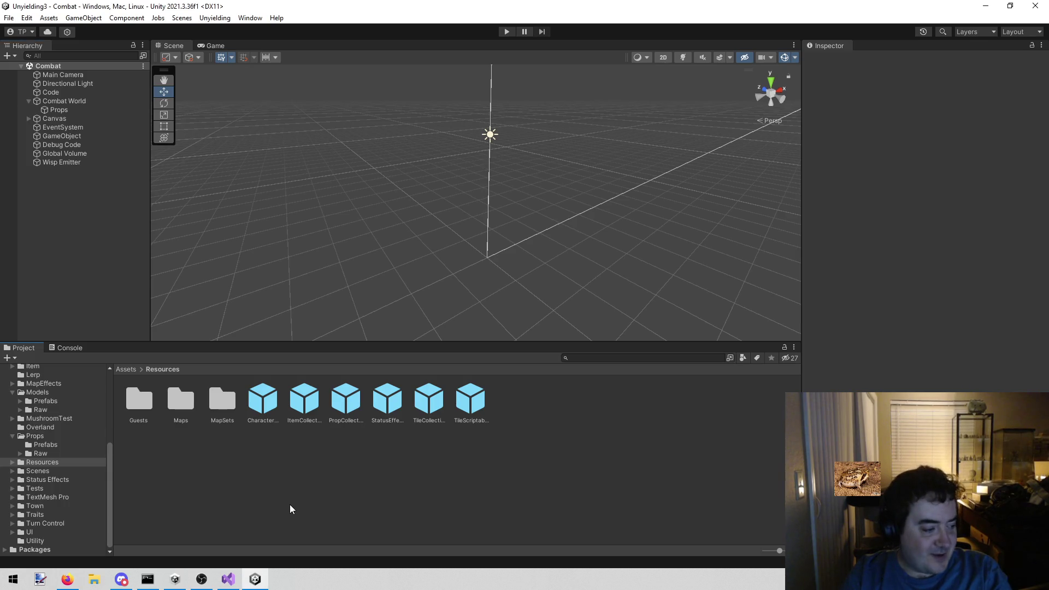
# Start play mode, move the pink-haired character across three tiles, then stop
pyautogui.click(503, 30)
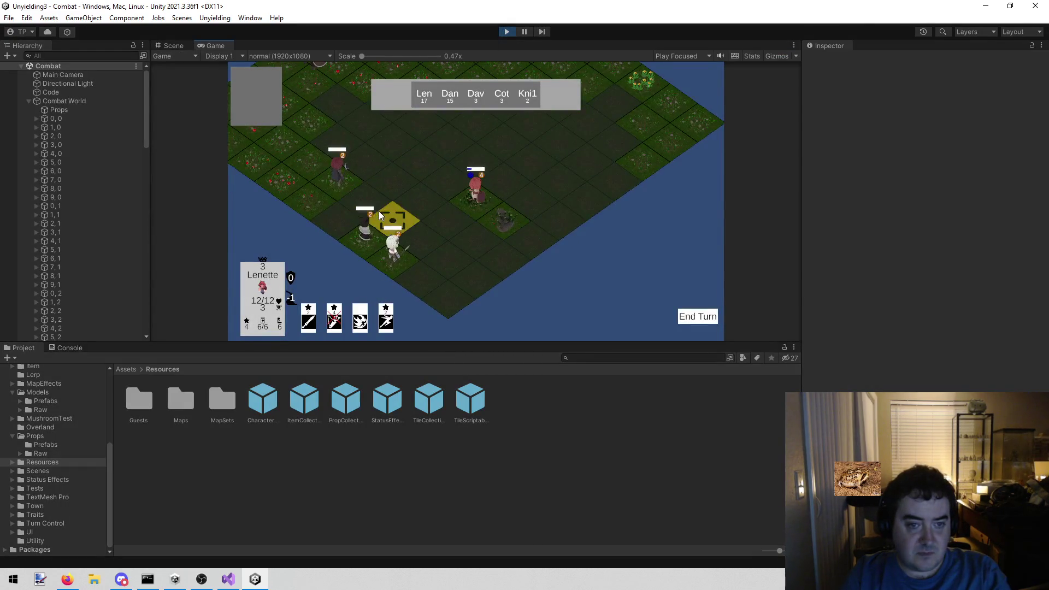
pyautogui.click(378, 211)
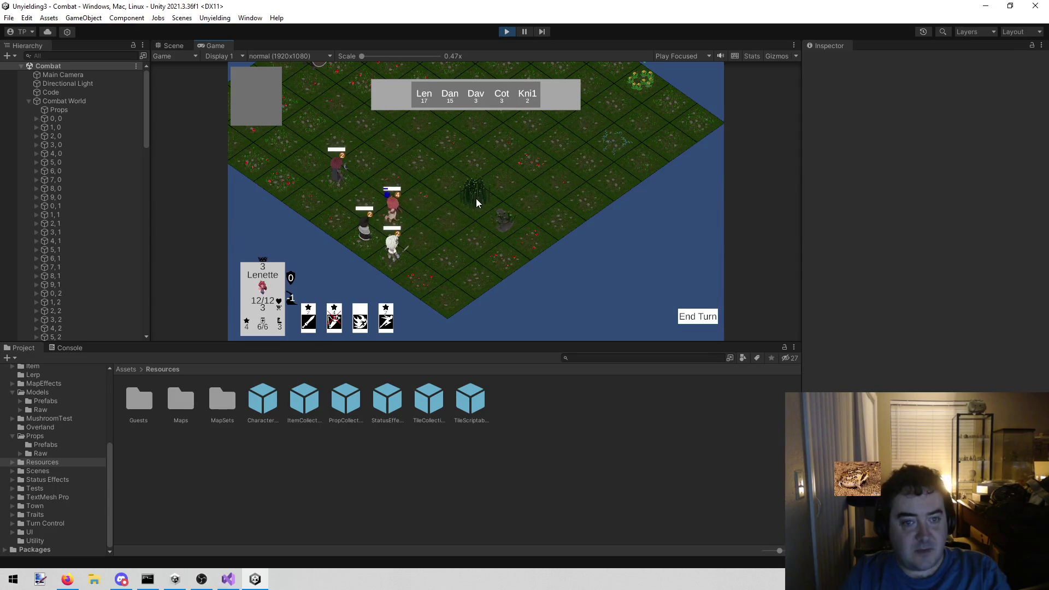
pyautogui.click(362, 201)
pyautogui.click(401, 211)
pyautogui.click(511, 31)
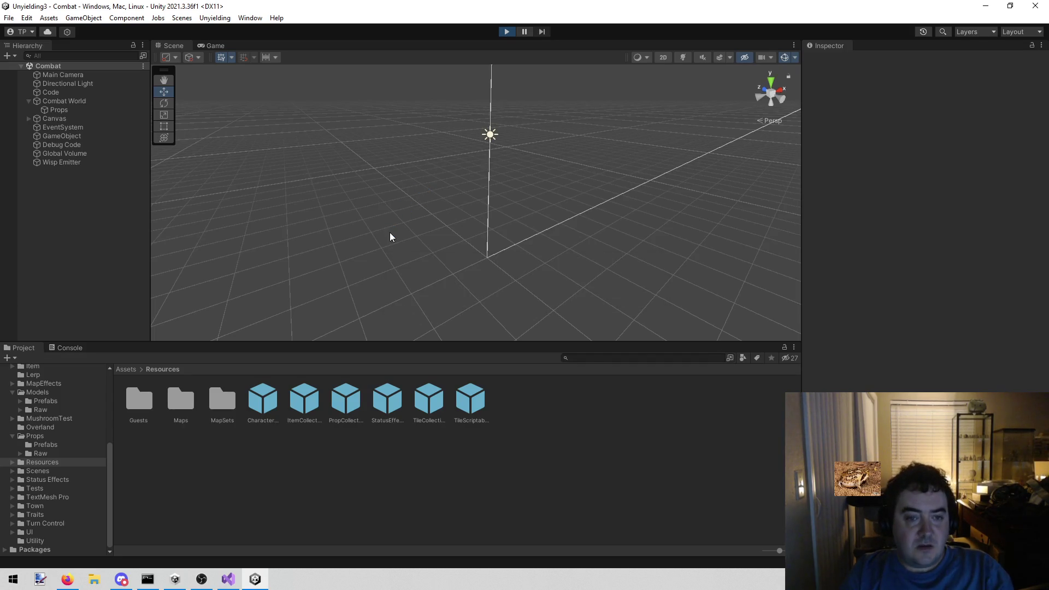
# Walk Lenette across five tiles and rotate the battle camera with E
pyautogui.click(451, 175)
pyautogui.click(429, 199)
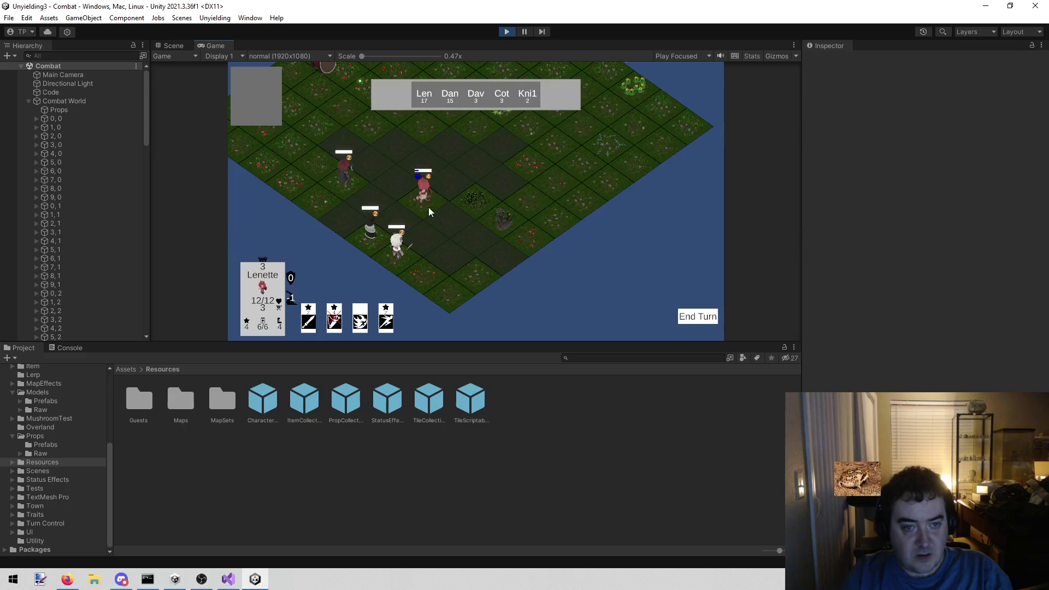
pyautogui.click(442, 217)
pyautogui.click(434, 246)
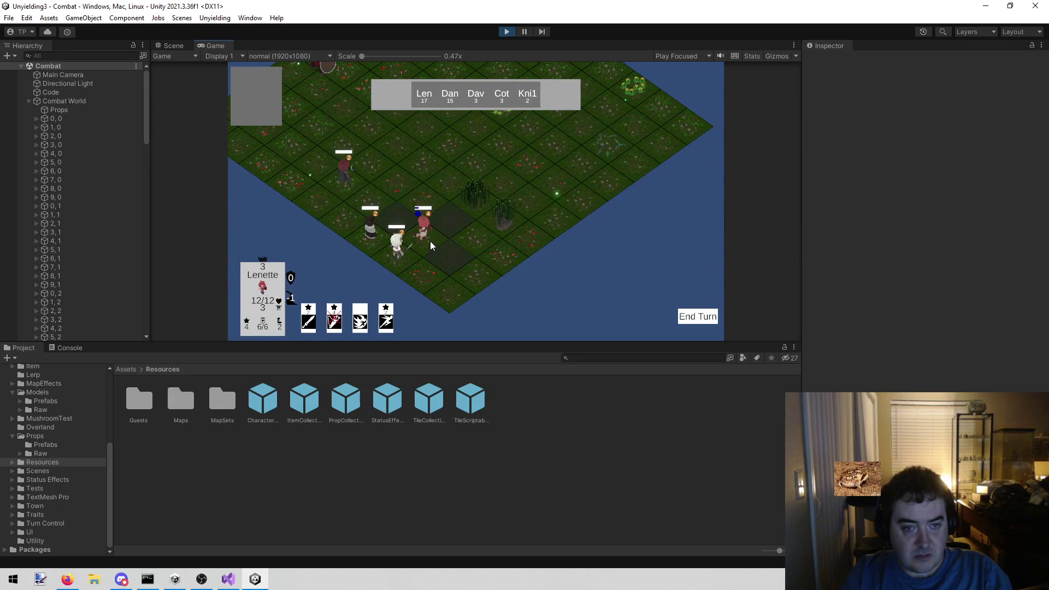
pyautogui.click(405, 215)
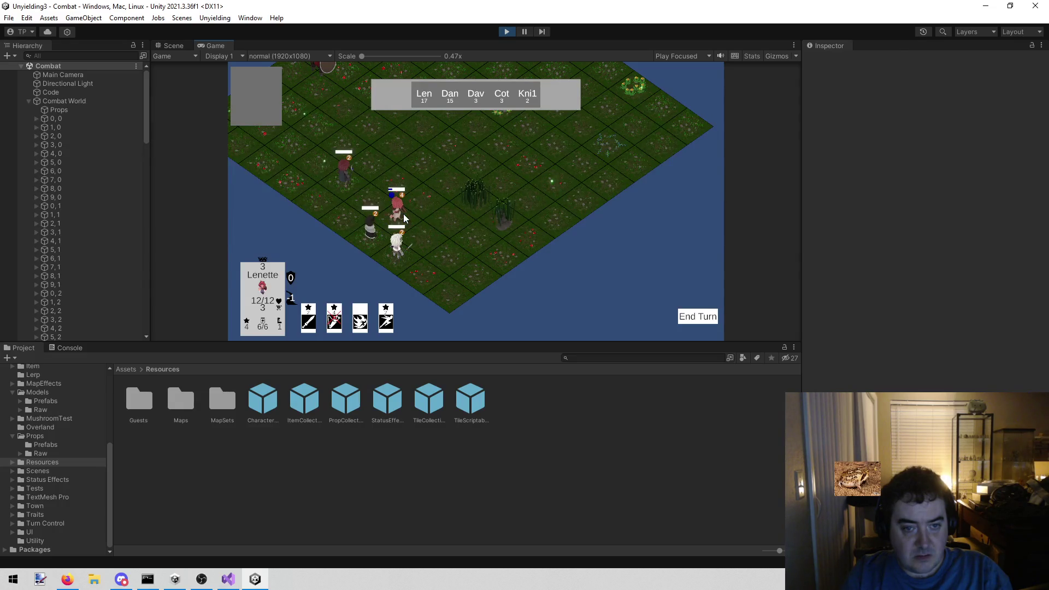
pyautogui.press('e')
pyautogui.press('e')
pyautogui.scroll(3, 481, 250)
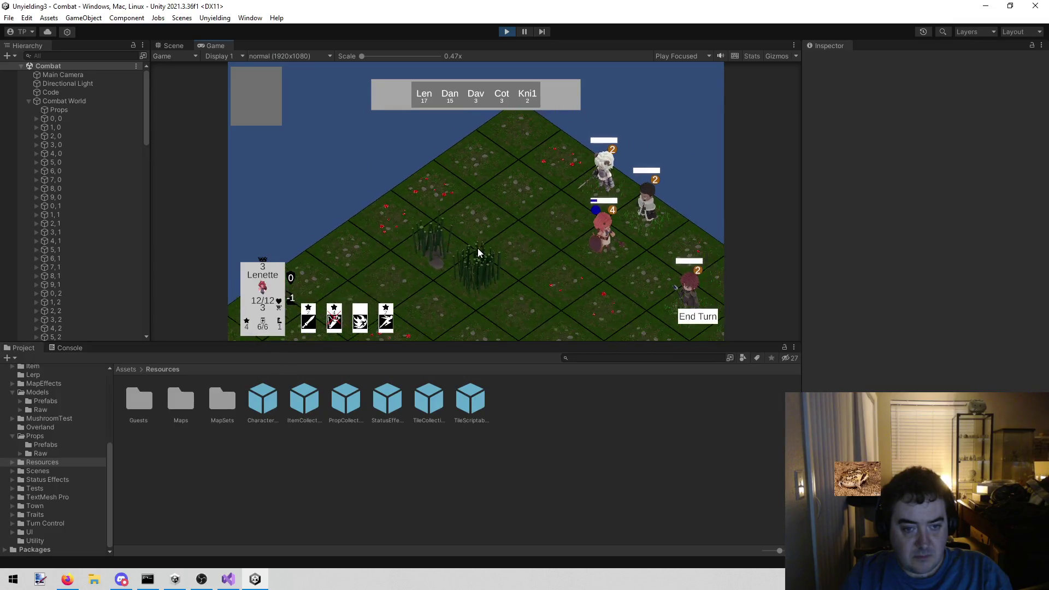
pyautogui.press('e')
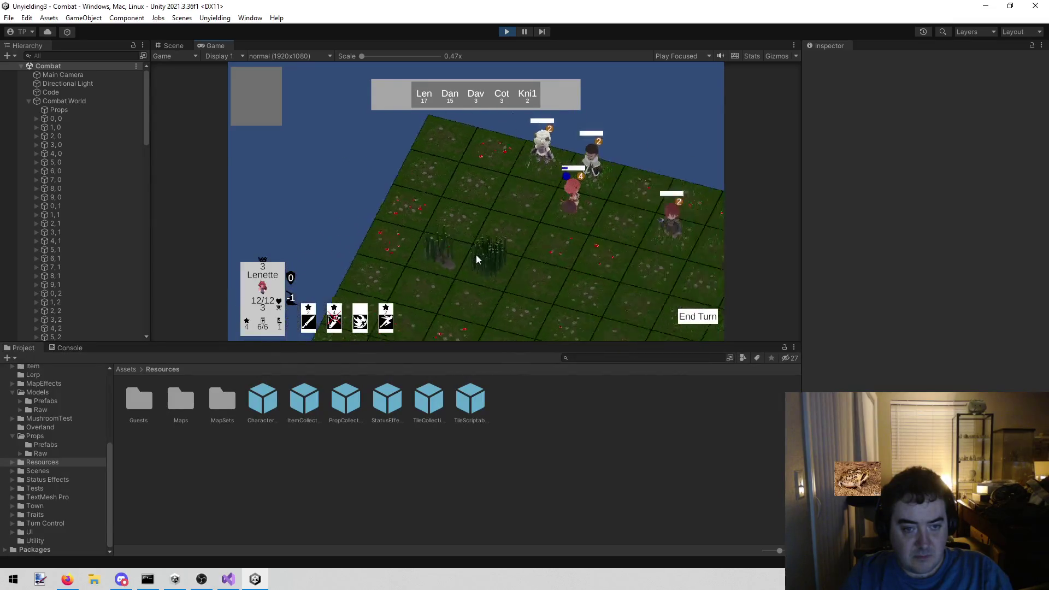
pyautogui.scroll(-3, 479, 244)
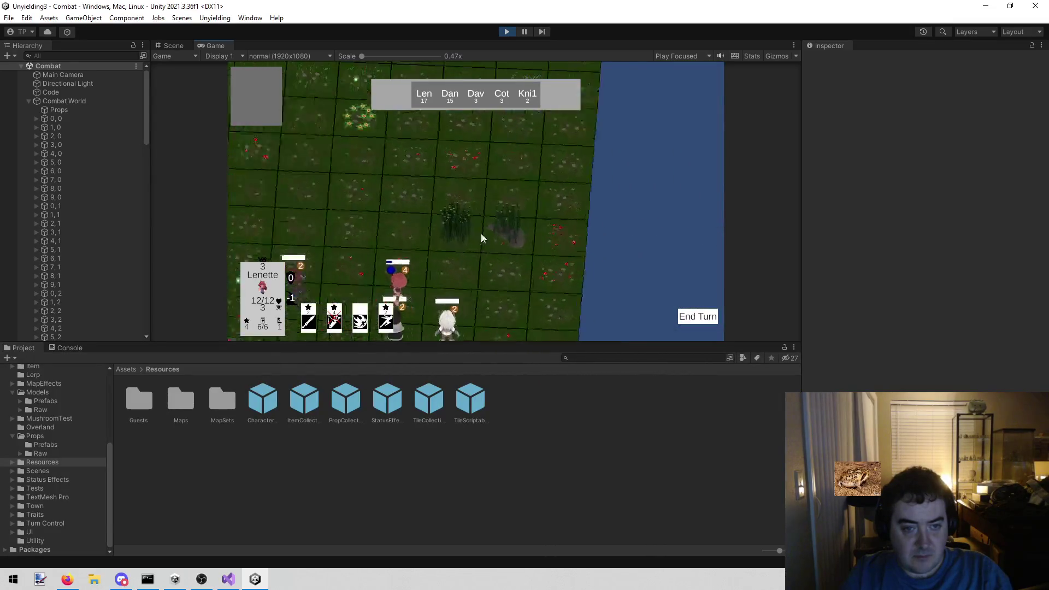
pyautogui.press('e')
# Walk Lenette three more tiles, rotate the camera with E and Q, and stop the test
pyautogui.click(507, 32)
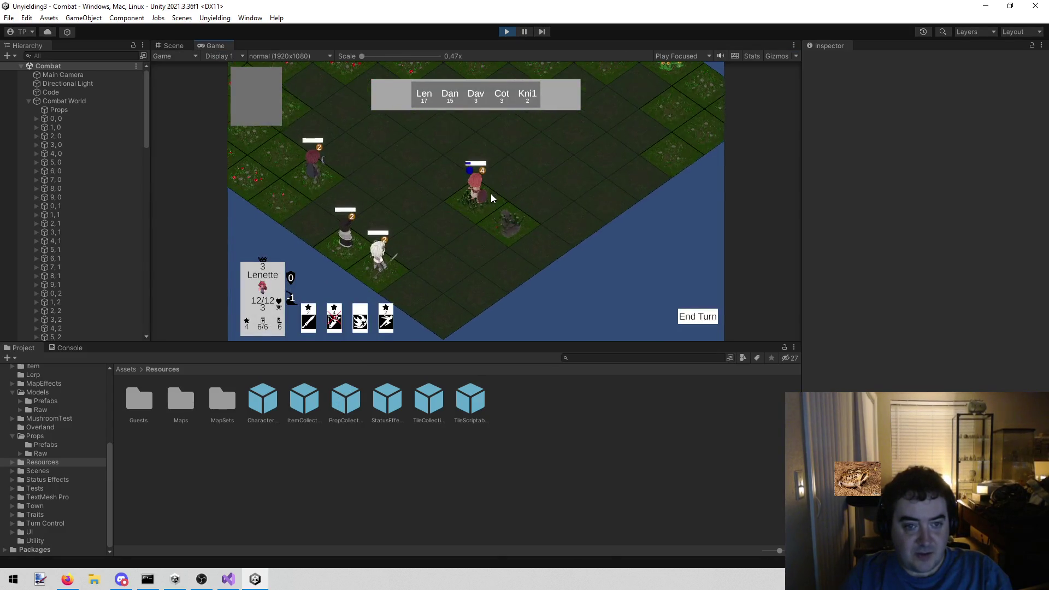
pyautogui.scroll(3, 491, 193)
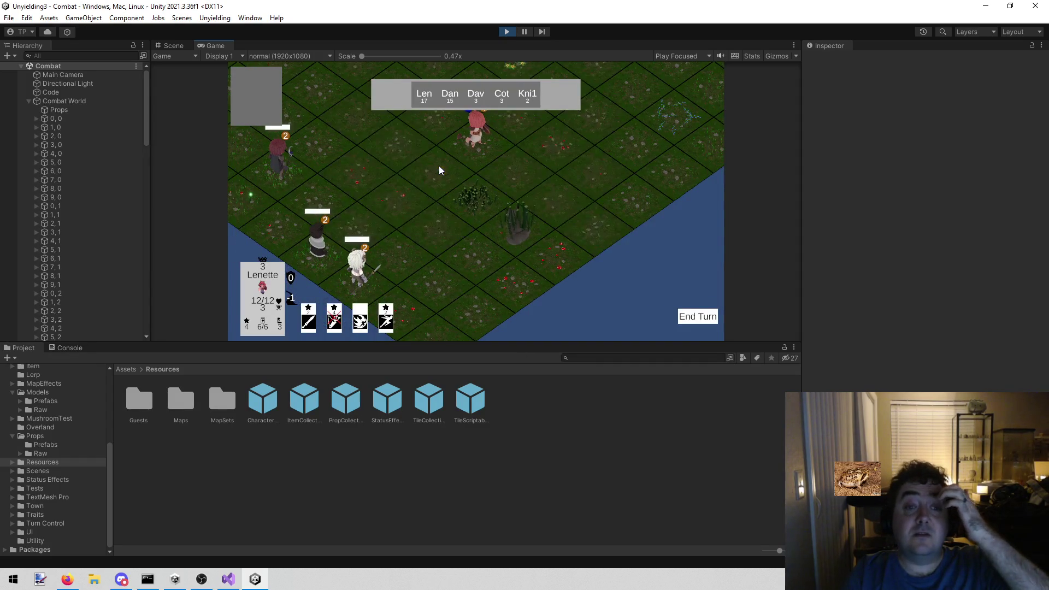
pyautogui.click(438, 166)
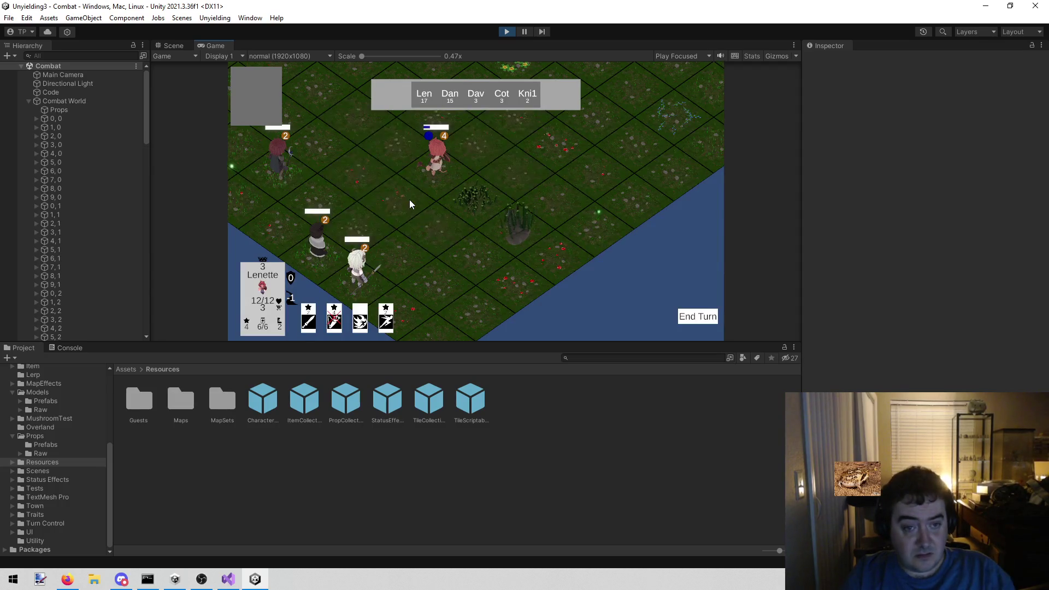
pyautogui.click(409, 199)
pyautogui.click(424, 176)
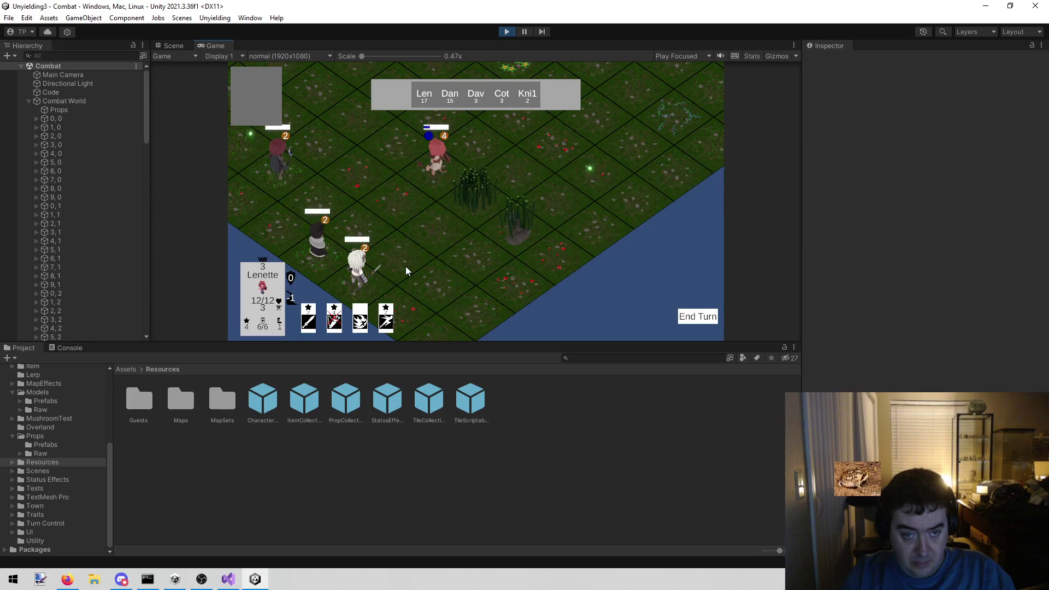
pyautogui.press('e')
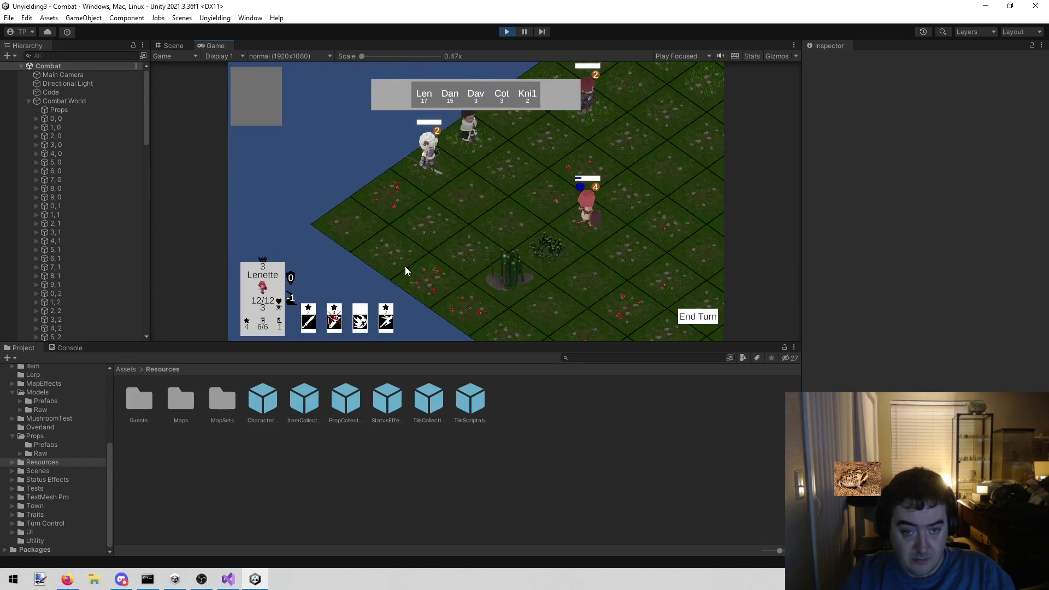
pyautogui.press('e')
pyautogui.press('e')
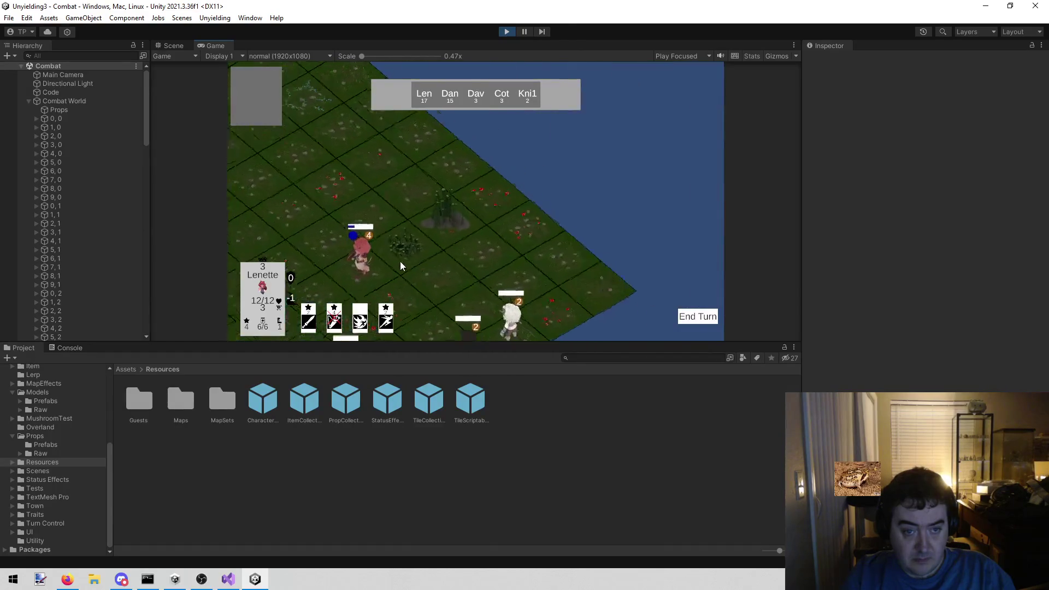
pyautogui.press('q')
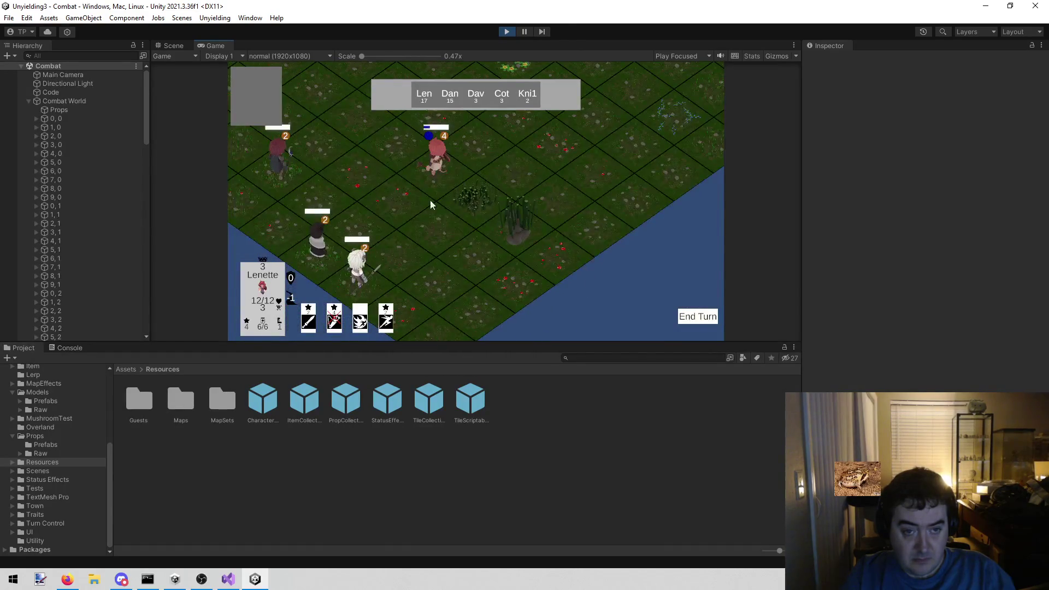
pyautogui.click(507, 31)
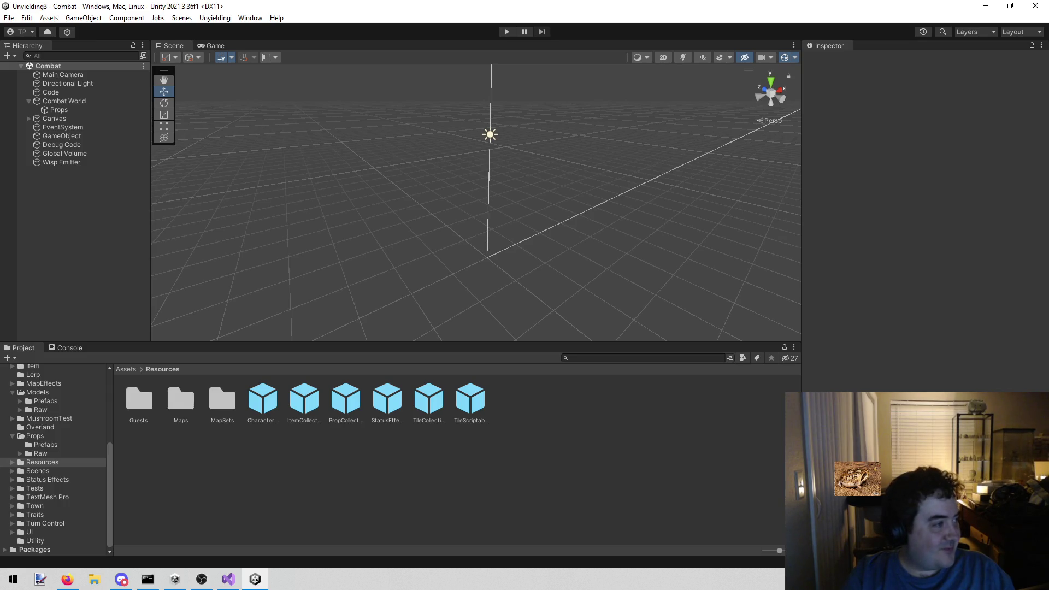
pyautogui.hotkey('alt', 'Tab')
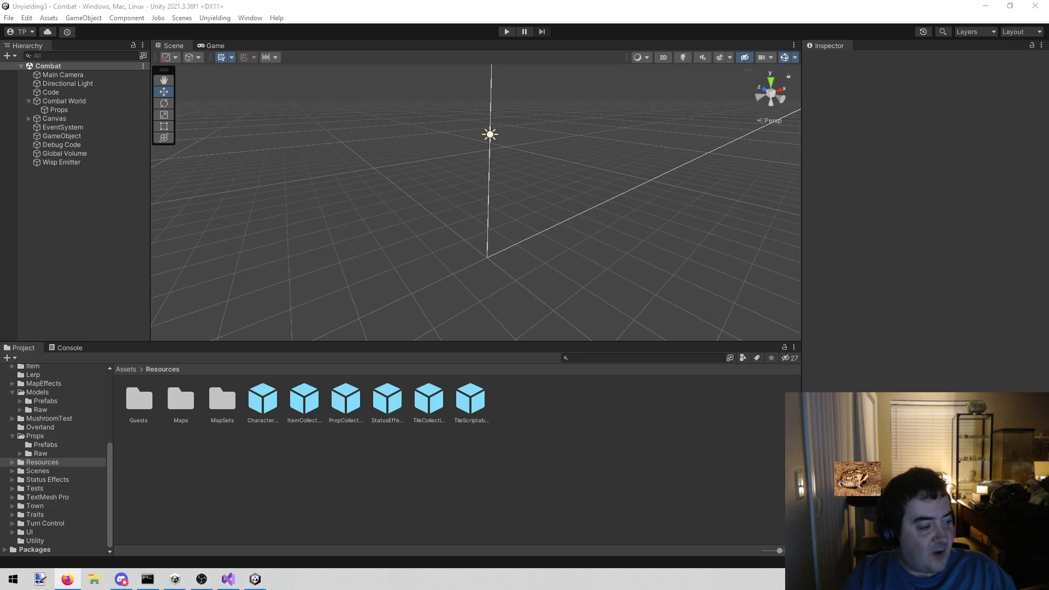
pyautogui.click(247, 505)
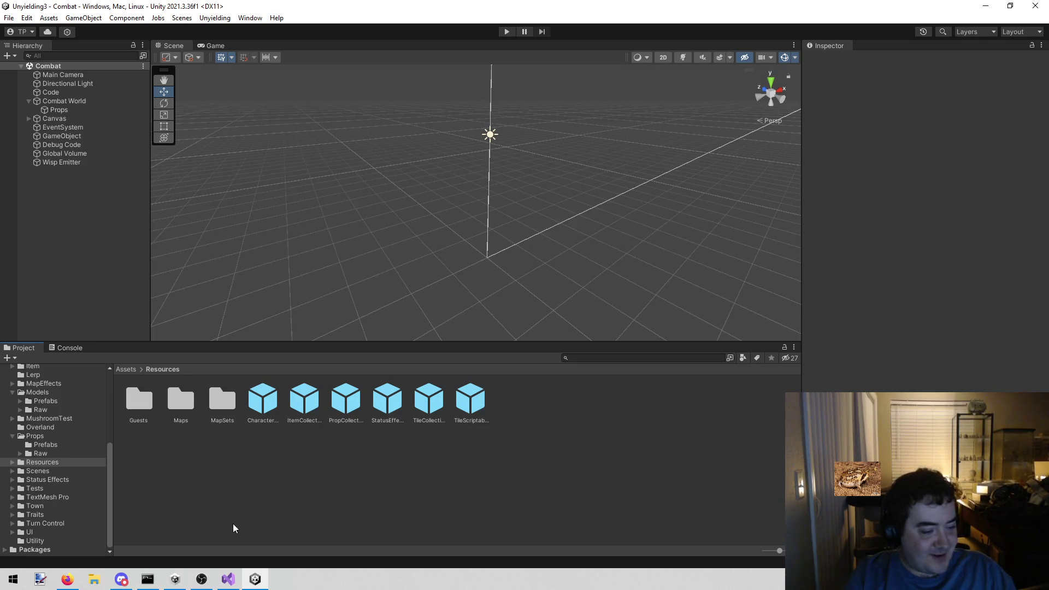
pyautogui.click(228, 579)
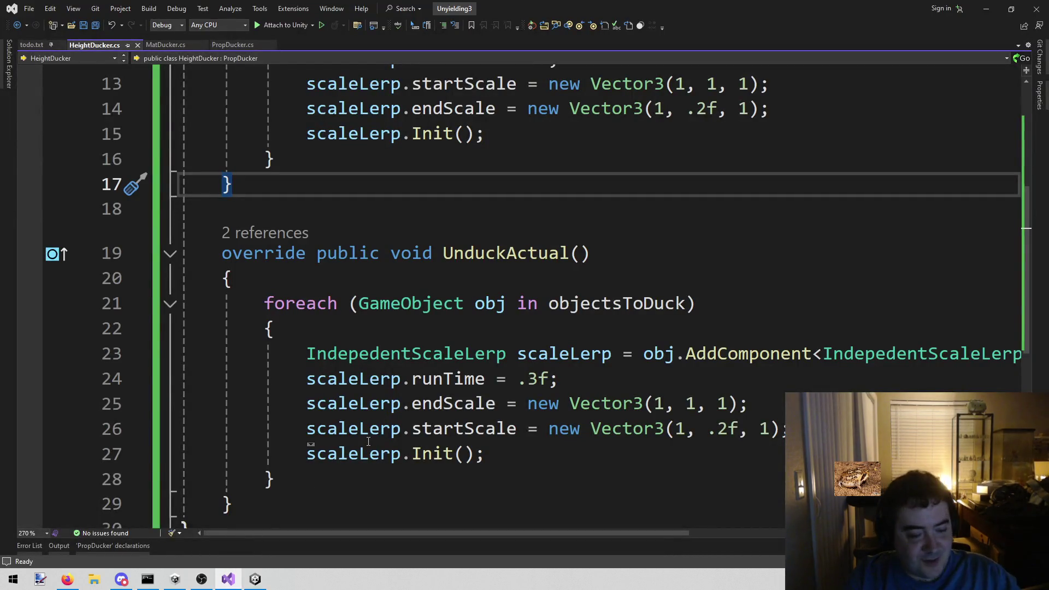
# Return from Visual Studio to Unity and start the Combat scene in play mode
pyautogui.click(255, 579)
pyautogui.click(508, 32)
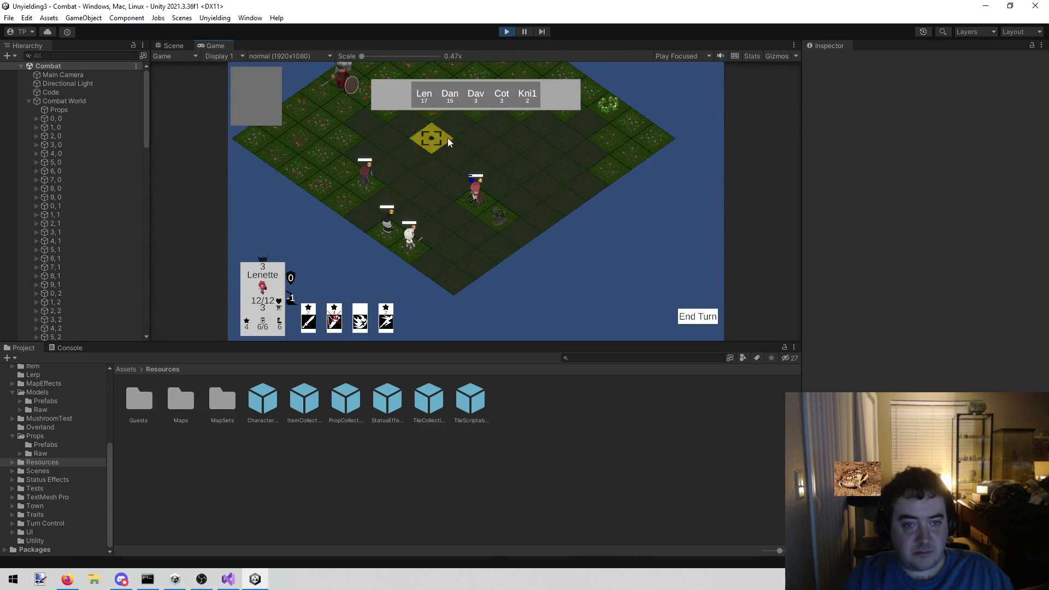
# Move Lenette four tiles across the decorated grass, then stop play mode
pyautogui.click(423, 206)
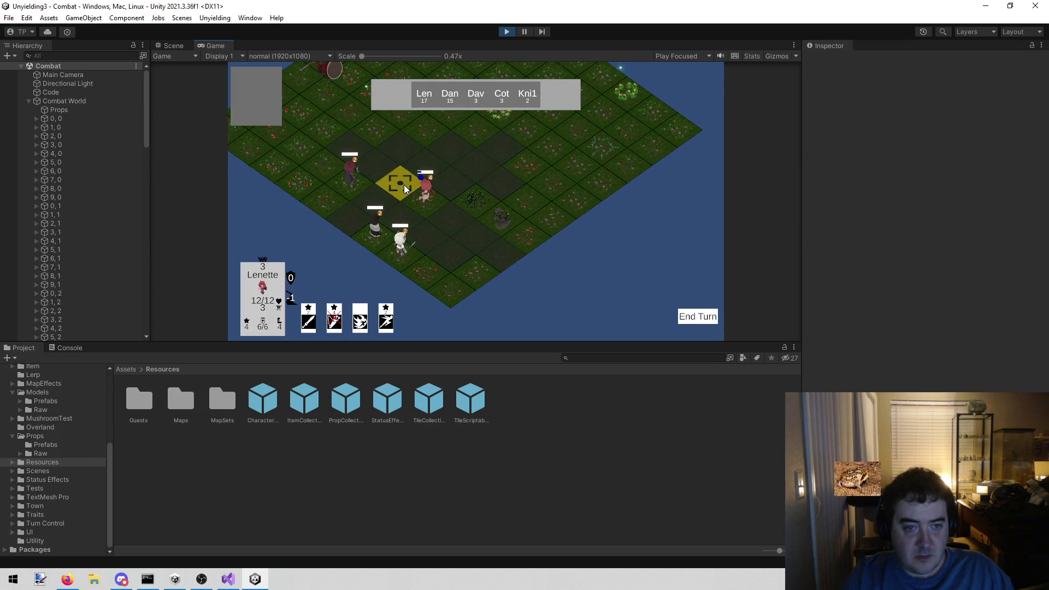
pyautogui.click(404, 185)
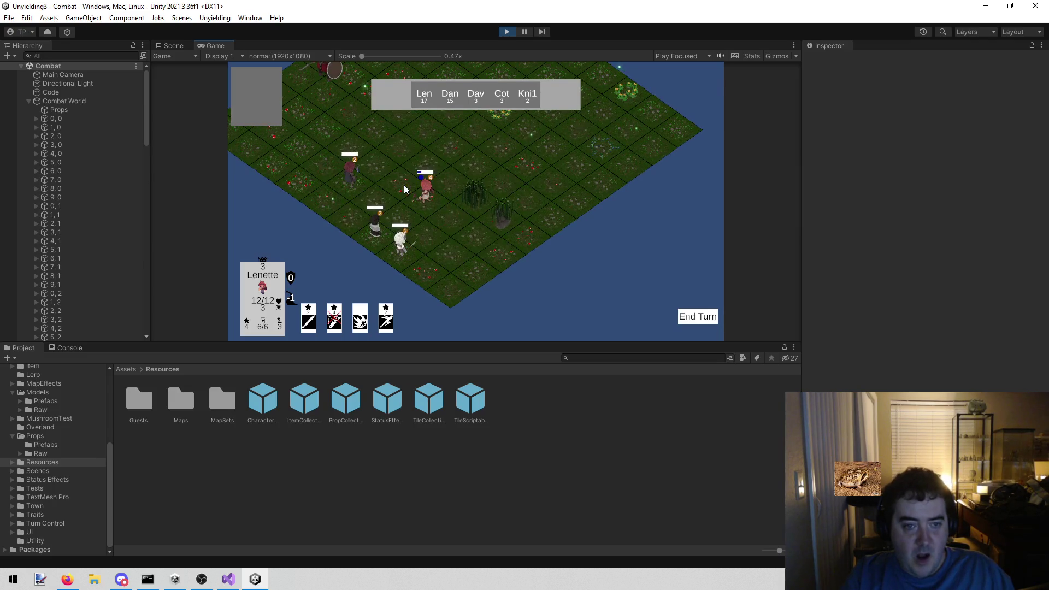
pyautogui.click(424, 207)
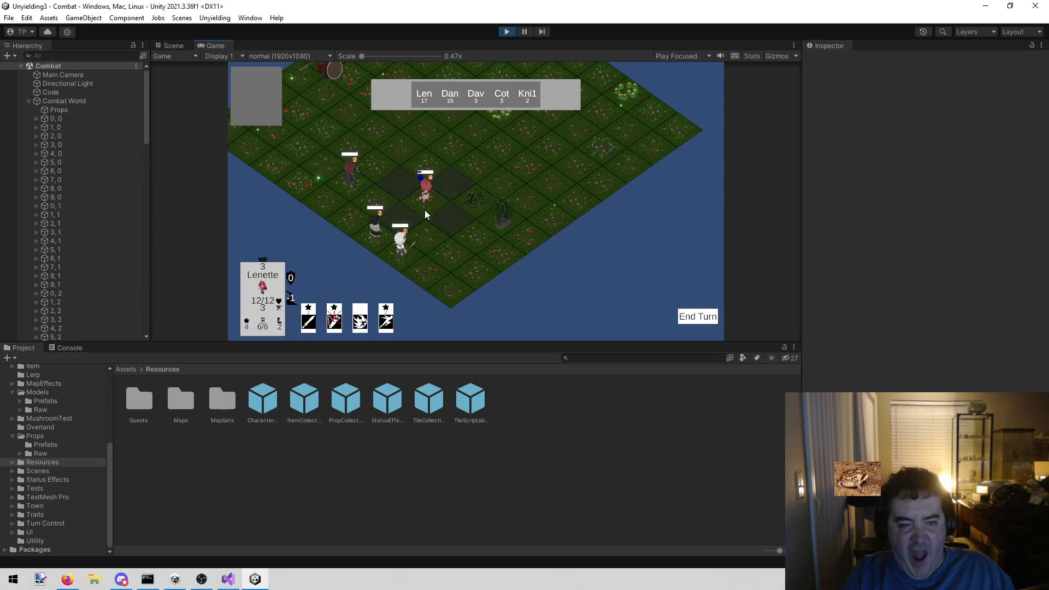
pyautogui.click(442, 222)
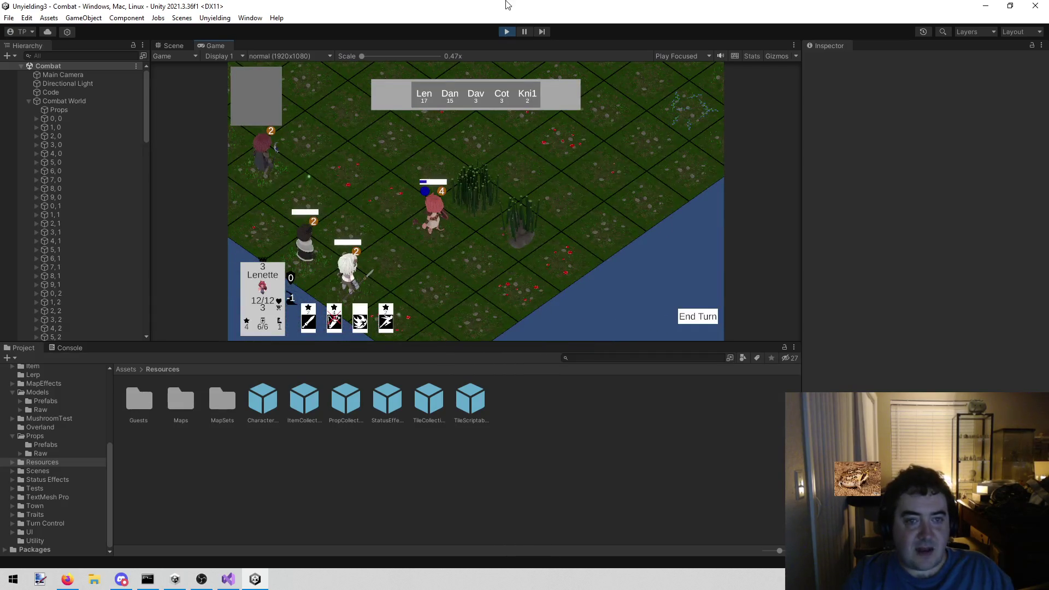
pyautogui.click(504, 28)
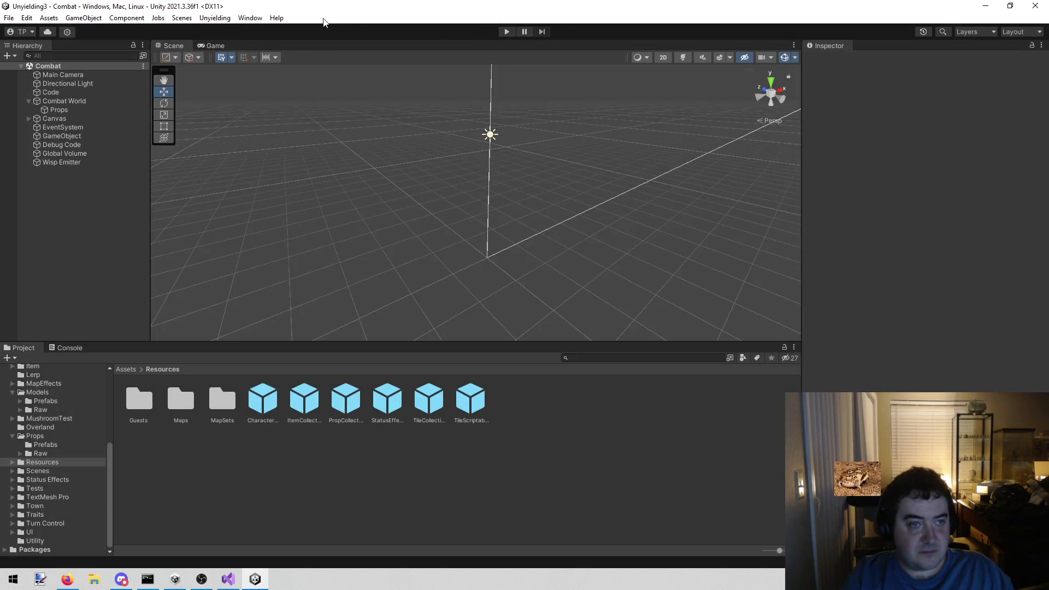
pyautogui.click(507, 31)
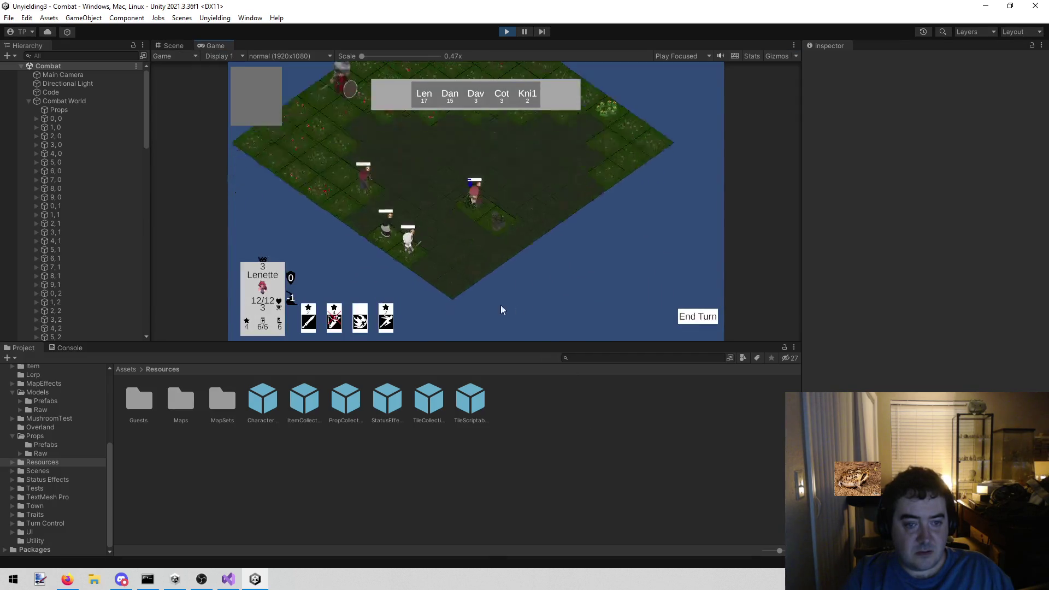
pyautogui.click(395, 188)
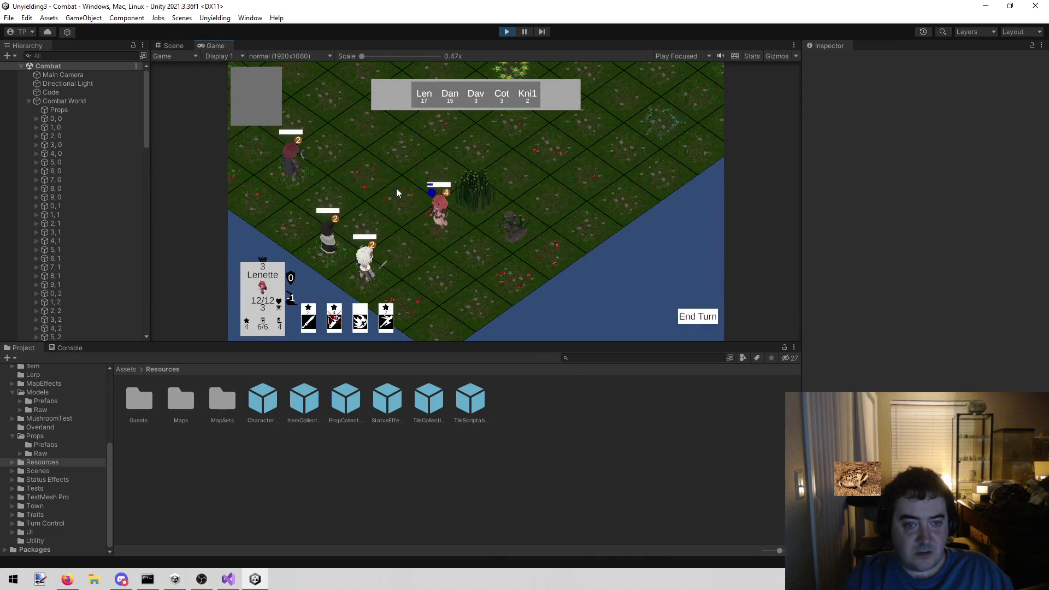
pyautogui.click(373, 174)
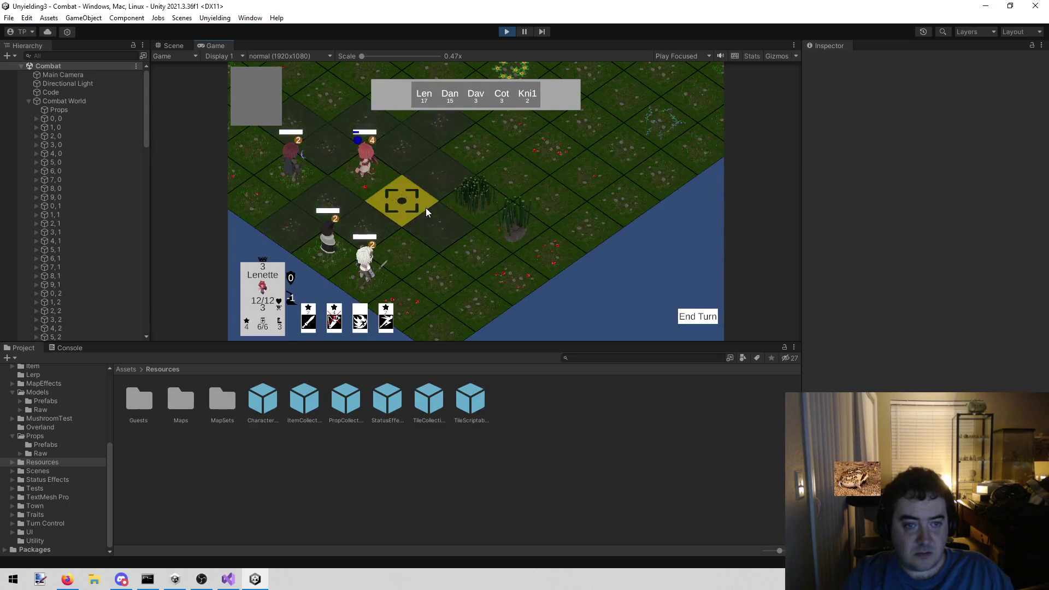
pyautogui.click(417, 203)
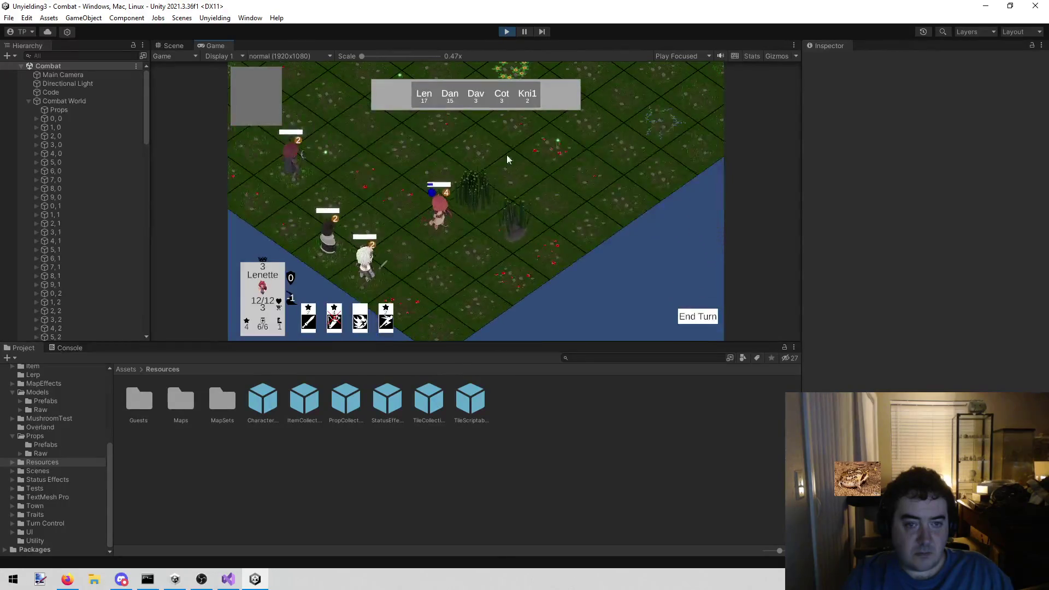
pyautogui.click(506, 32)
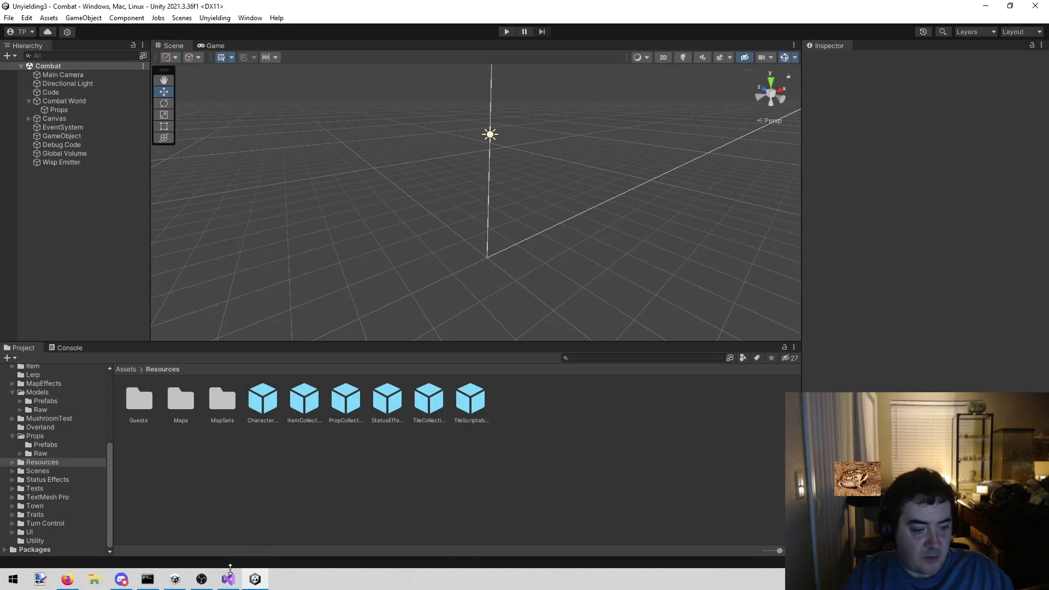
# Delete the finished -F1 through -Bamboo 2 lines from todo.txt and save the file
pyautogui.hotkey('alt', 'Tab')
pyautogui.click(29, 47)
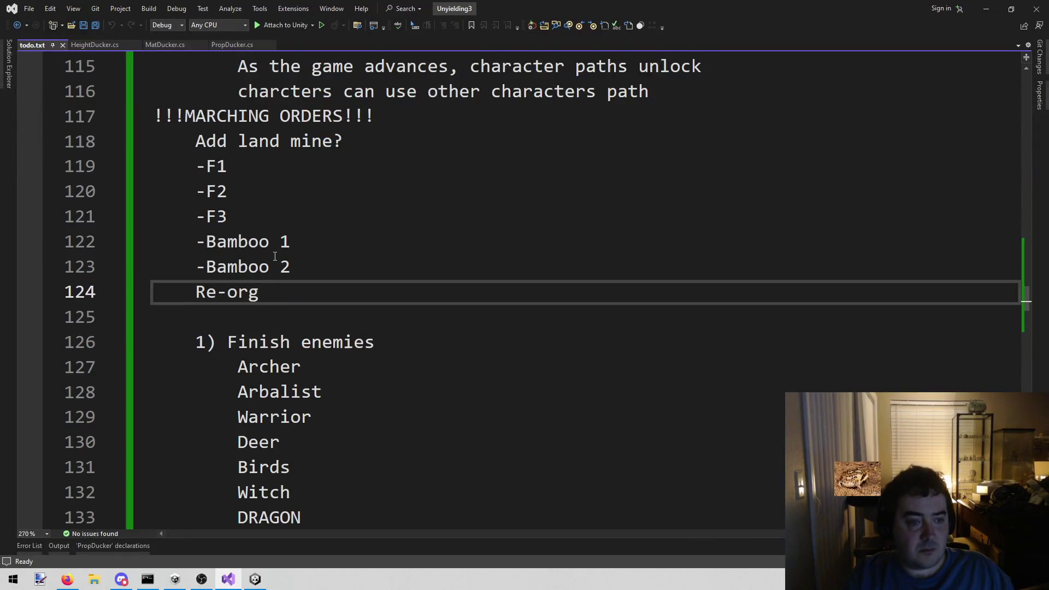
pyautogui.moveTo(333, 266)
pyautogui.mouseDown()
pyautogui.moveTo(92, 141)
pyautogui.moveTo(95, 158)
pyautogui.mouseUp()
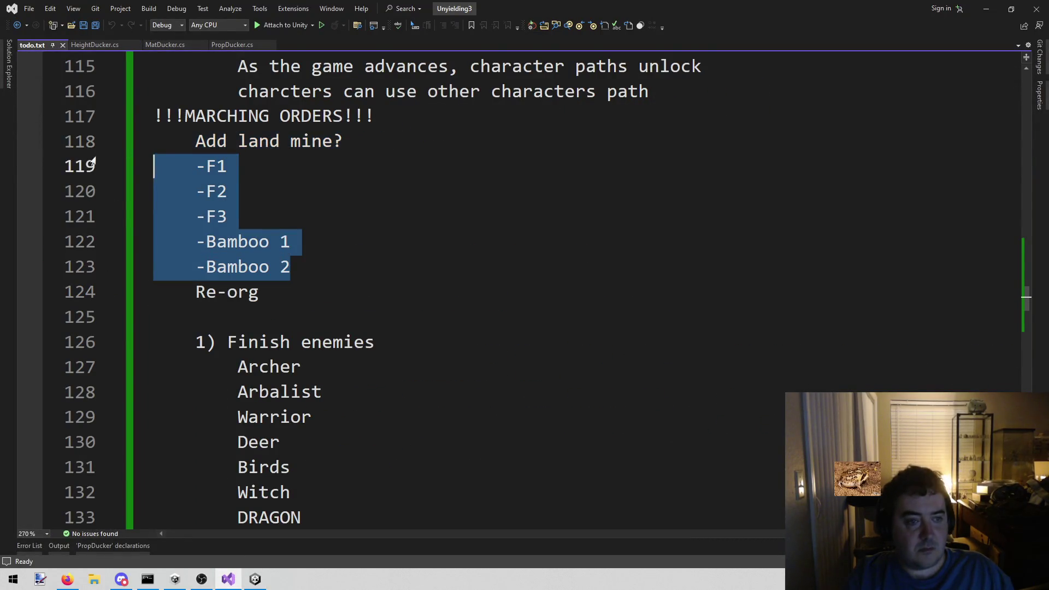
pyautogui.press('BackSpace')
pyautogui.press('BackSpace')
pyautogui.hotkey('ctrl', 's')
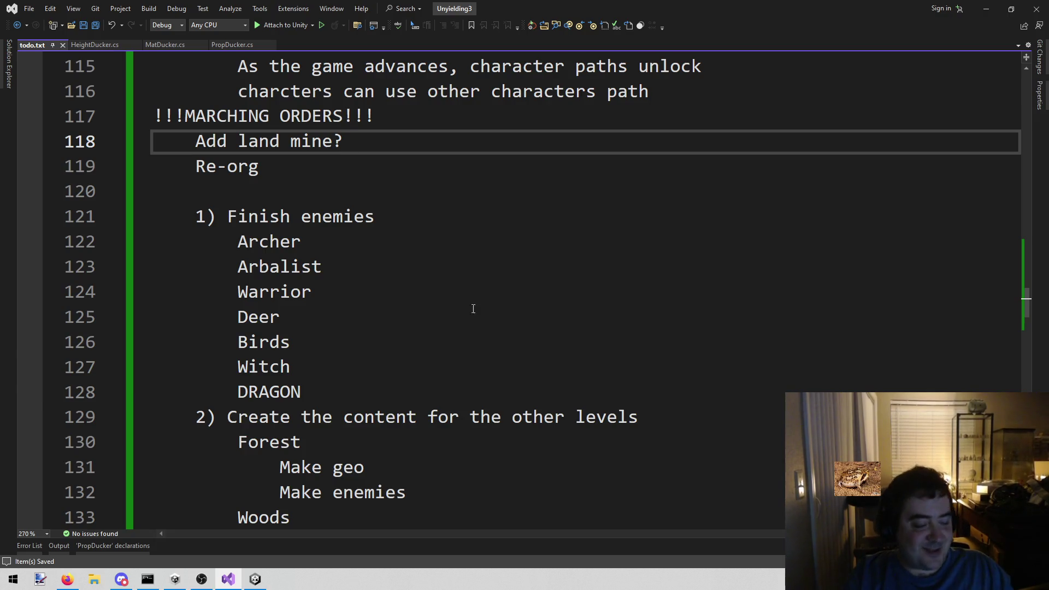
pyautogui.click(255, 579)
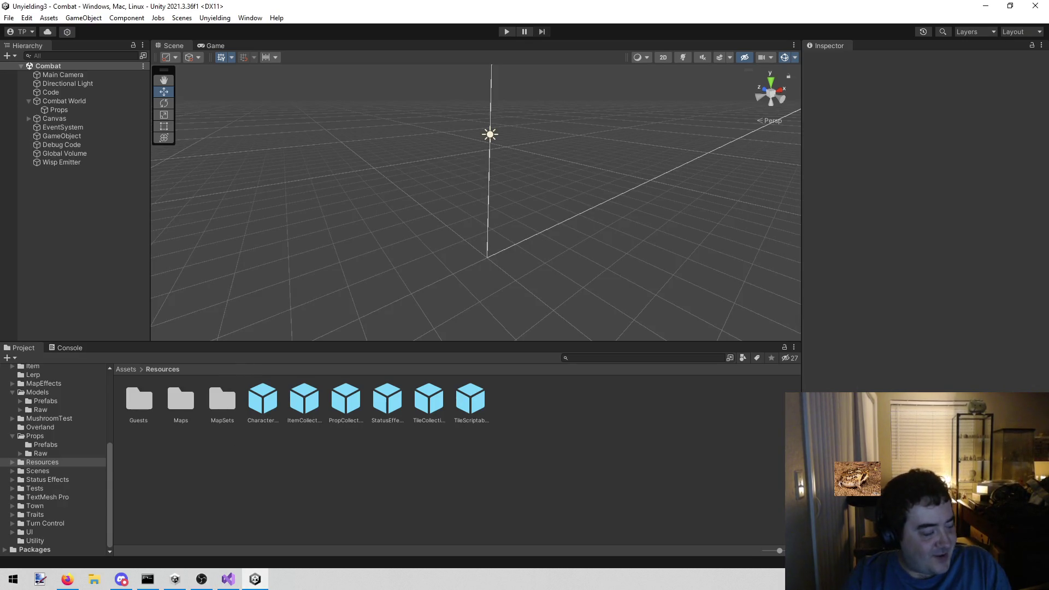
# Glance at Firefox and Visual Studio, then list Unity's Assets/Props/Prefabs folder contents
pyautogui.click(67, 579)
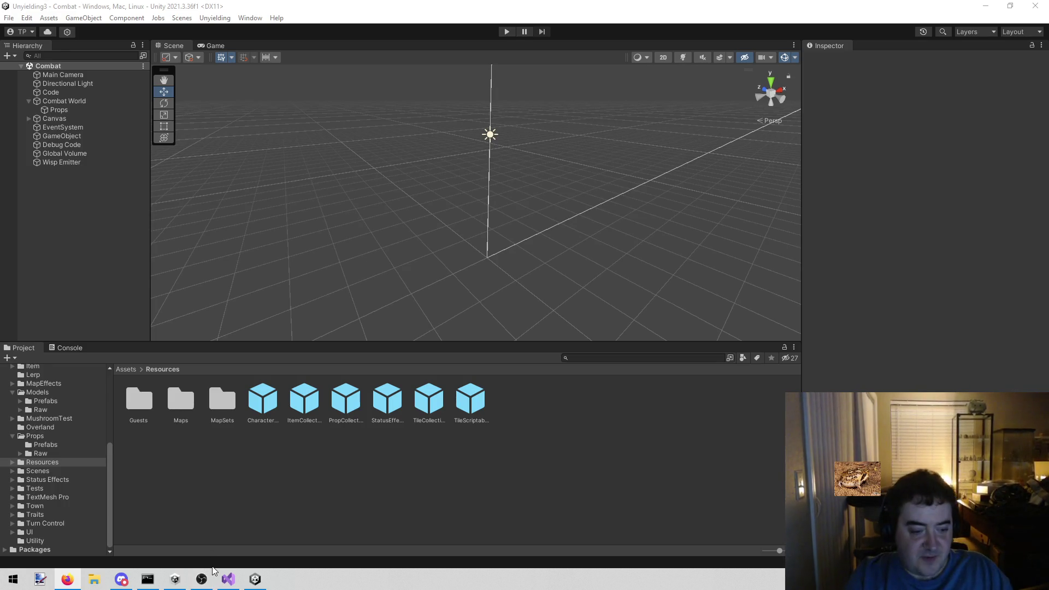
pyautogui.click(229, 580)
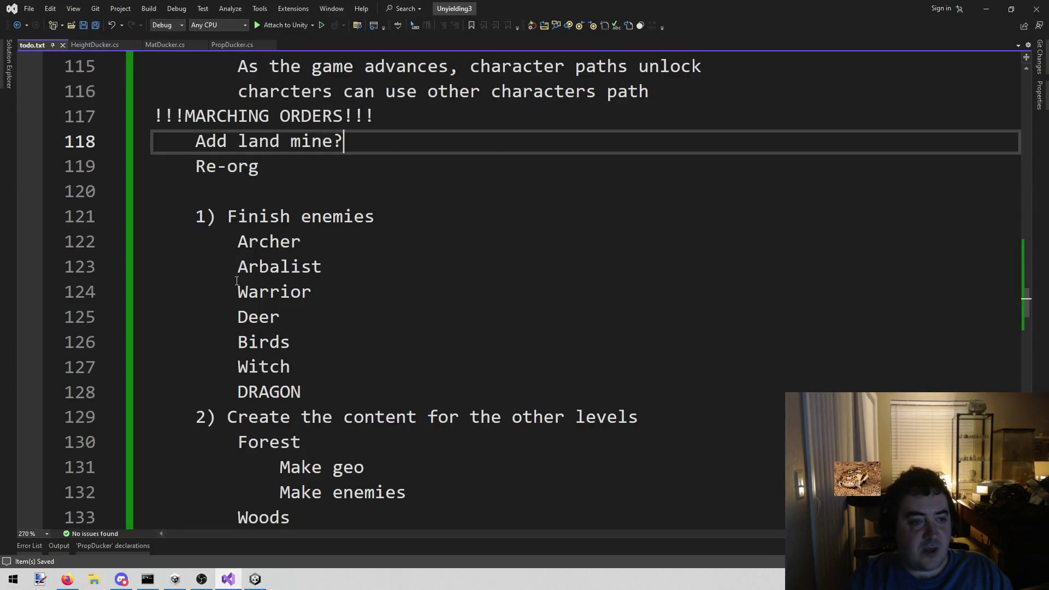
pyautogui.click(258, 581)
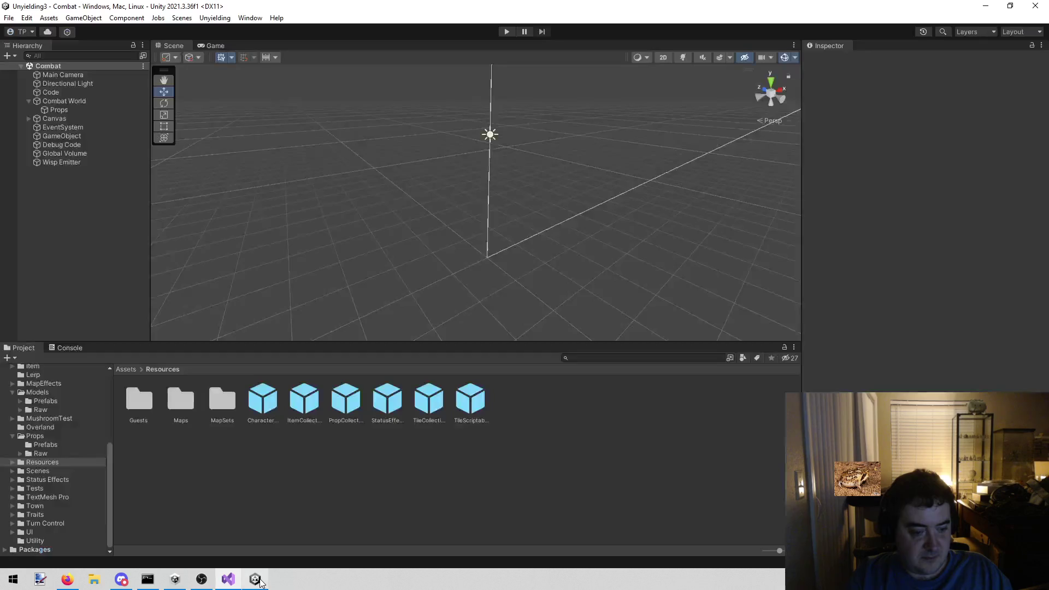
pyautogui.click(54, 445)
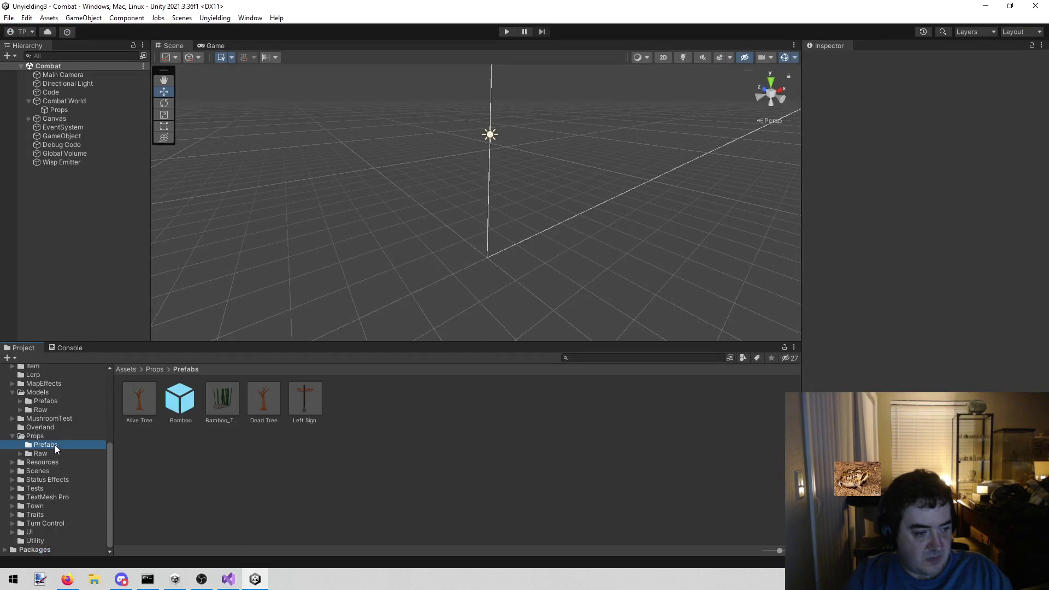
# Browse MushroomTest and its New Folder, then open Models/Raw showing Enemies and Heroes
pyautogui.click(71, 418)
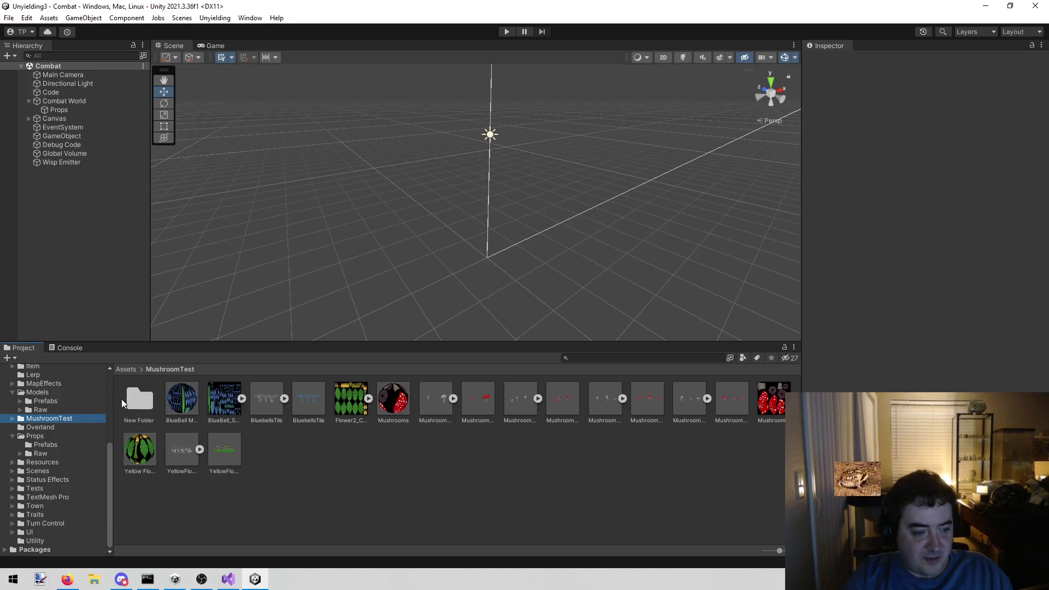
pyautogui.doubleClick(136, 404)
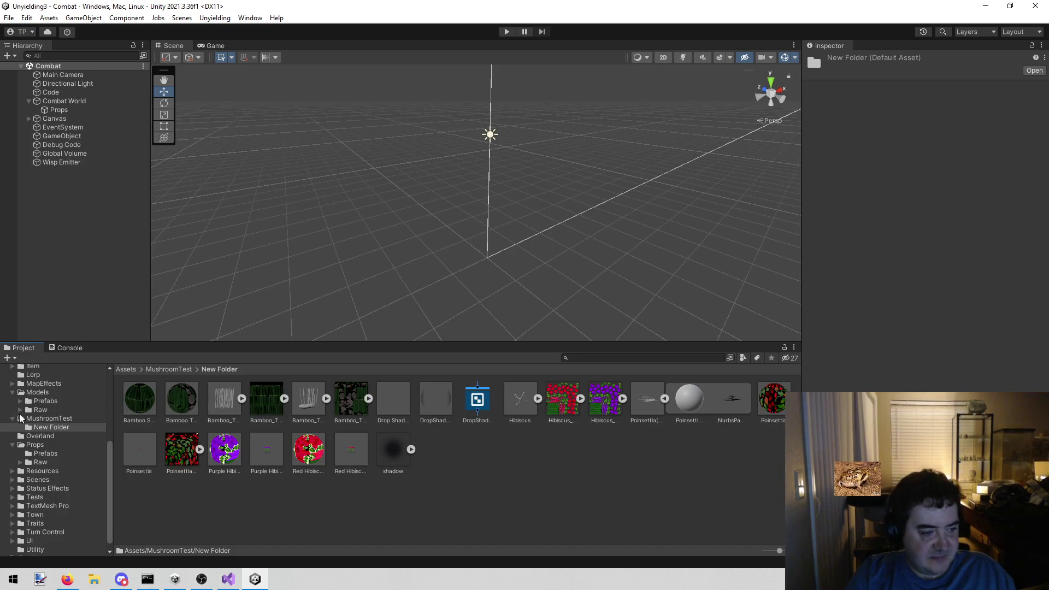
pyautogui.click(40, 411)
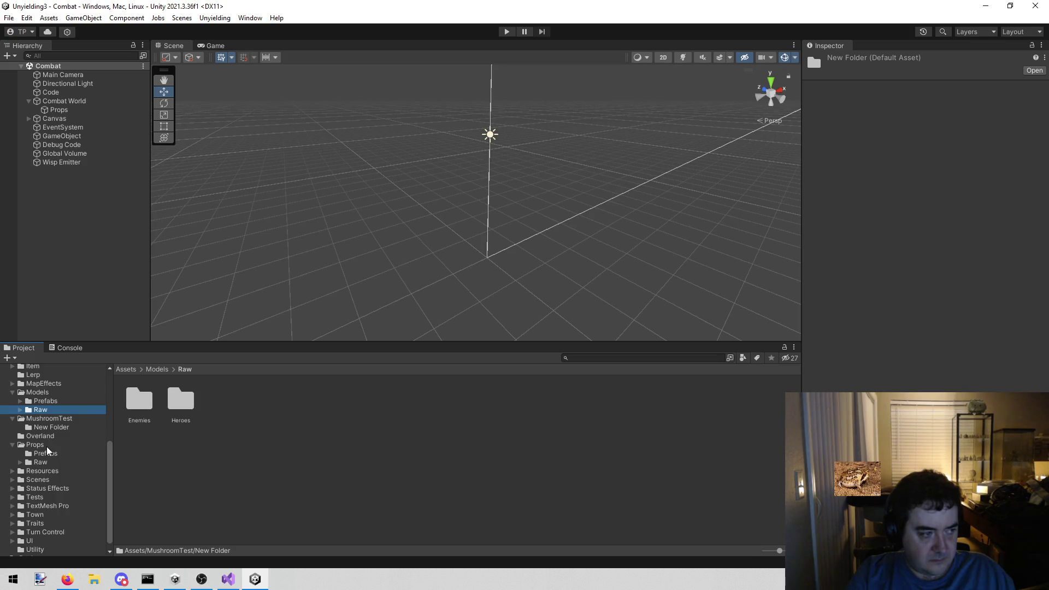
pyautogui.rightClick(256, 402)
# Create a folder named Props inside Assets/Models/Raw
pyautogui.moveTo(309, 122)
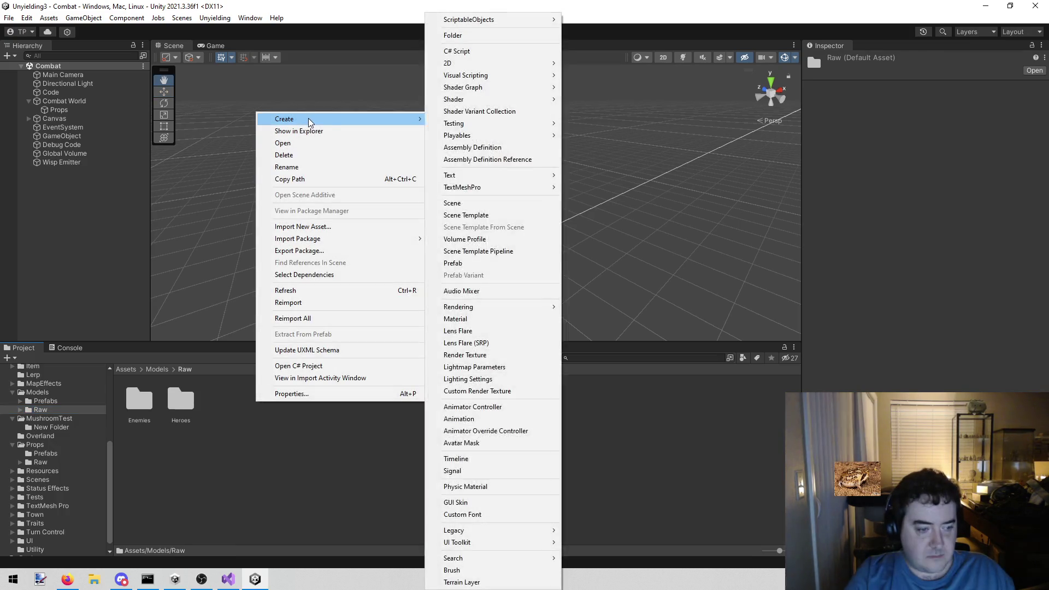
pyautogui.click(37, 392)
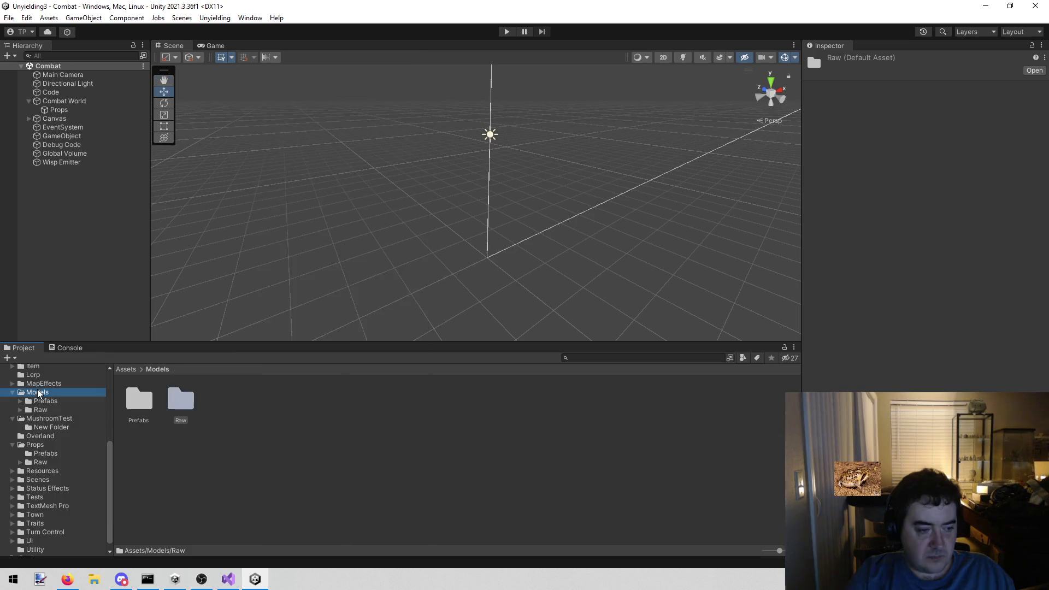
pyautogui.click(45, 410)
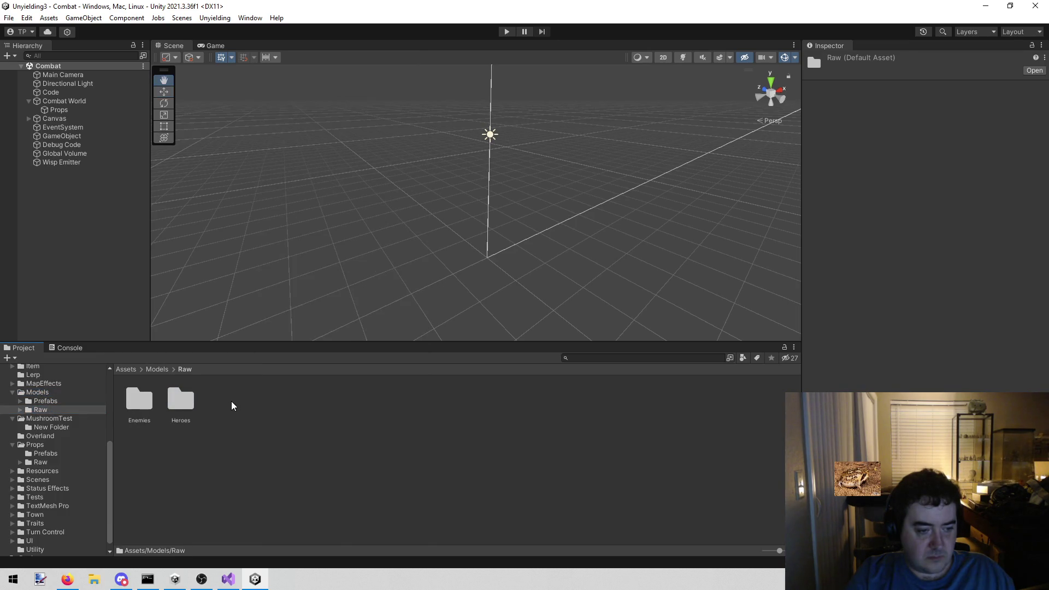
pyautogui.rightClick(231, 406)
pyautogui.moveTo(342, 121)
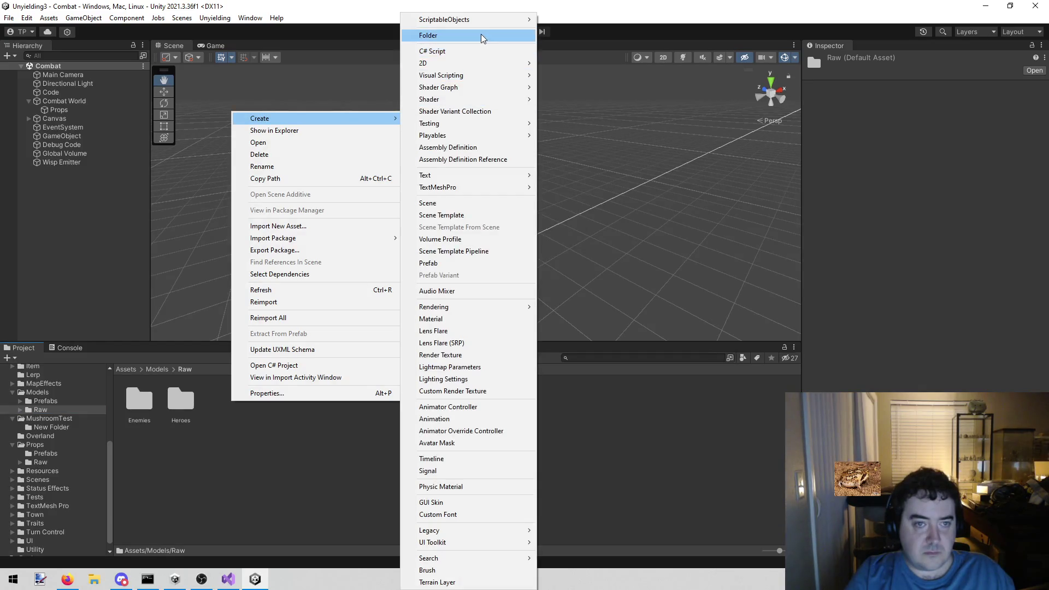
pyautogui.click(482, 36)
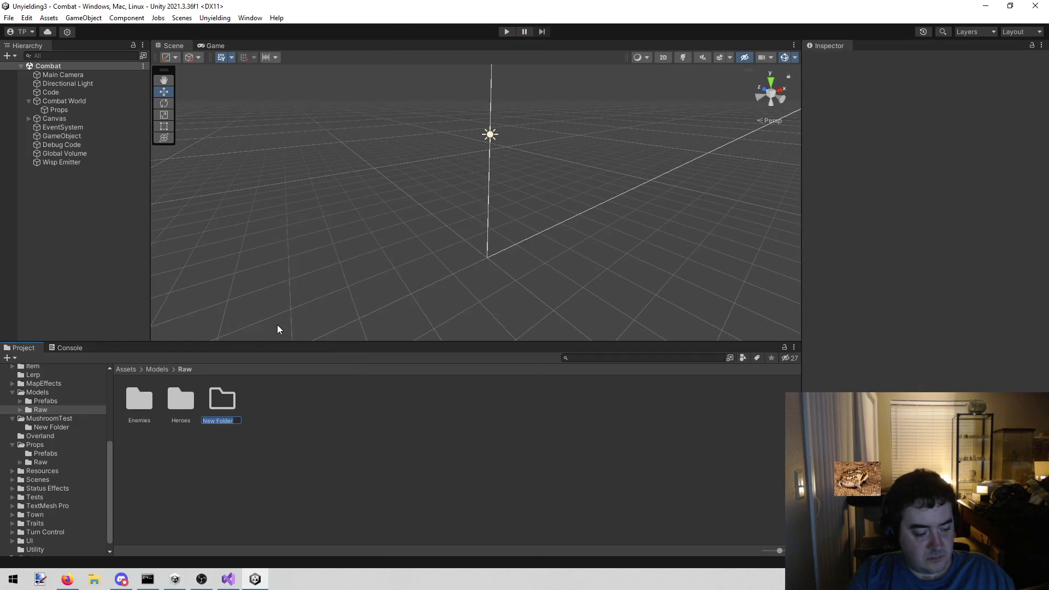
pyautogui.write('Props')
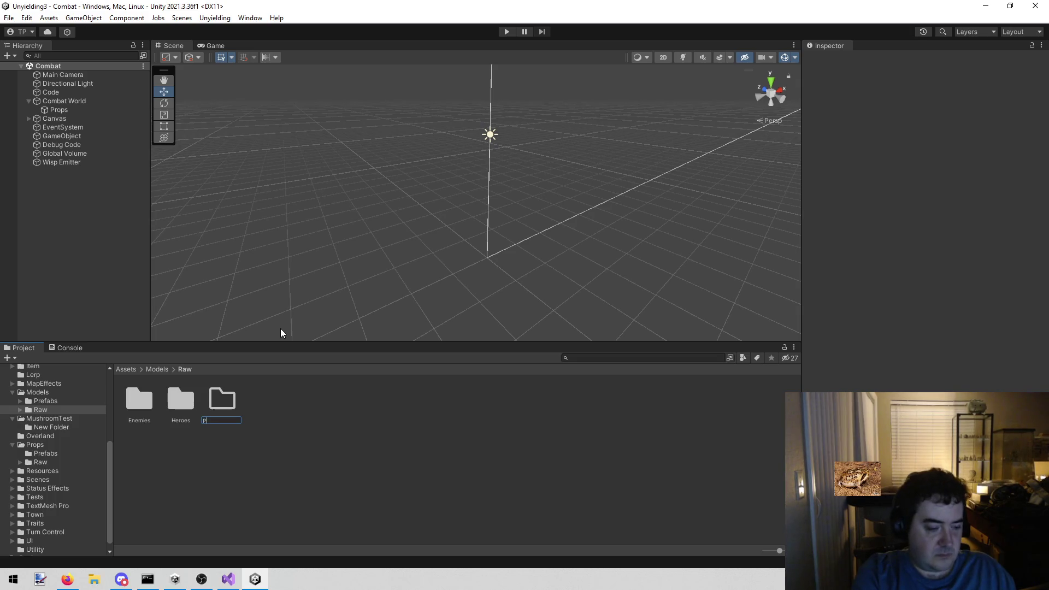
pyautogui.press('Return')
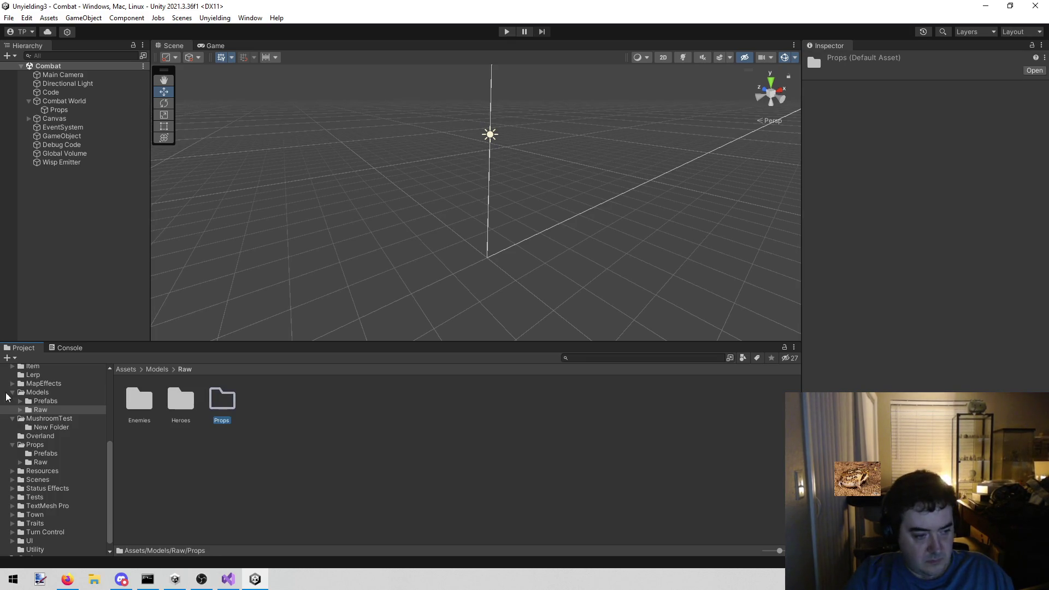
# Check MushroomTest, then return to Raw and expand its subfolders in the project tree
pyautogui.click(63, 421)
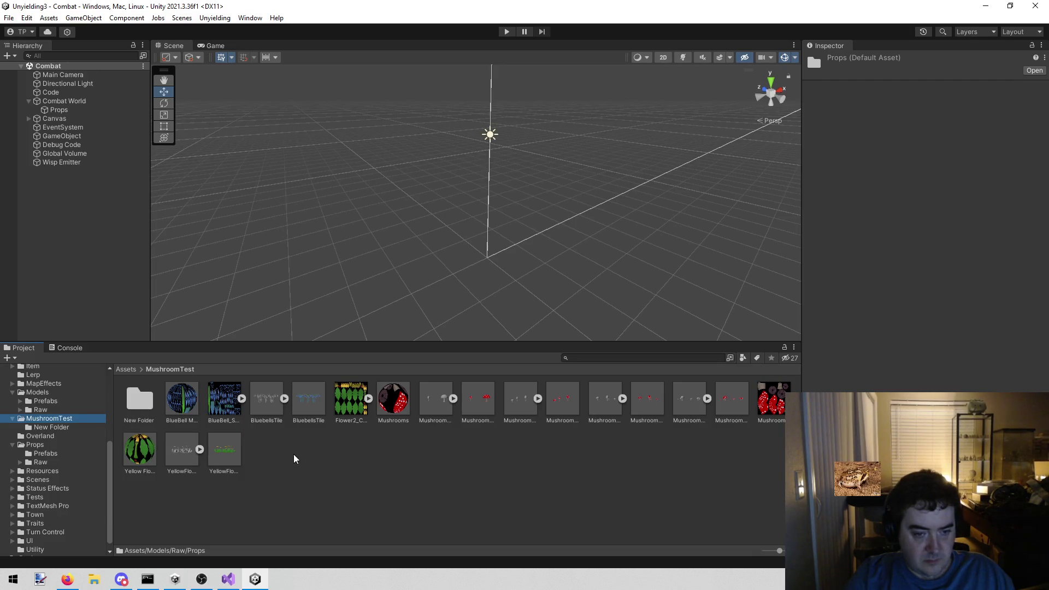
pyautogui.click(61, 410)
pyautogui.click(281, 492)
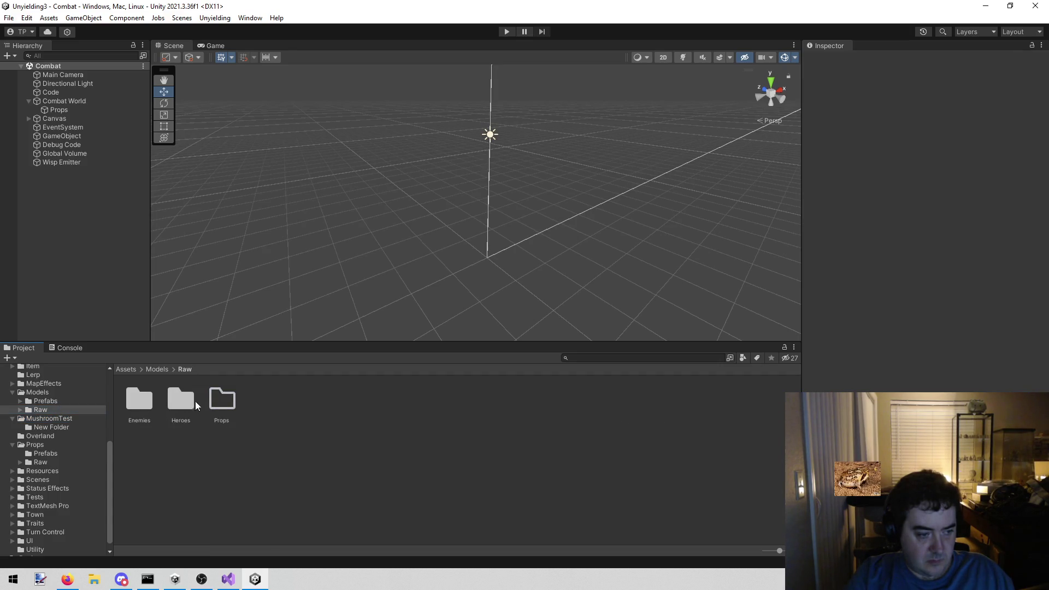
pyautogui.click(193, 400)
pyautogui.click(20, 410)
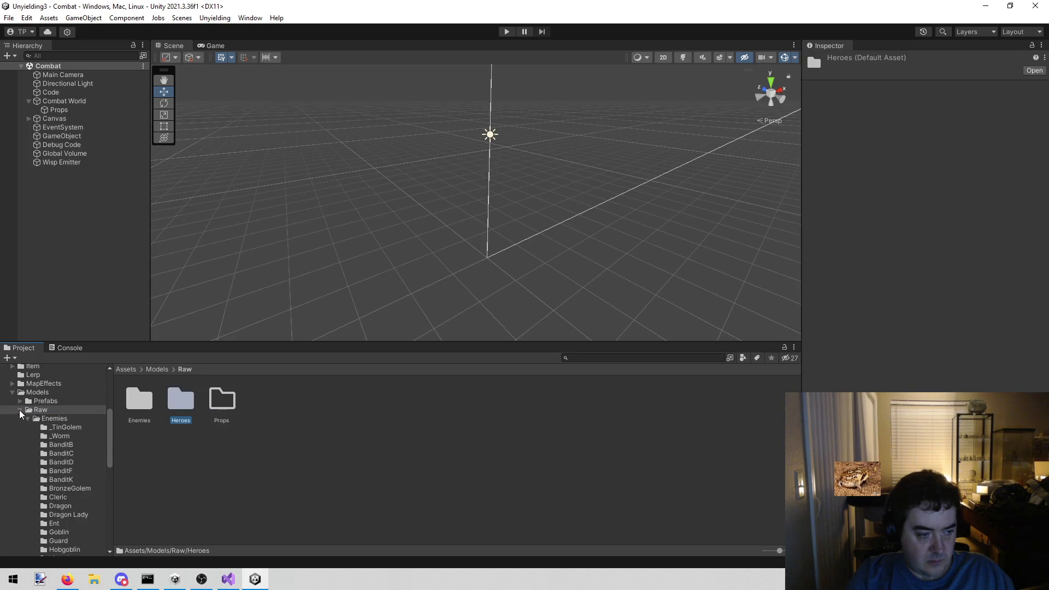
# Inspect the BluebellsTile prefab and create a Blue Bells folder in MushroomTest
pyautogui.click(28, 420)
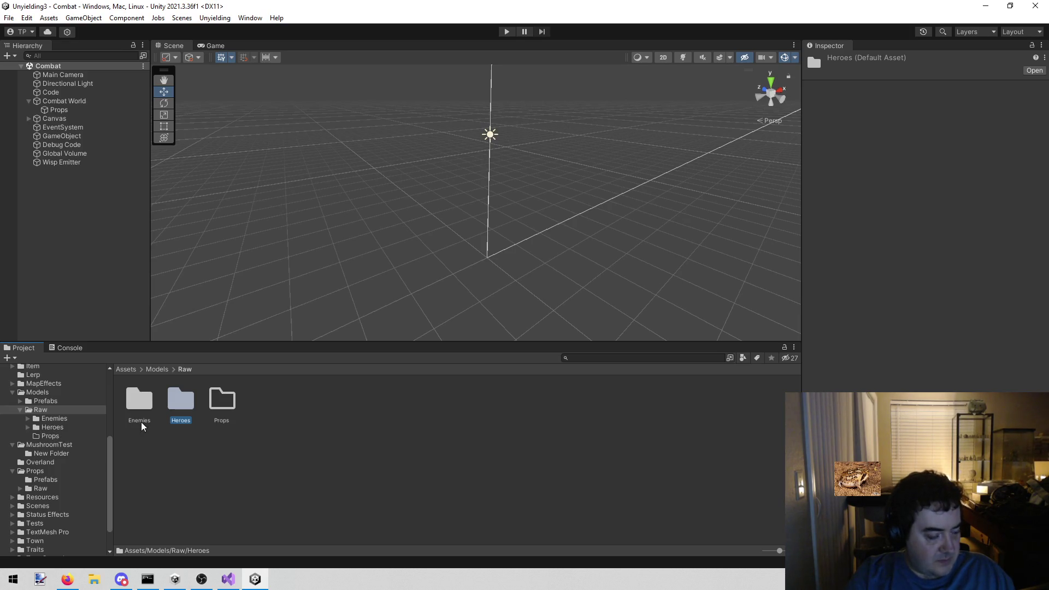
pyautogui.click(63, 444)
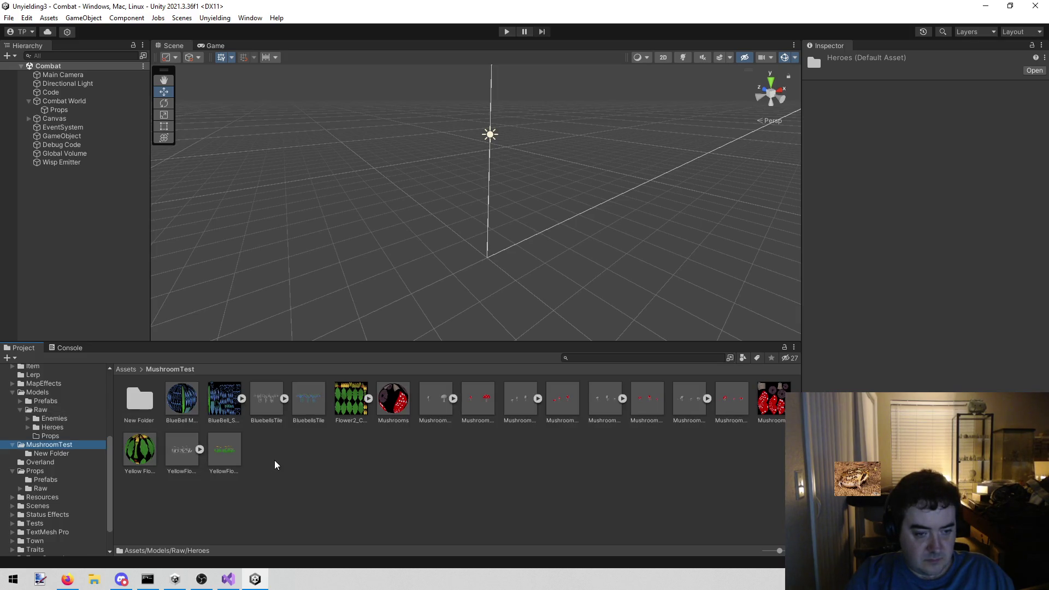
pyautogui.click(302, 409)
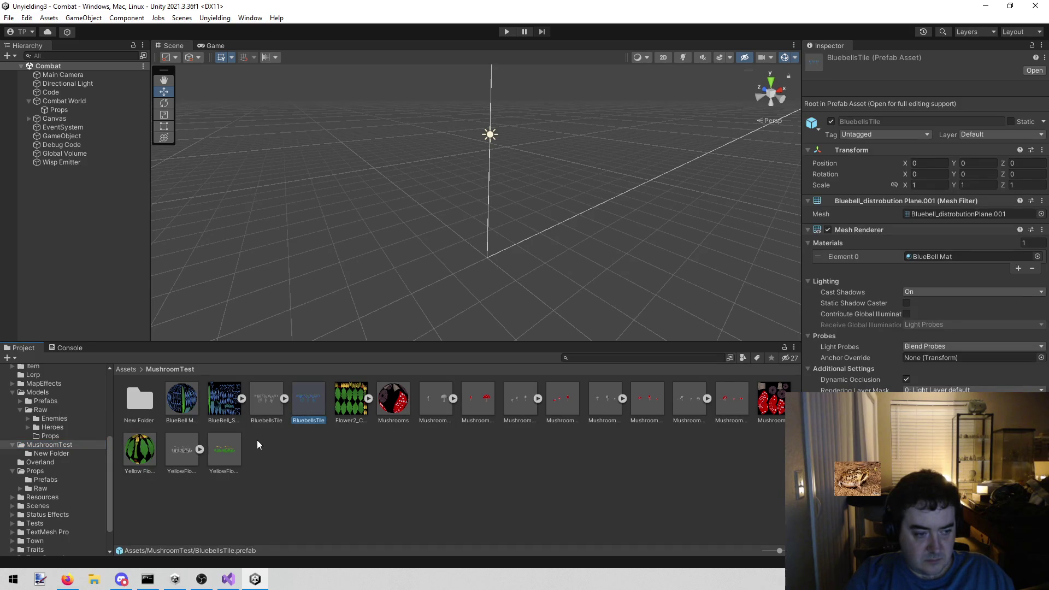
pyautogui.rightClick(284, 454)
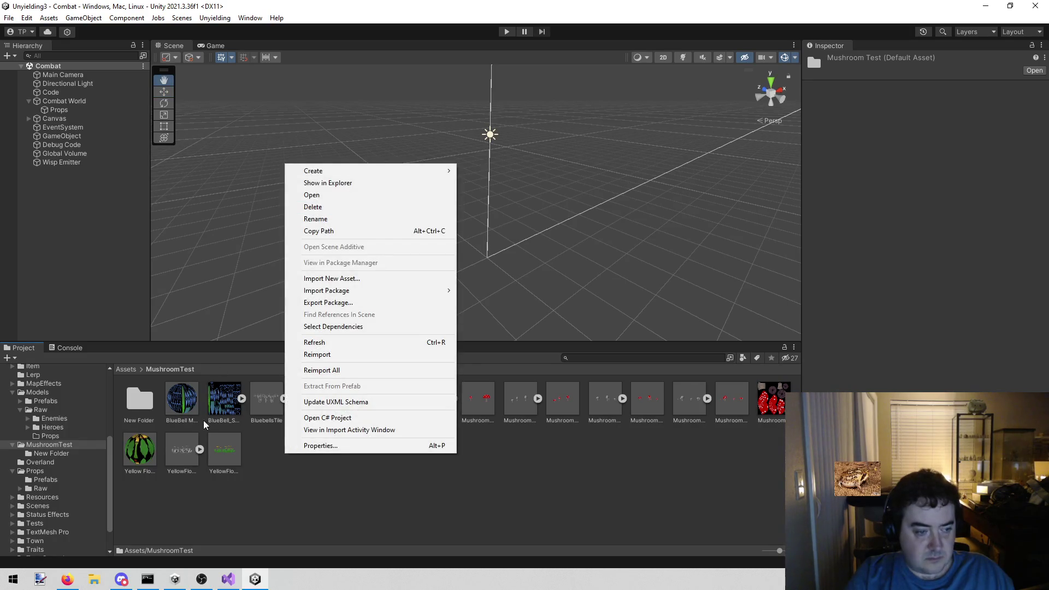
pyautogui.moveTo(346, 174)
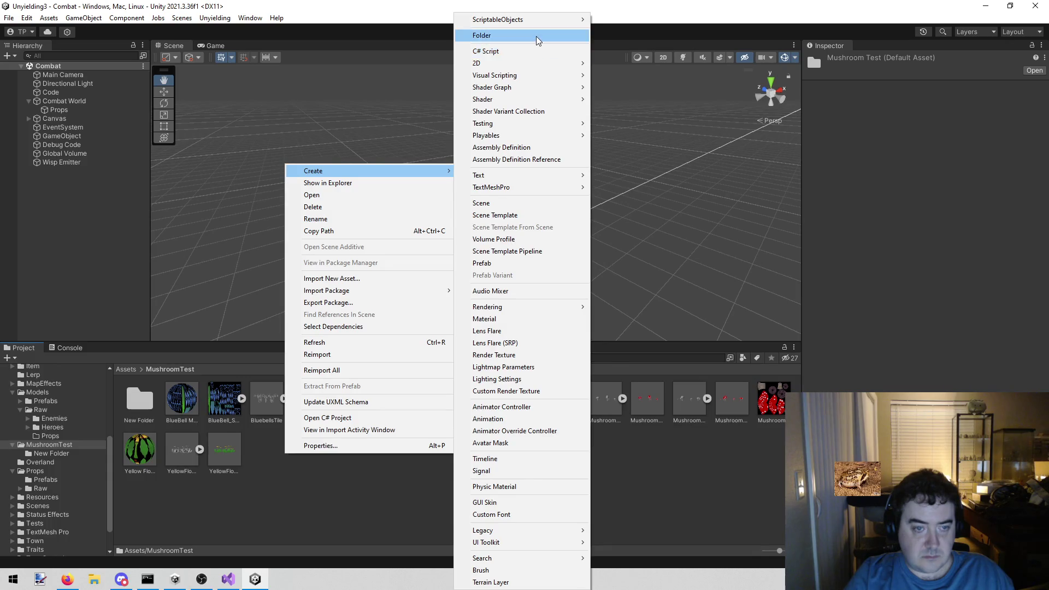
pyautogui.click(538, 35)
pyautogui.write('B')
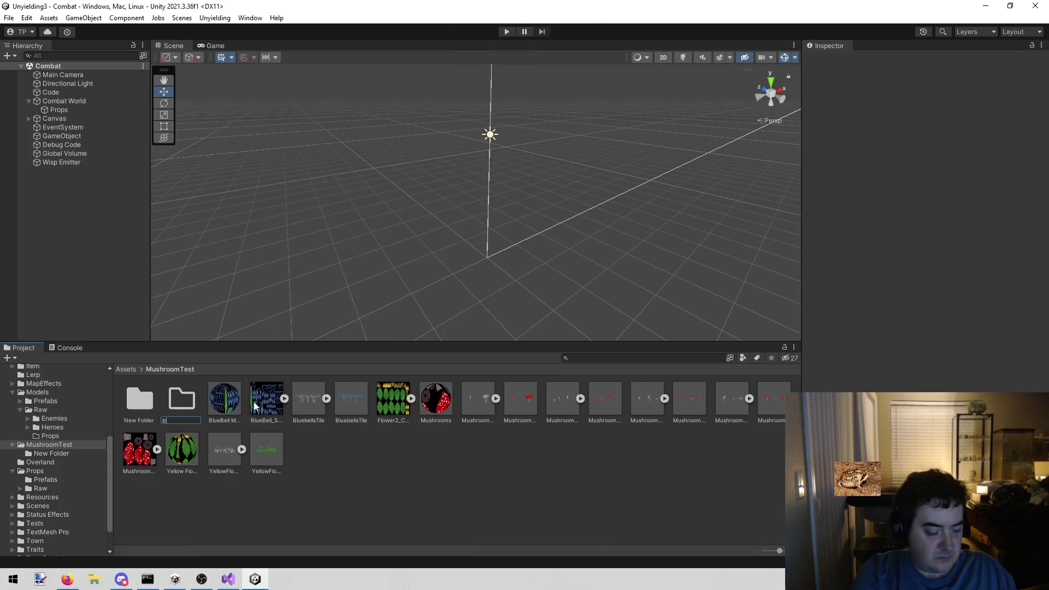
pyautogui.write('lue Bells')
pyautogui.press('Return')
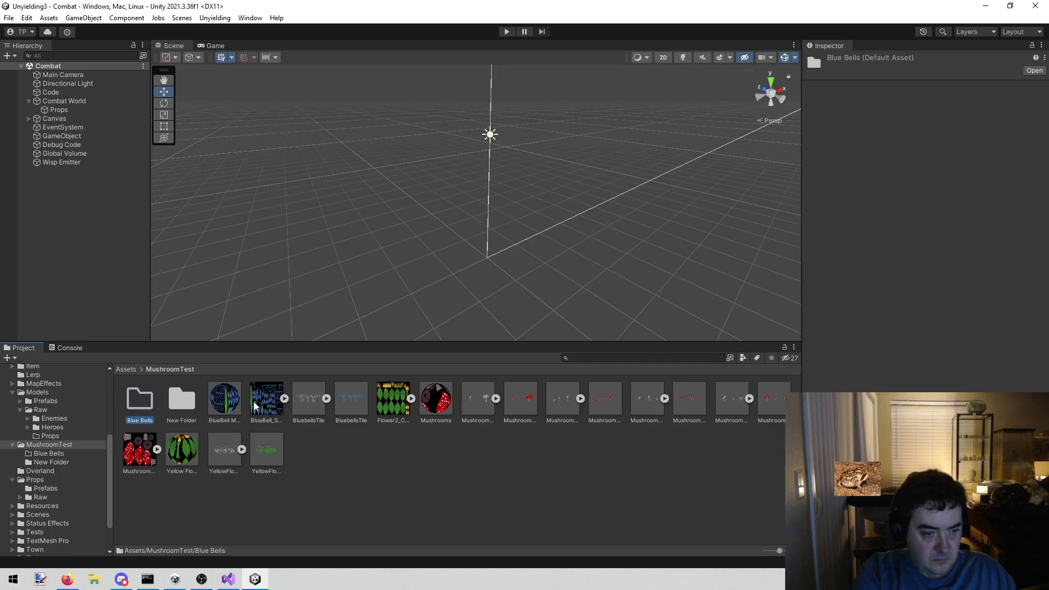
# Move the bluebell material, texture and tile model into Blue Bells, then move it into Models/Raw/Props
pyautogui.click(215, 401)
pyautogui.click(260, 402)
pyautogui.click(306, 399)
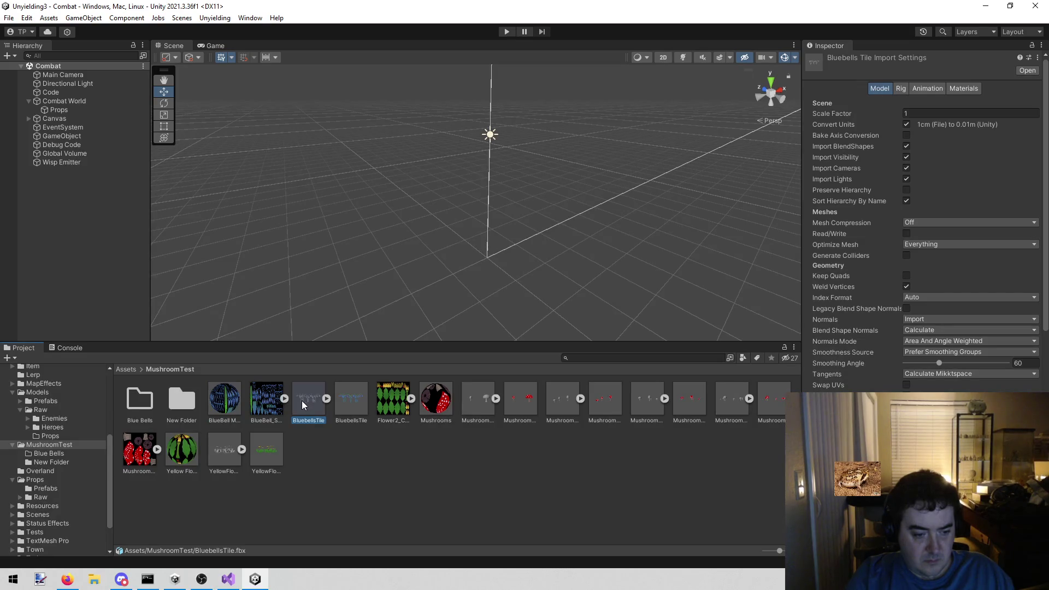
pyautogui.keyDown('ctrl'); pyautogui.click(224, 404); pyautogui.keyUp('ctrl')
pyautogui.keyDown('ctrl'); pyautogui.click(259, 406); pyautogui.keyUp('ctrl')
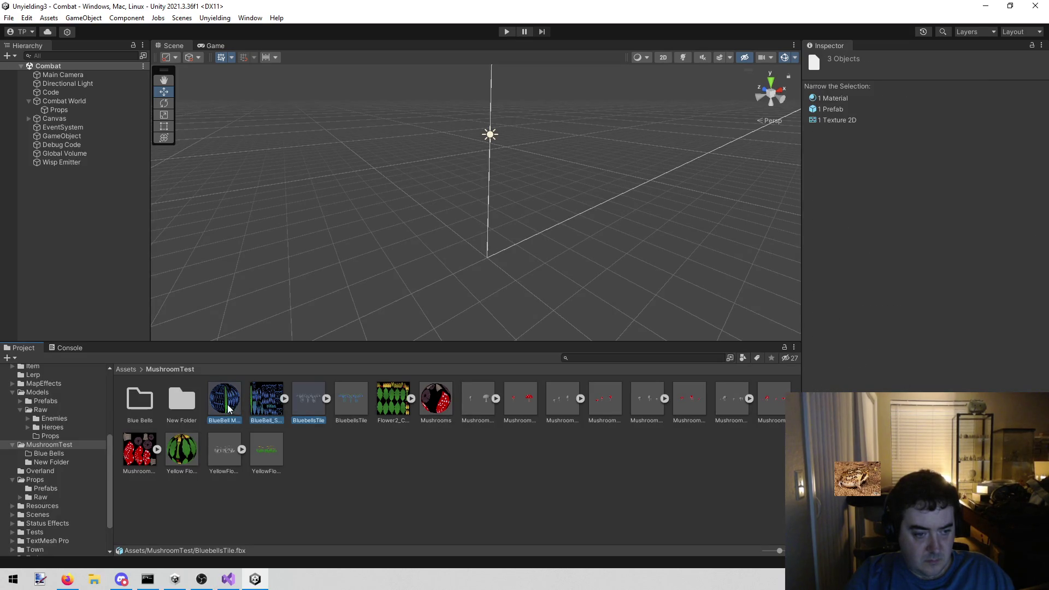
pyautogui.moveTo(227, 405)
pyautogui.mouseDown()
pyautogui.moveTo(142, 402)
pyautogui.moveTo(60, 435)
pyautogui.mouseUp()
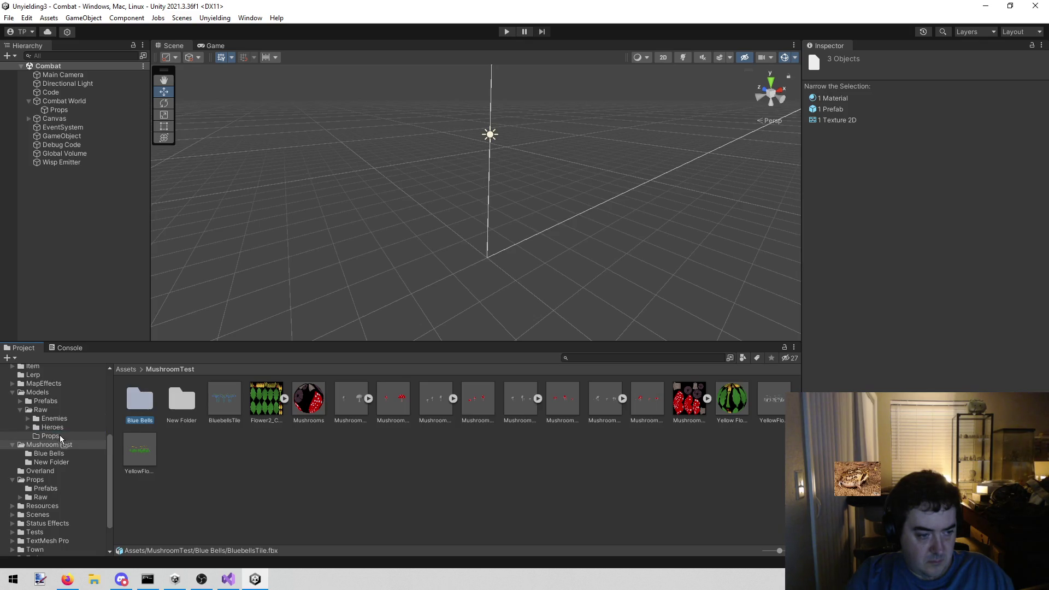
pyautogui.click(187, 467)
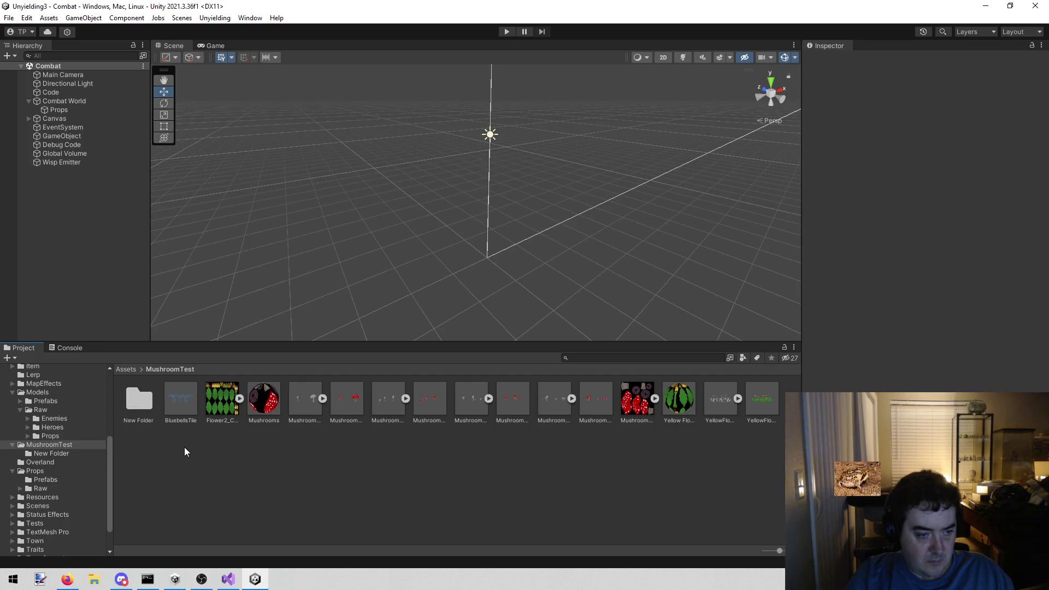
pyautogui.rightClick(161, 450)
# Create a Yellow Flowers folder, delete the selected Flower2 assets, and move the folder into Models/Raw/Props
pyautogui.click(392, 468)
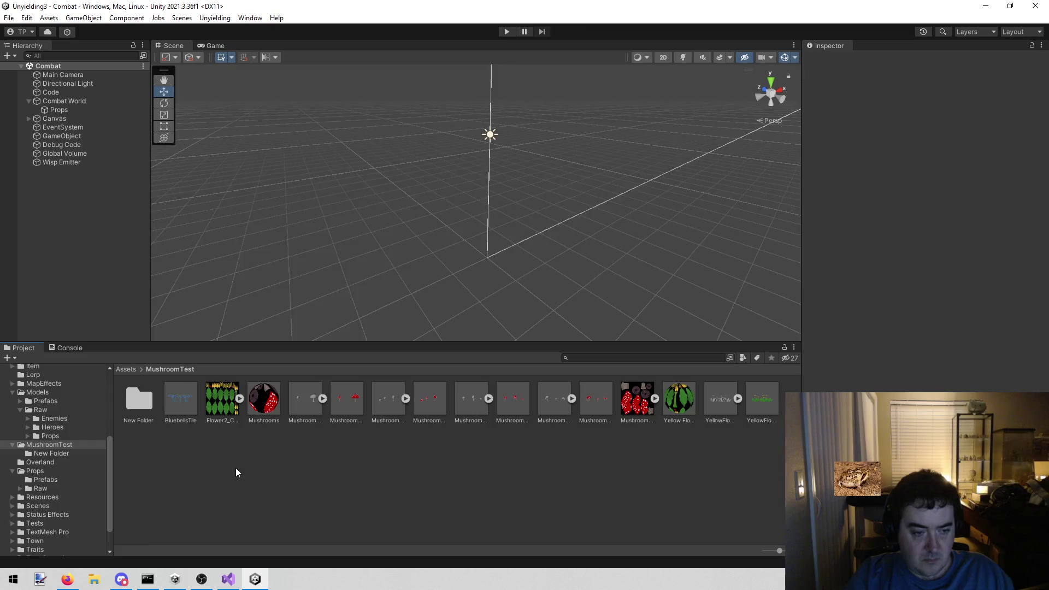
pyautogui.rightClick(235, 469)
pyautogui.moveTo(335, 186)
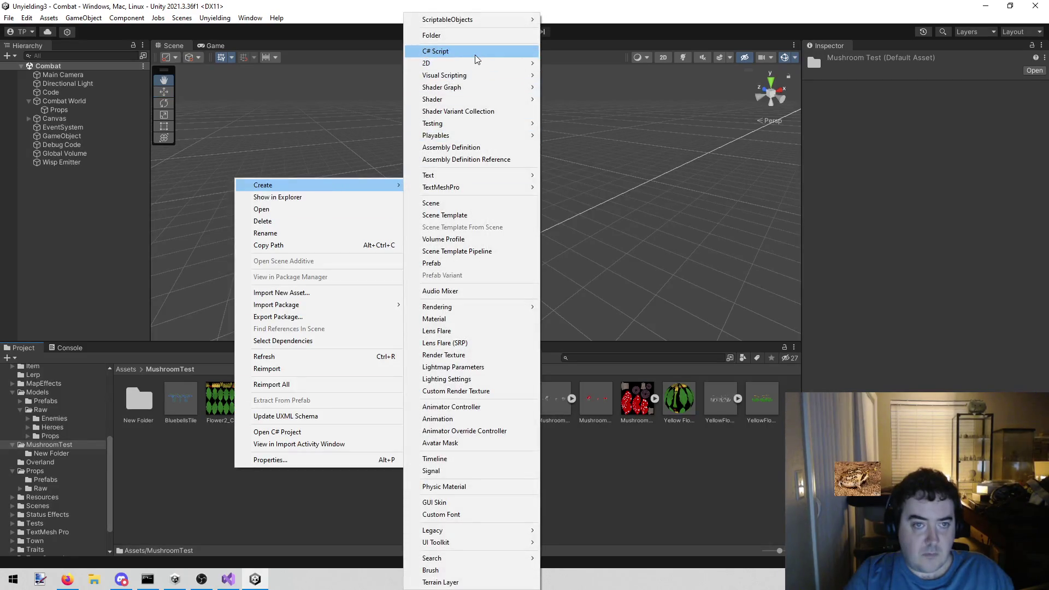
pyautogui.click(473, 35)
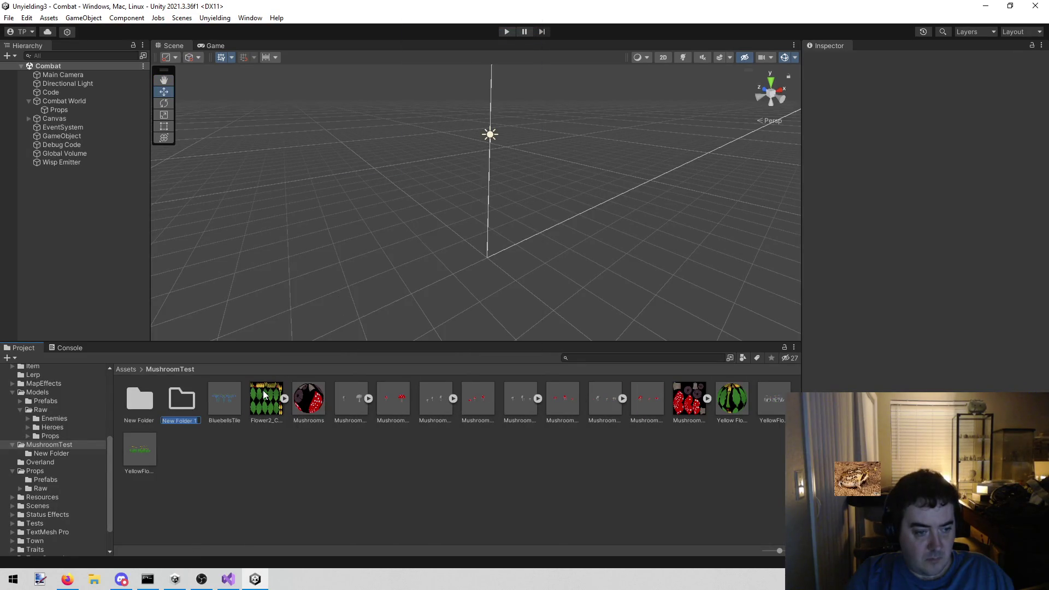
pyautogui.write('Yellow Flowers')
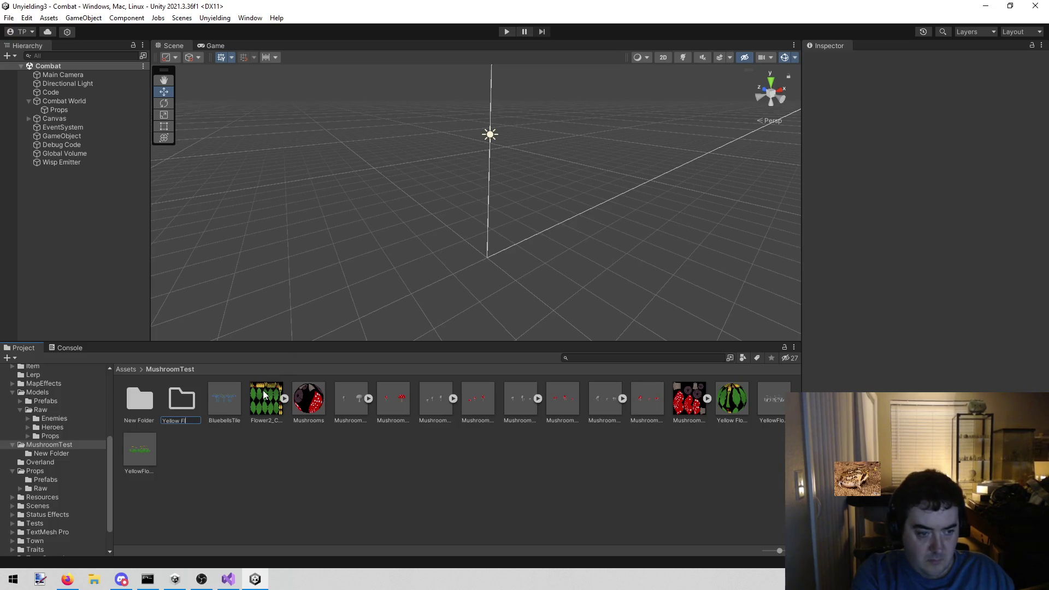
pyautogui.press('Return')
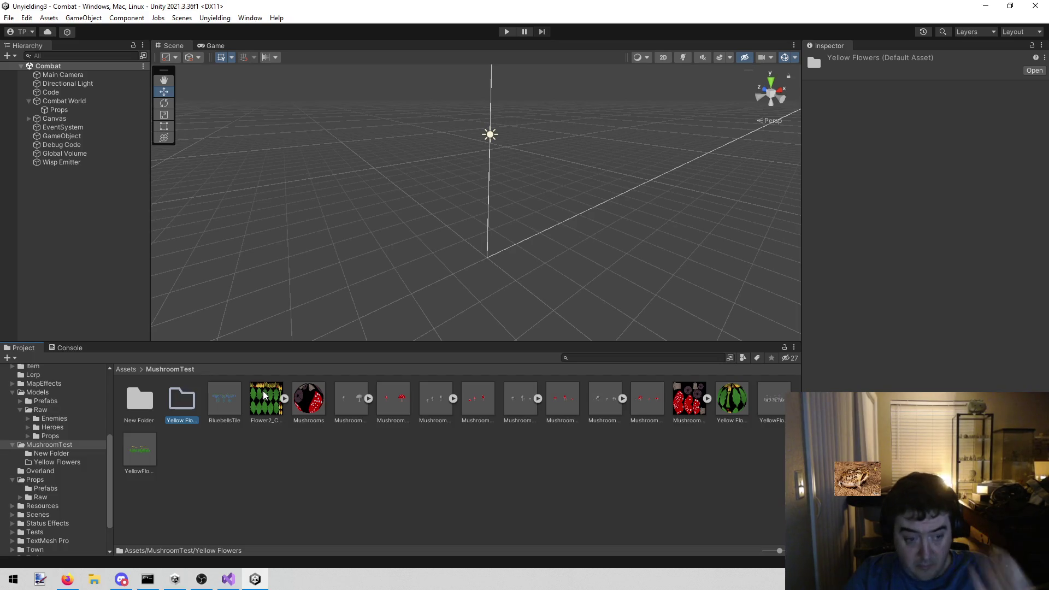
pyautogui.click(265, 403)
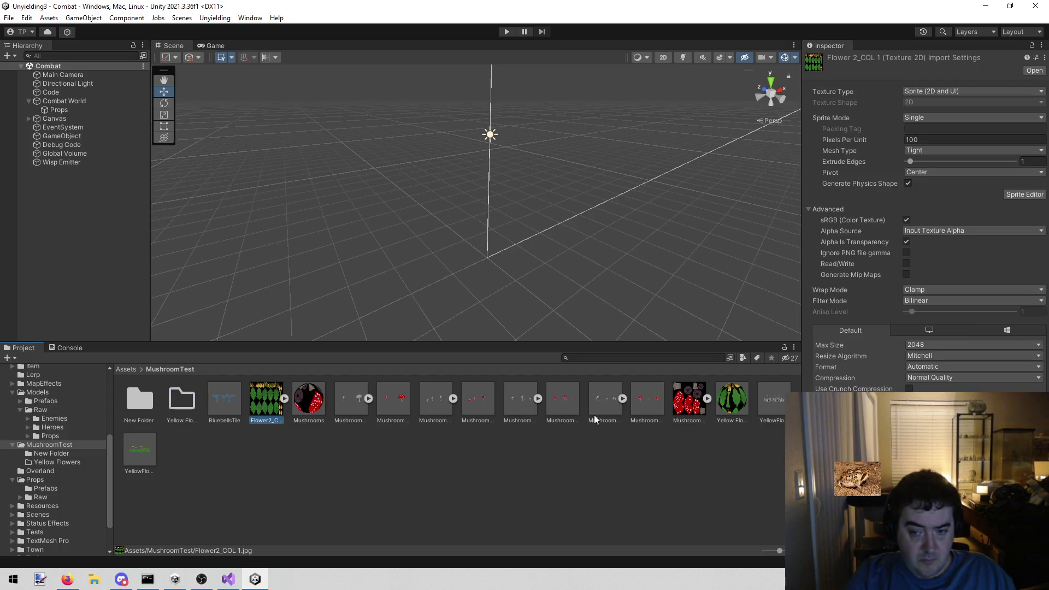
pyautogui.keyDown('ctrl'); pyautogui.click(736, 395); pyautogui.keyUp('ctrl')
pyautogui.keyDown('ctrl'); pyautogui.click(773, 399); pyautogui.keyUp('ctrl')
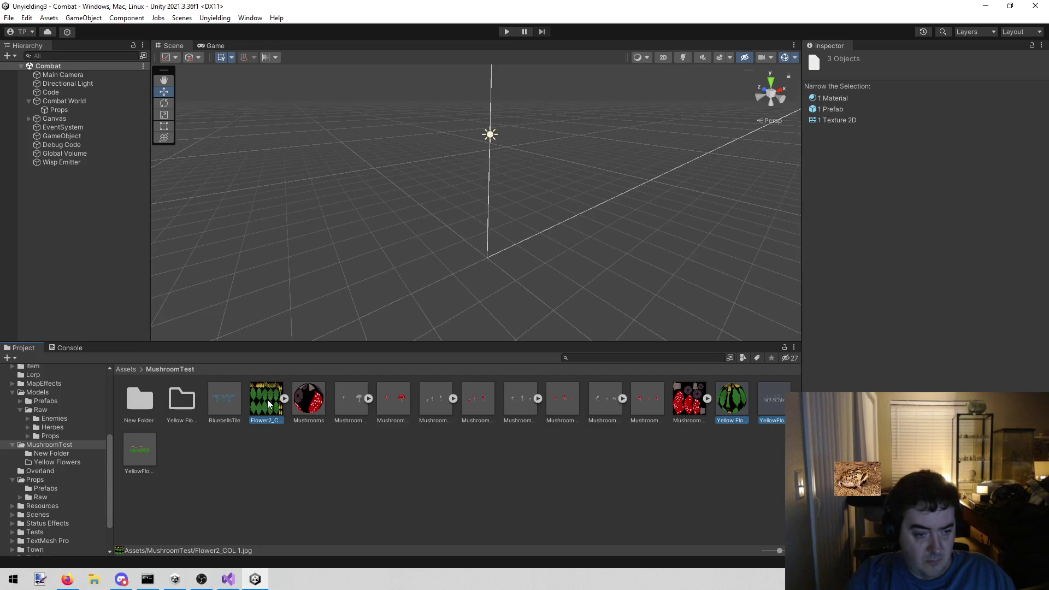
pyautogui.press('Delete')
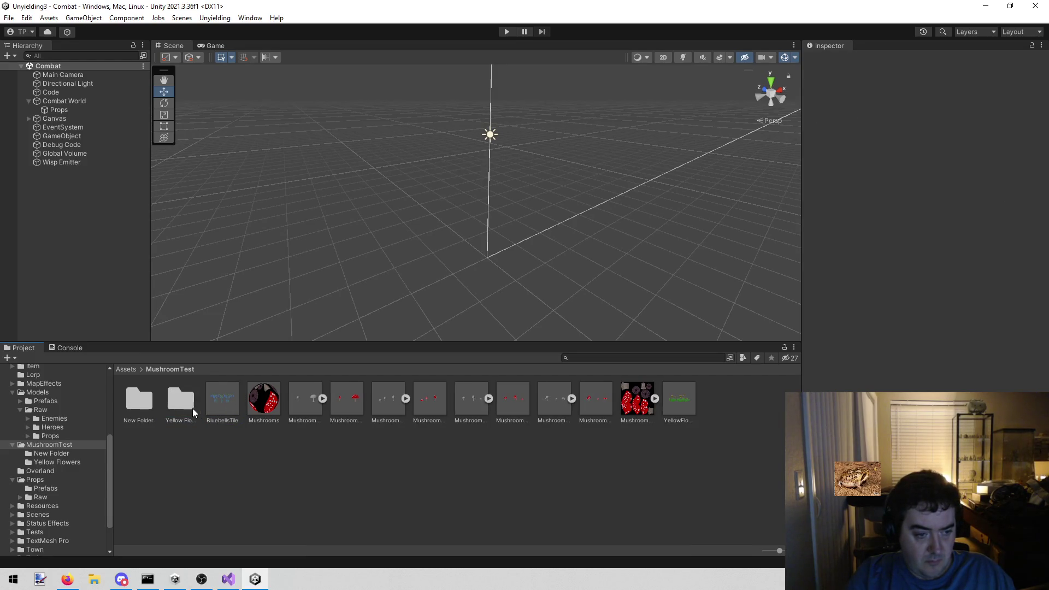
pyautogui.moveTo(182, 401); pyautogui.dragTo(52, 436)
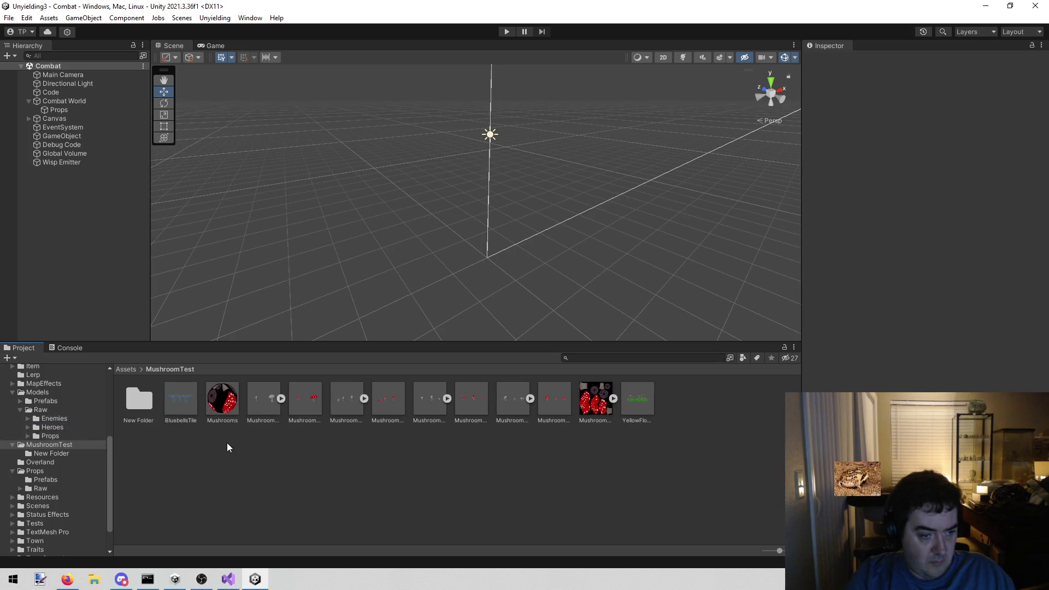
# Create a Mushrooms folder, delete the six leftover mushroom assets, and move it into Models/Raw/Props
pyautogui.rightClick(236, 461)
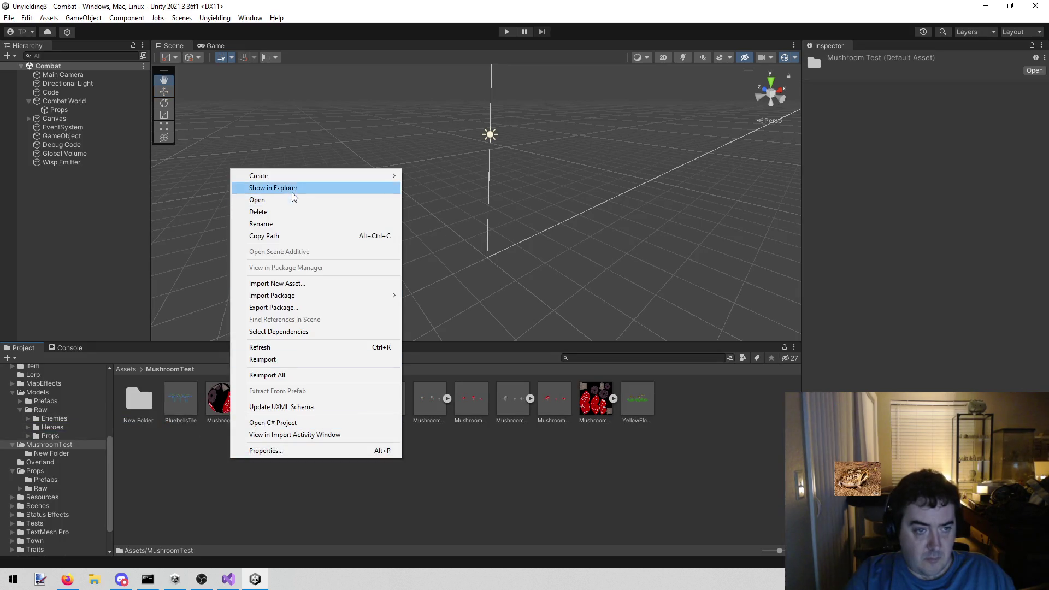
pyautogui.moveTo(295, 181)
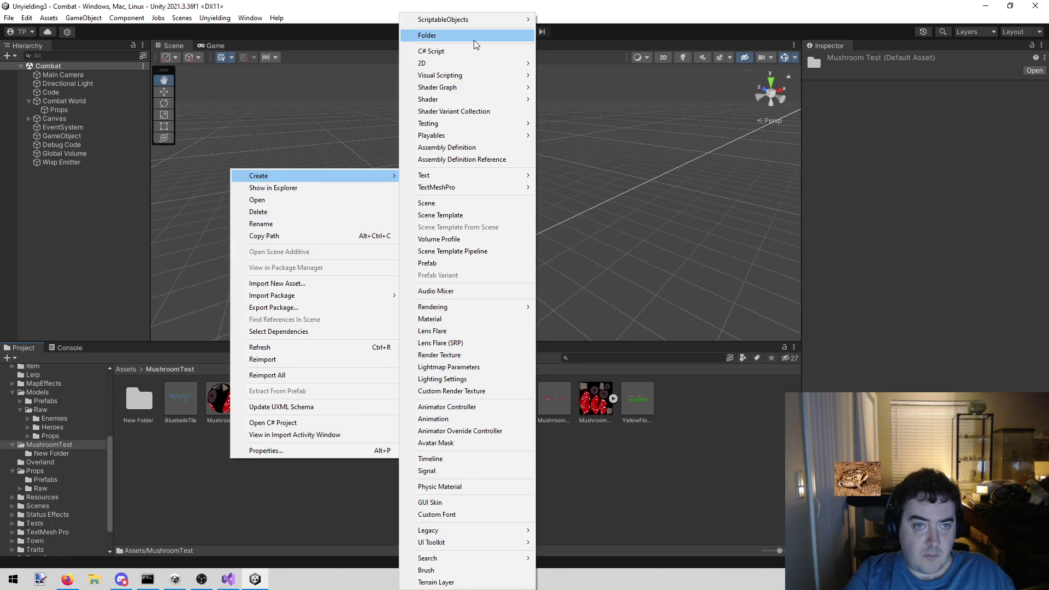
pyautogui.click(475, 39)
pyautogui.write('Mu')
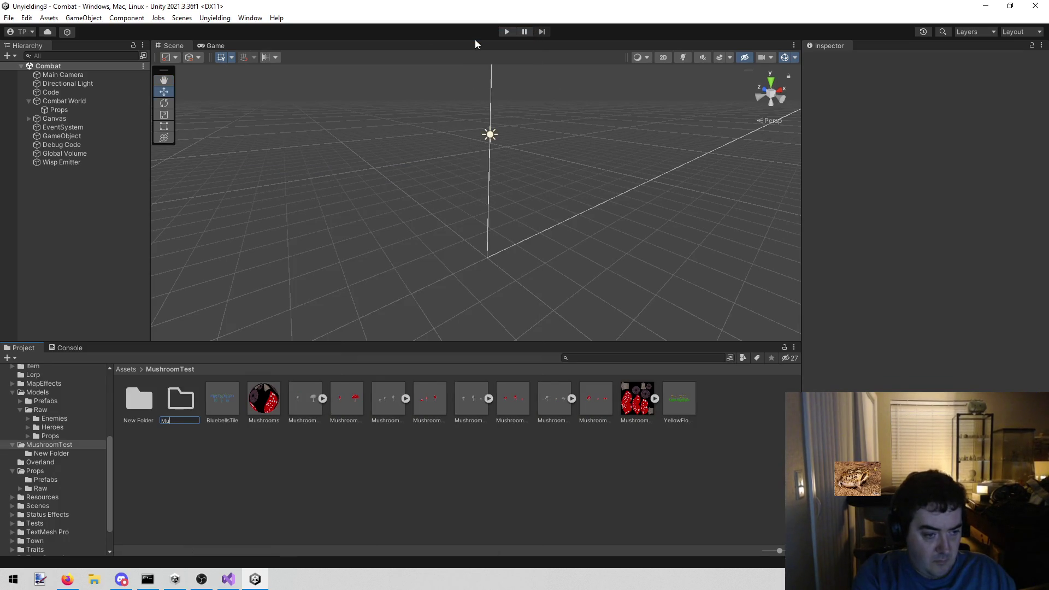
pyautogui.write('jshs')
pyautogui.press('Return')
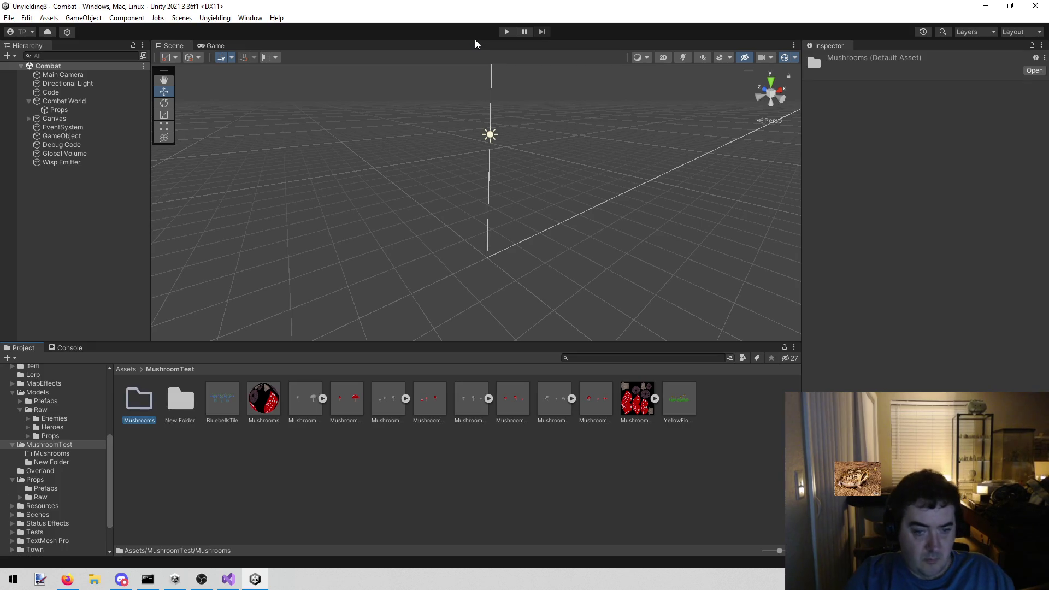
pyautogui.click(263, 399)
pyautogui.keyDown('ctrl'); pyautogui.click(301, 402); pyautogui.keyUp('ctrl')
pyautogui.keyDown('ctrl'); pyautogui.click(389, 402); pyautogui.keyUp('ctrl')
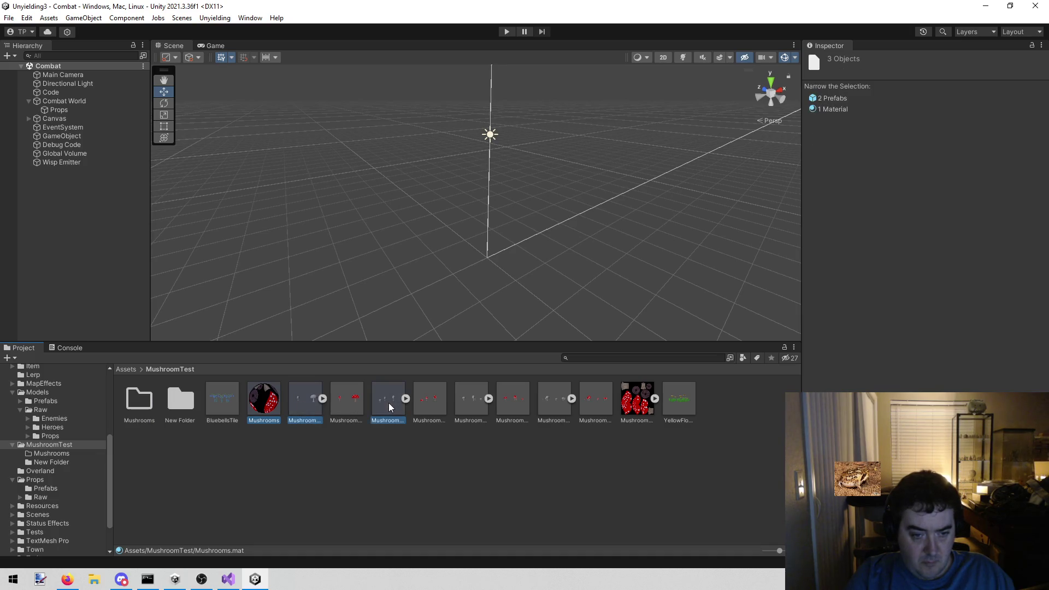
pyautogui.keyDown('ctrl'); pyautogui.click(552, 400); pyautogui.keyUp('ctrl')
pyautogui.keyDown('ctrl'); pyautogui.click(634, 401); pyautogui.keyUp('ctrl')
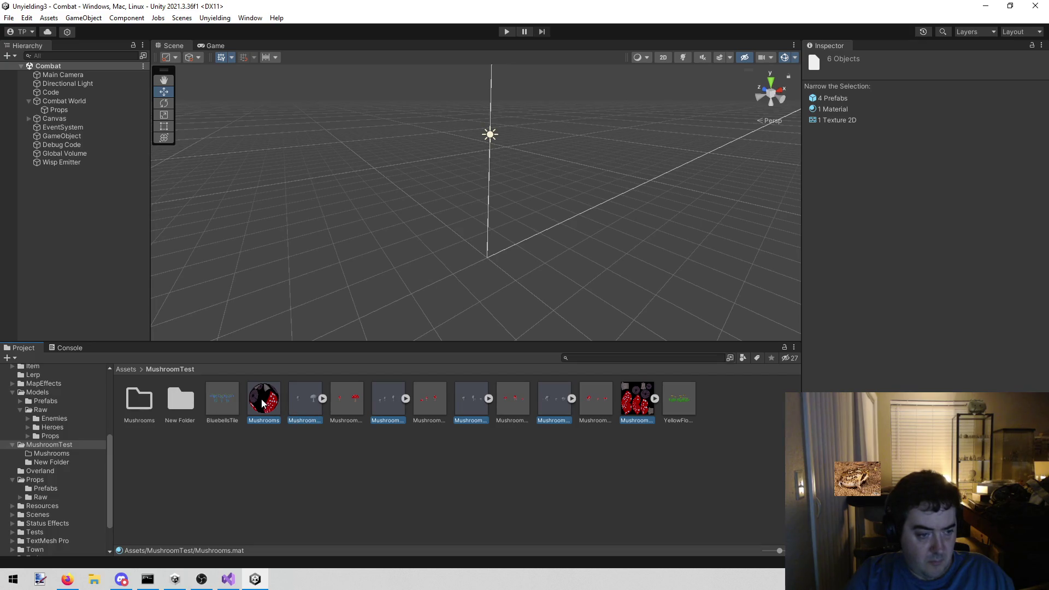
pyautogui.press('Delete')
pyautogui.moveTo(142, 403)
pyautogui.mouseDown()
pyautogui.moveTo(47, 446)
pyautogui.moveTo(52, 436)
pyautogui.mouseUp()
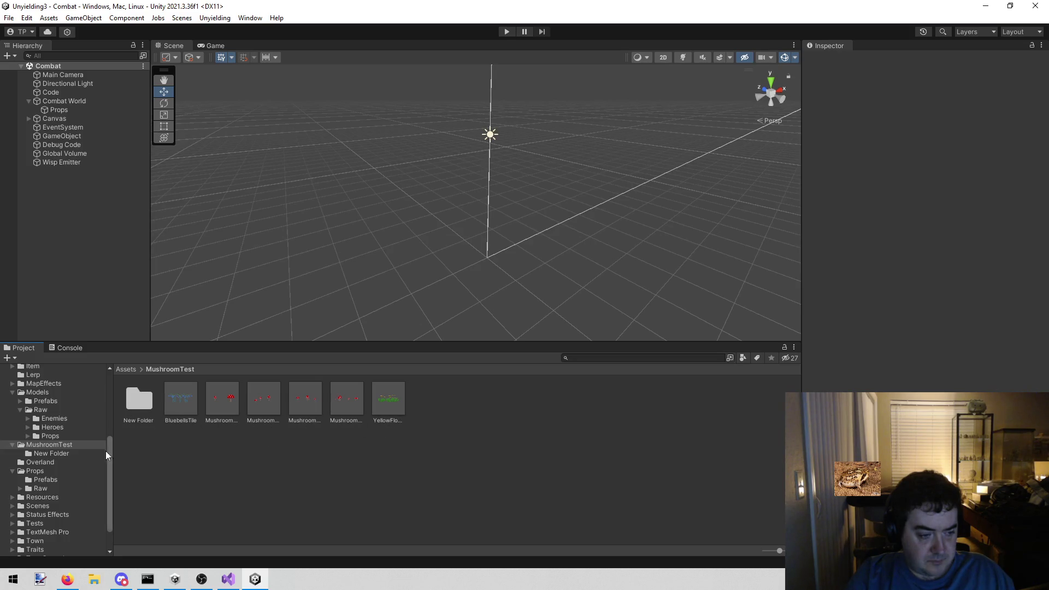
pyautogui.click(20, 401)
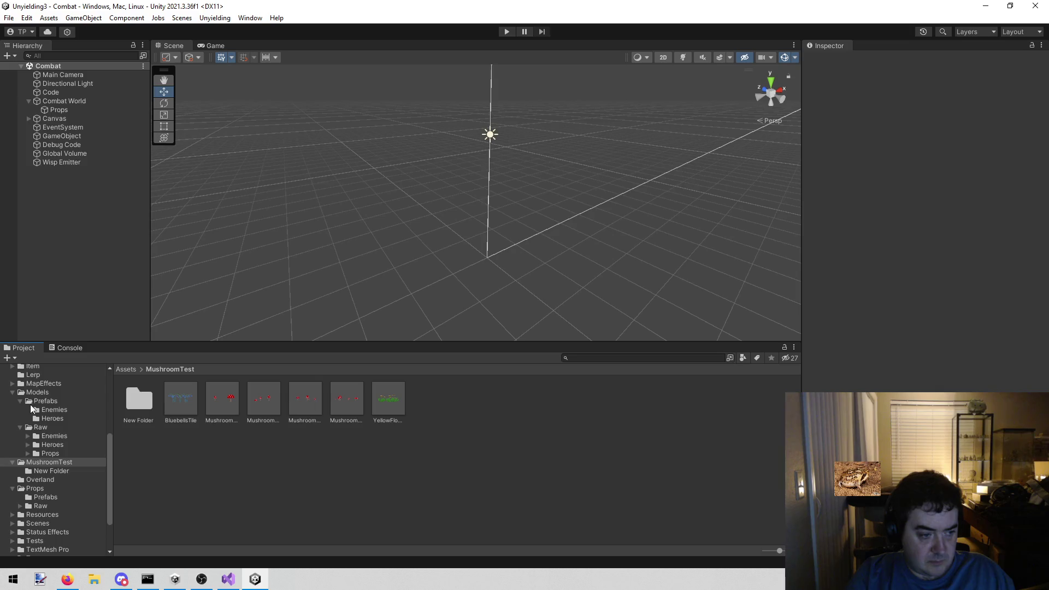
# Create a Props folder under Models/Prefabs
pyautogui.click(30, 402)
pyautogui.rightClick(35, 405)
pyautogui.moveTo(120, 121)
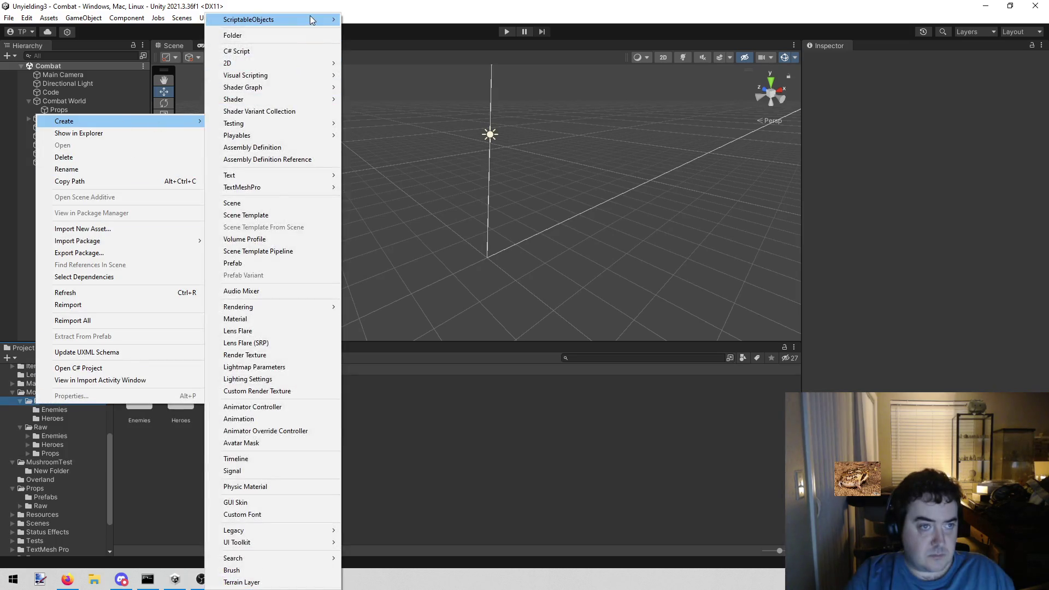
pyautogui.click(293, 35)
pyautogui.write('Props')
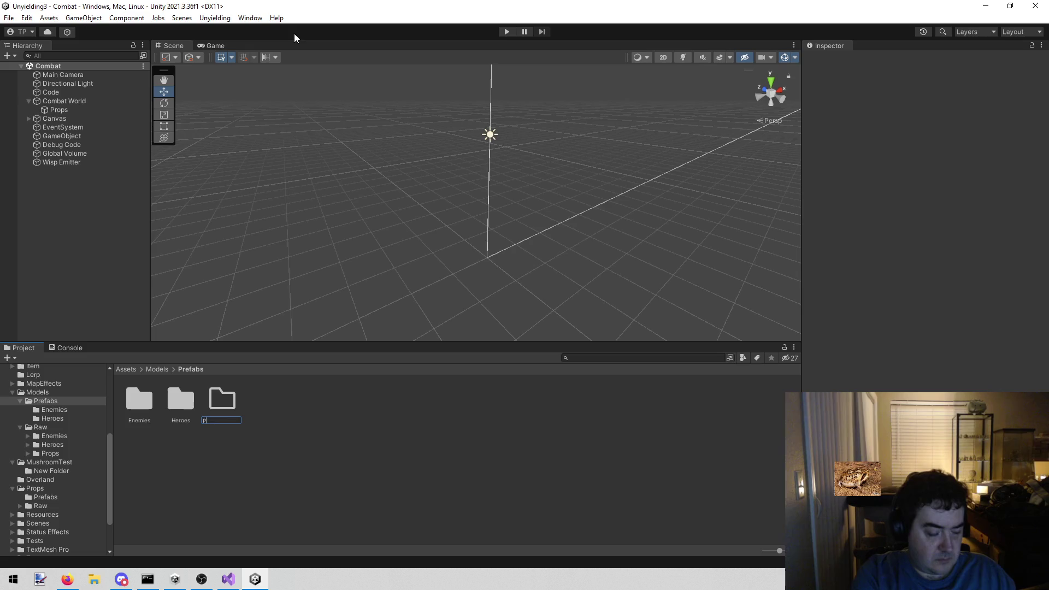
pyautogui.press('Return')
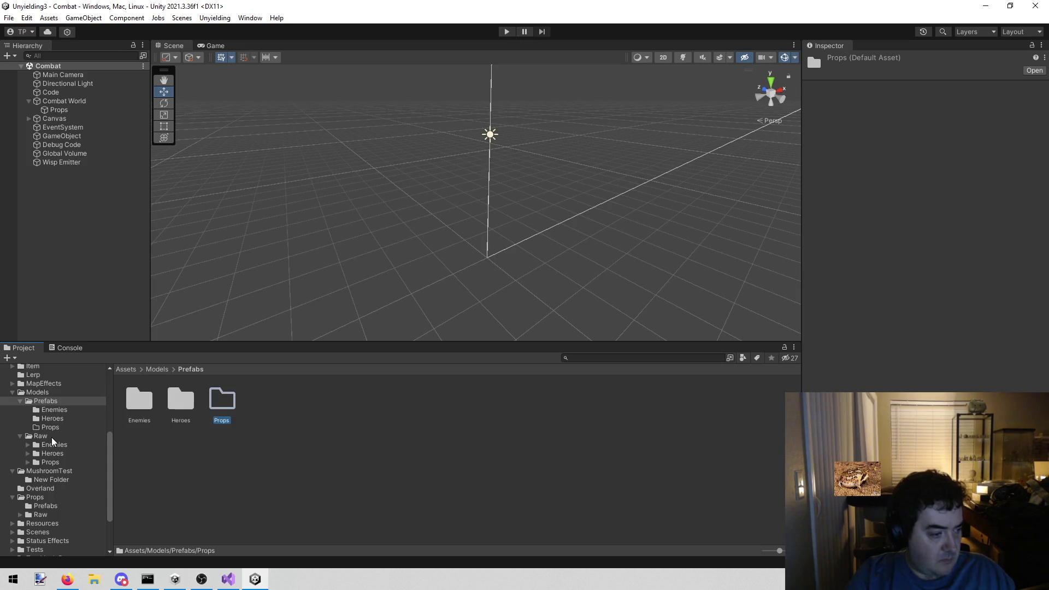
# Move the six bluebell, mushroom and yellow-flower prefabs from MushroomTest into Models/Prefabs/Props
pyautogui.click(76, 463)
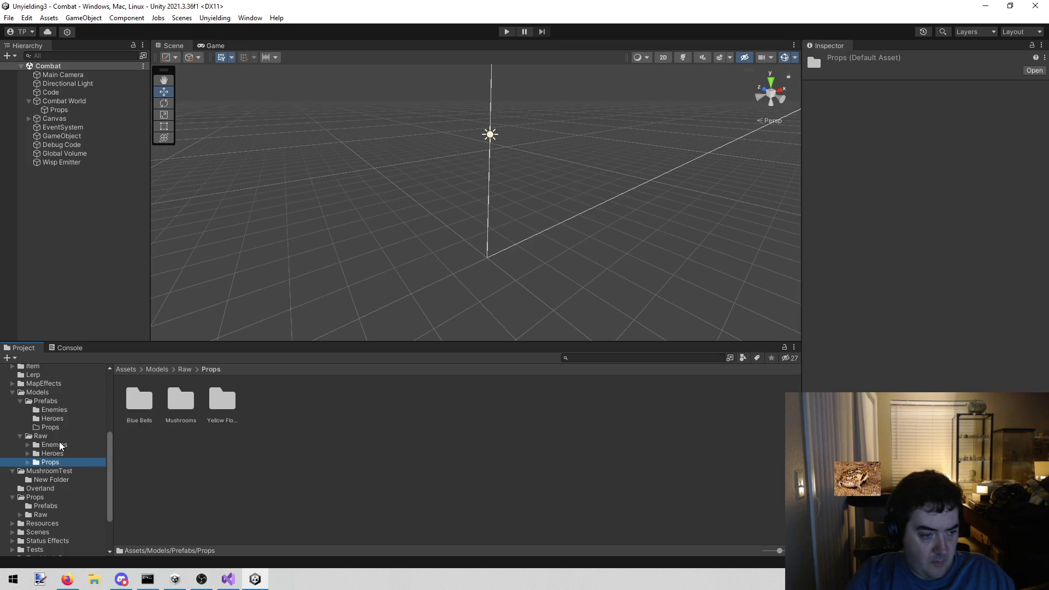
pyautogui.click(56, 480)
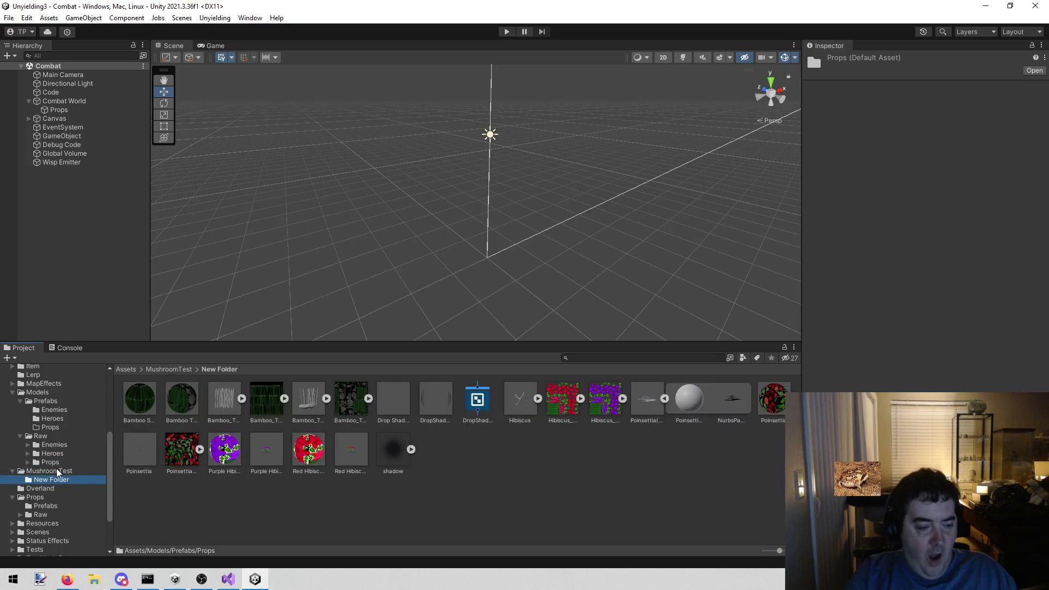
pyautogui.click(58, 472)
pyautogui.click(236, 479)
pyautogui.click(175, 413)
pyautogui.keyDown('shift'); pyautogui.click(402, 402); pyautogui.keyUp('shift')
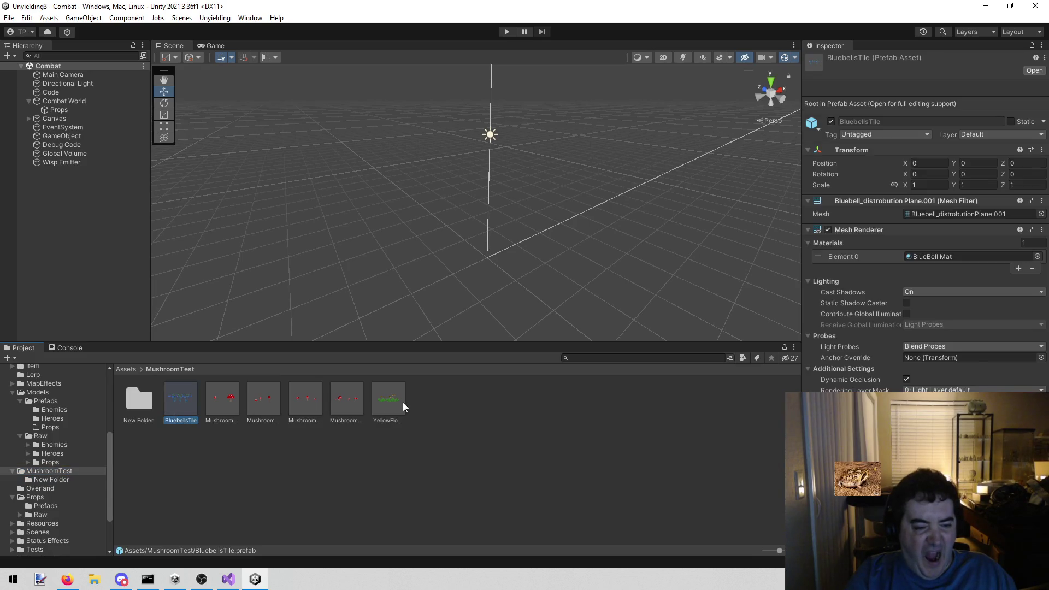
pyautogui.moveTo(186, 402)
pyautogui.mouseDown()
pyautogui.moveTo(115, 426)
pyautogui.moveTo(64, 428)
pyautogui.mouseUp()
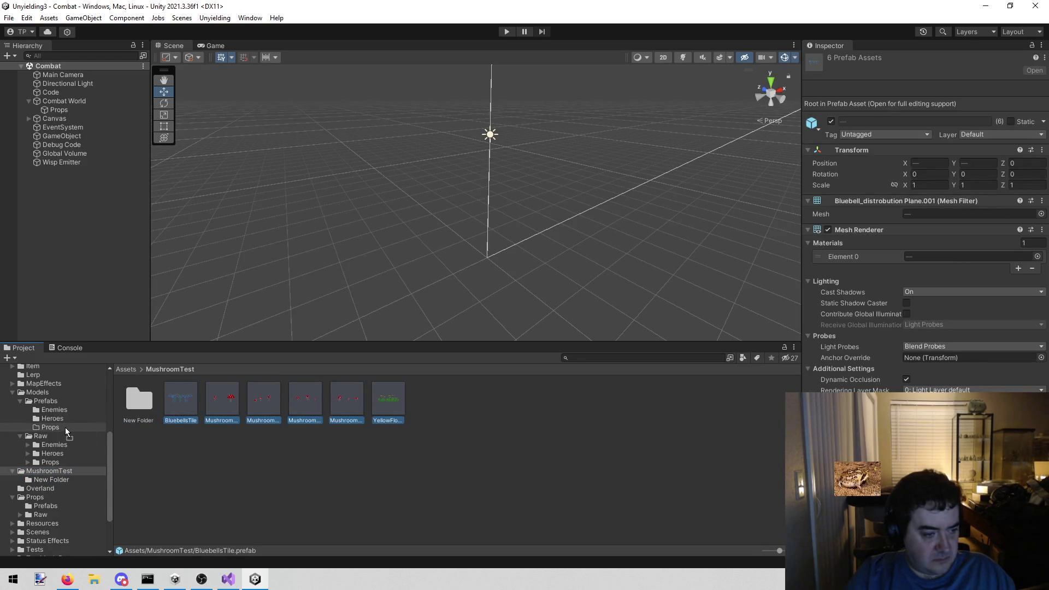
pyautogui.doubleClick(147, 401)
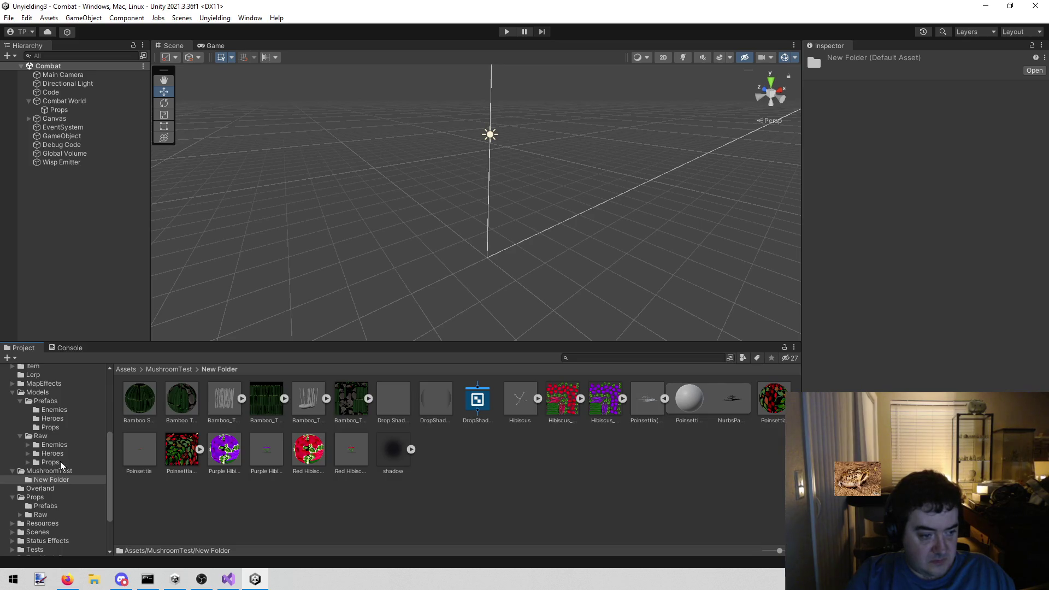
# Make a Bambo folder in New Folder holding Bamboo Stalks Mat and the Bamboo_Thicket model
pyautogui.rightClick(178, 514)
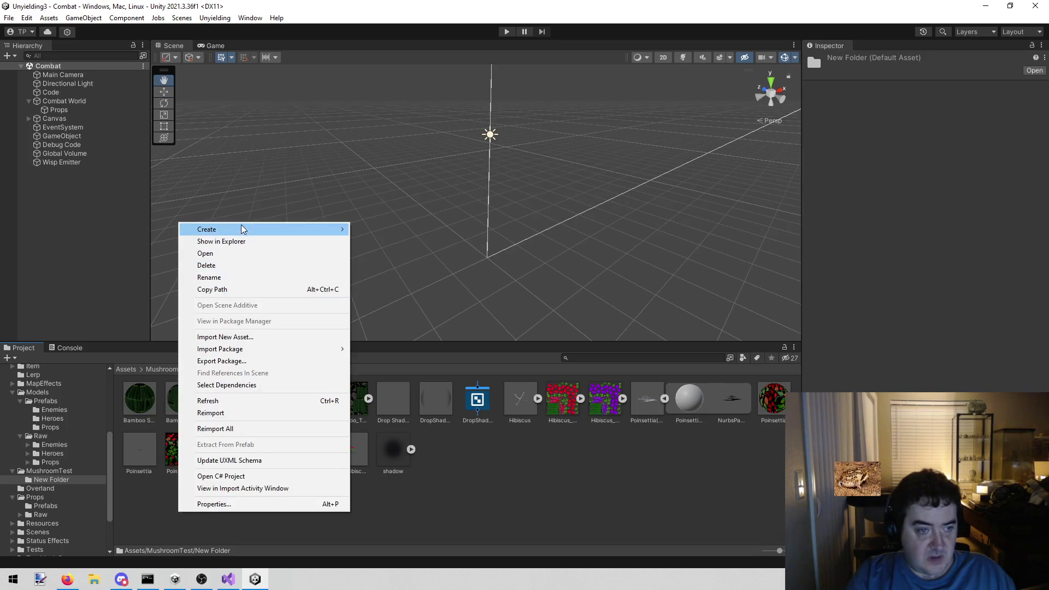
pyautogui.moveTo(243, 229)
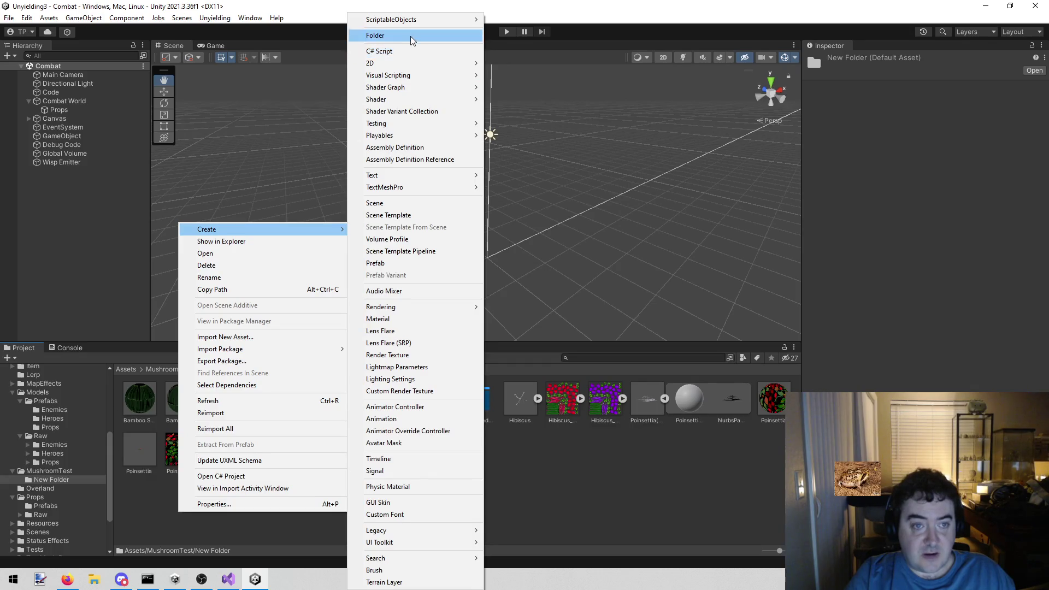
pyautogui.click(413, 35)
pyautogui.write('Bam')
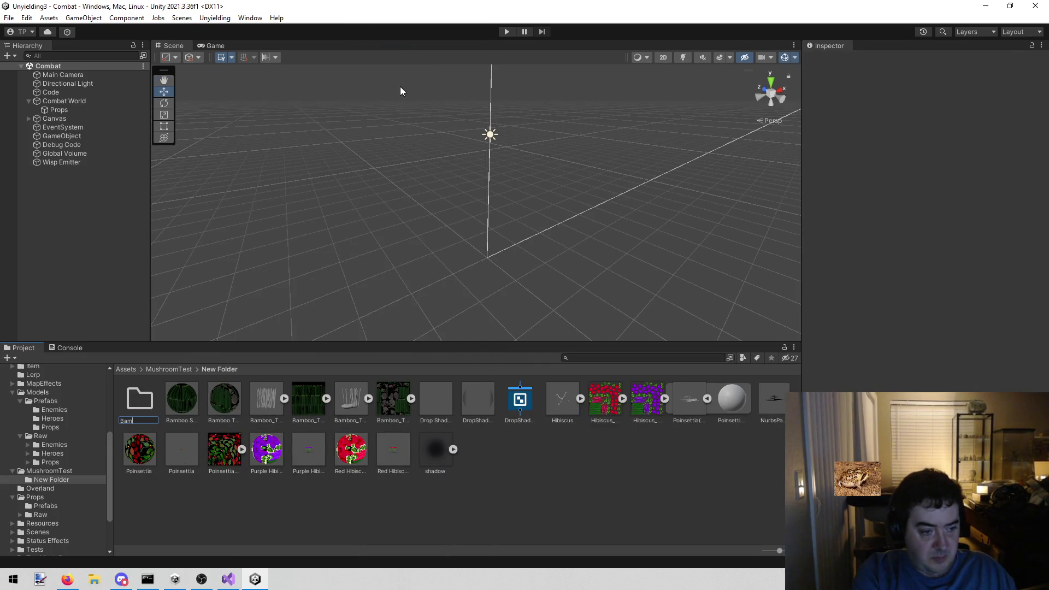
pyautogui.press('Return')
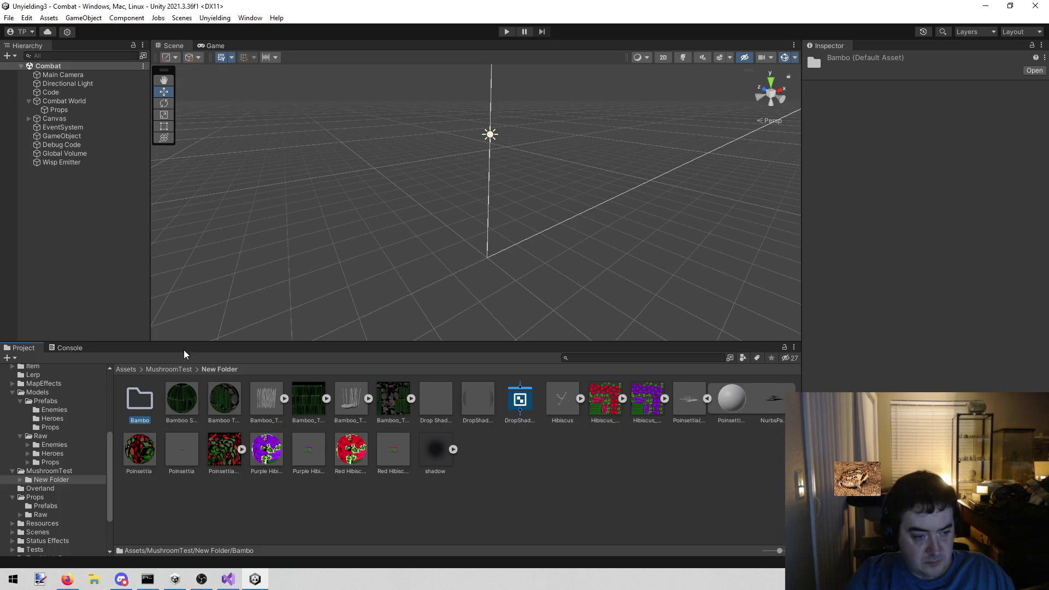
pyautogui.click(191, 414)
pyautogui.moveTo(182, 402); pyautogui.dragTo(140, 401)
pyautogui.click(222, 399)
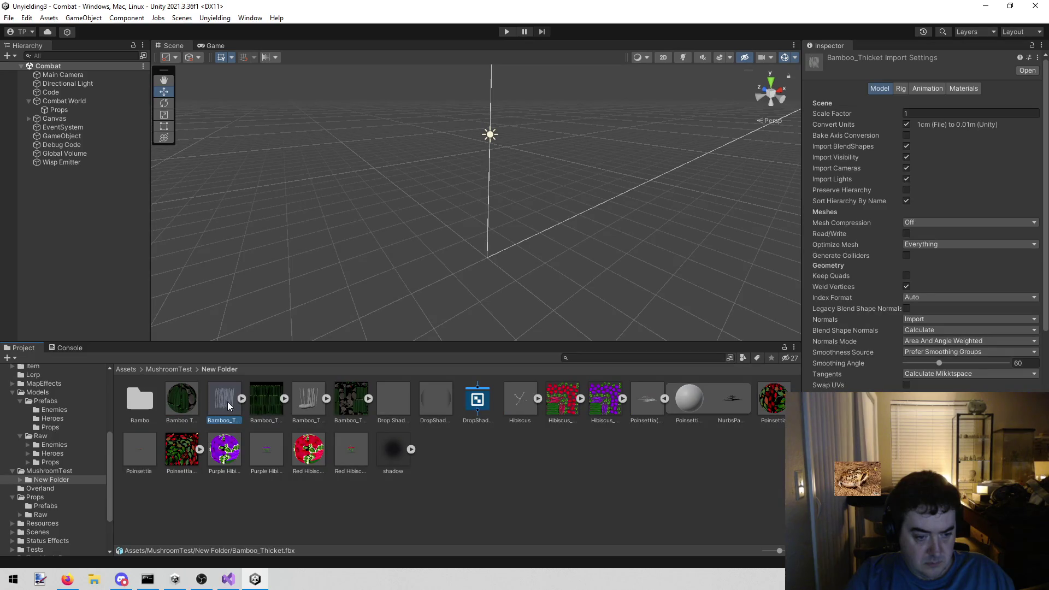
pyautogui.moveTo(227, 401); pyautogui.dragTo(140, 402)
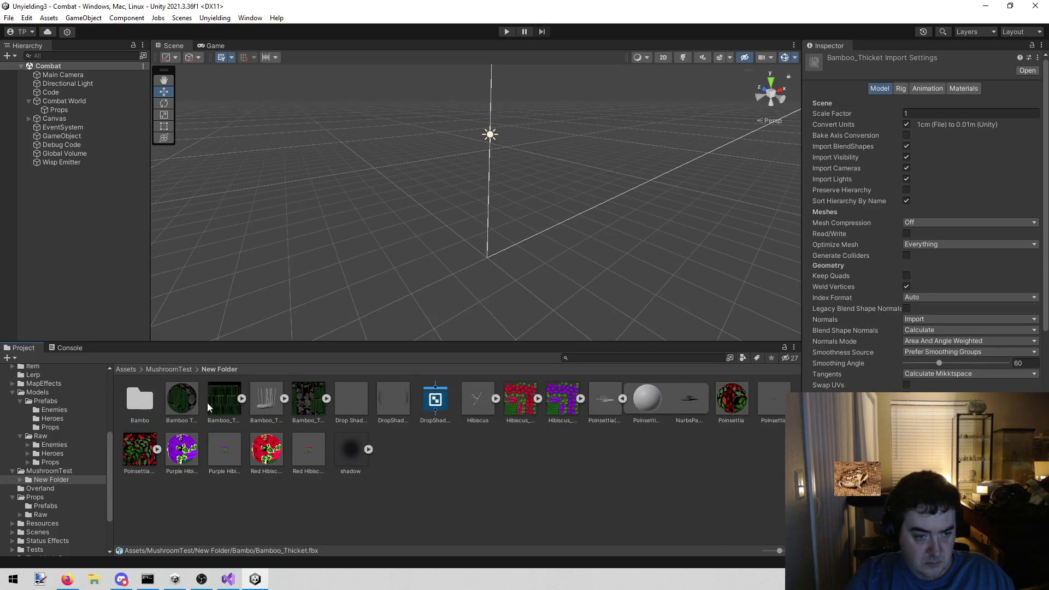
# Create a new folder named Bambo Tuft
pyautogui.rightClick(239, 513)
pyautogui.moveTo(311, 226)
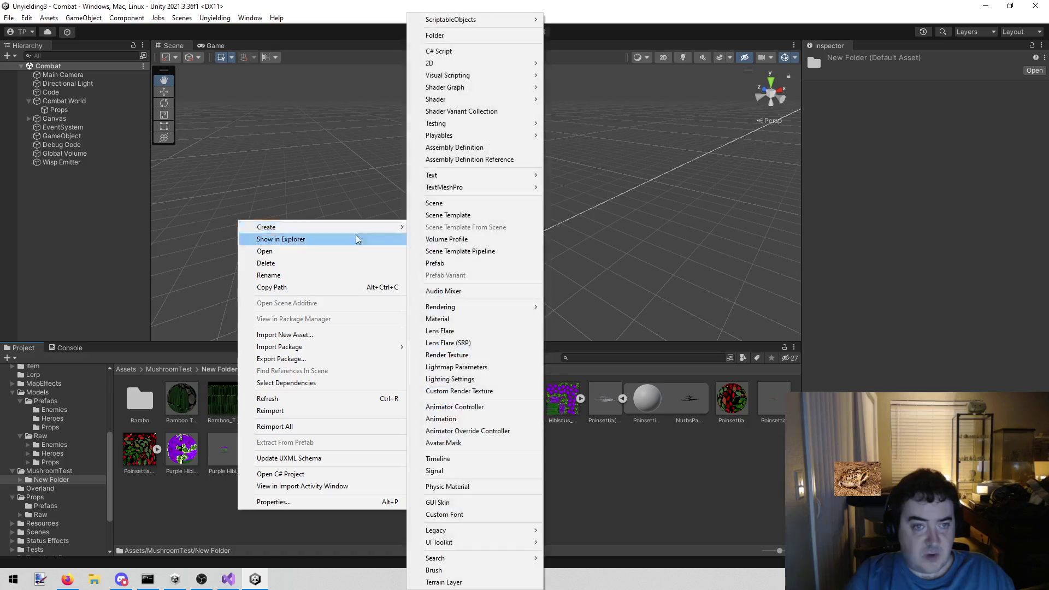
pyautogui.click(495, 36)
pyautogui.write('B')
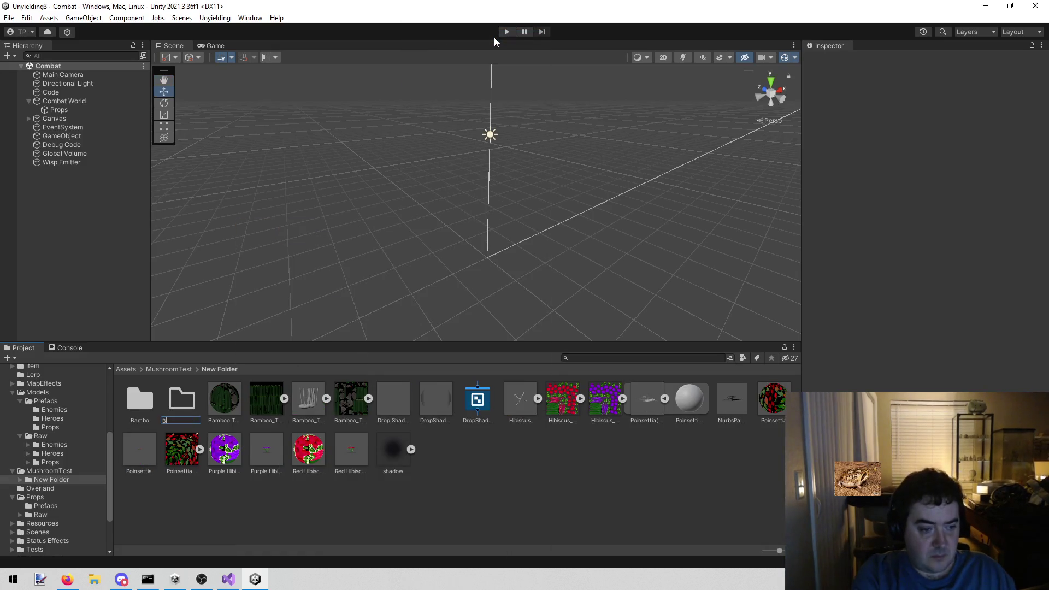
pyautogui.write('ambo Tu')
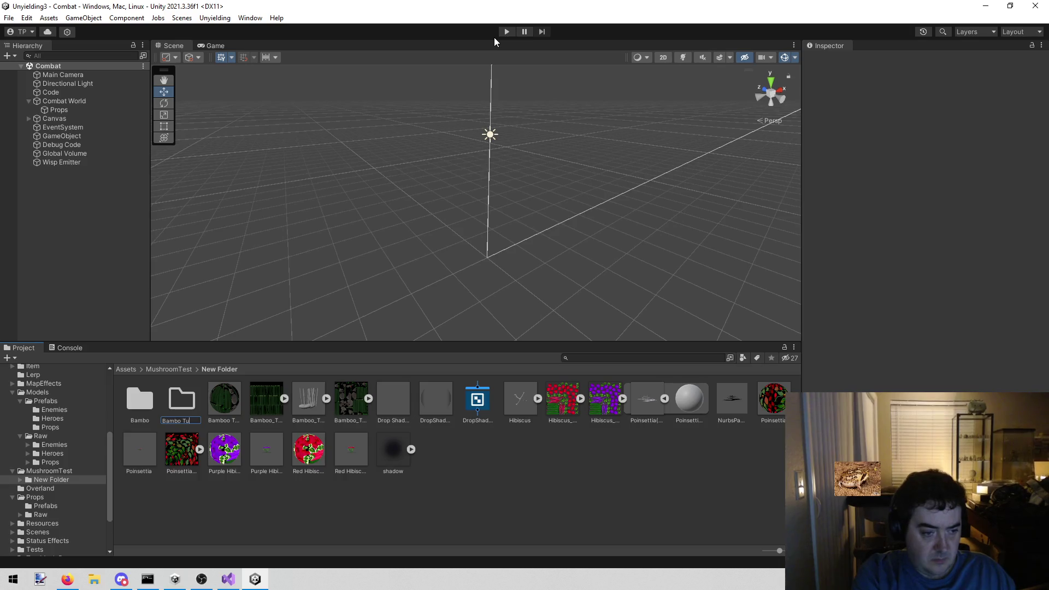
pyautogui.press('Return')
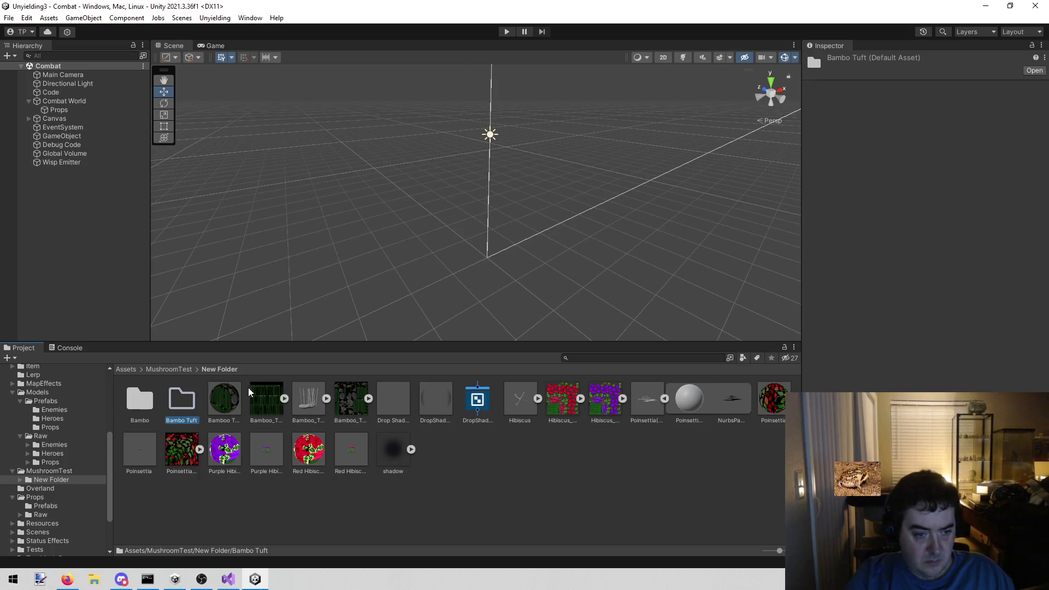
# Move Bamboo_Thicket_COL into Bambo and the tuft material, prefab and texture into Bambo Tuft
pyautogui.click(217, 404)
pyautogui.click(254, 407)
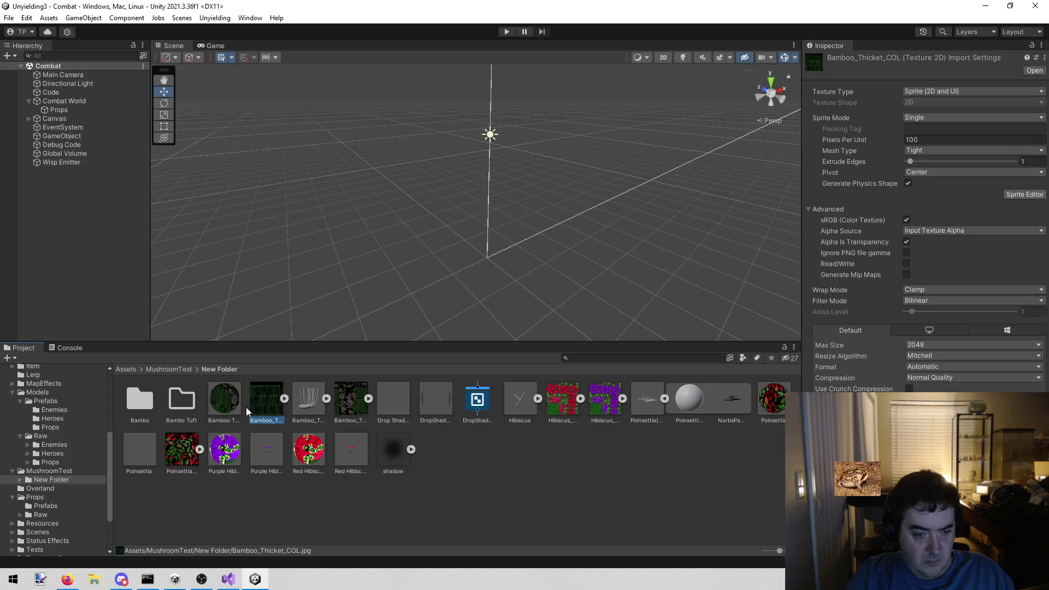
pyautogui.moveTo(271, 407); pyautogui.dragTo(140, 402)
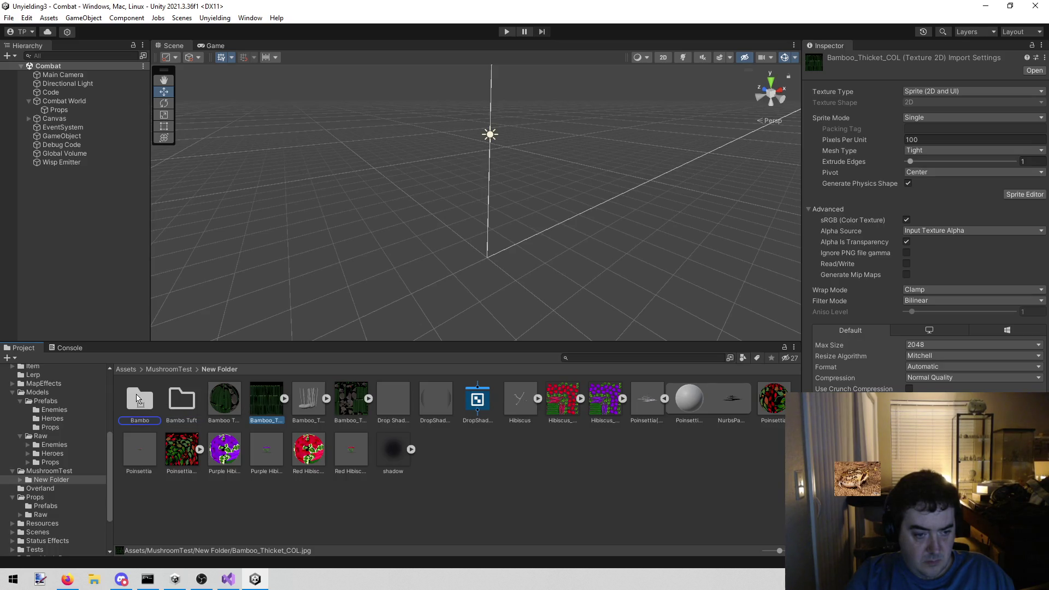
pyautogui.click(224, 394)
pyautogui.keyDown('ctrl'); pyautogui.click(277, 403); pyautogui.keyUp('ctrl')
pyautogui.moveTo(296, 407); pyautogui.dragTo(186, 405)
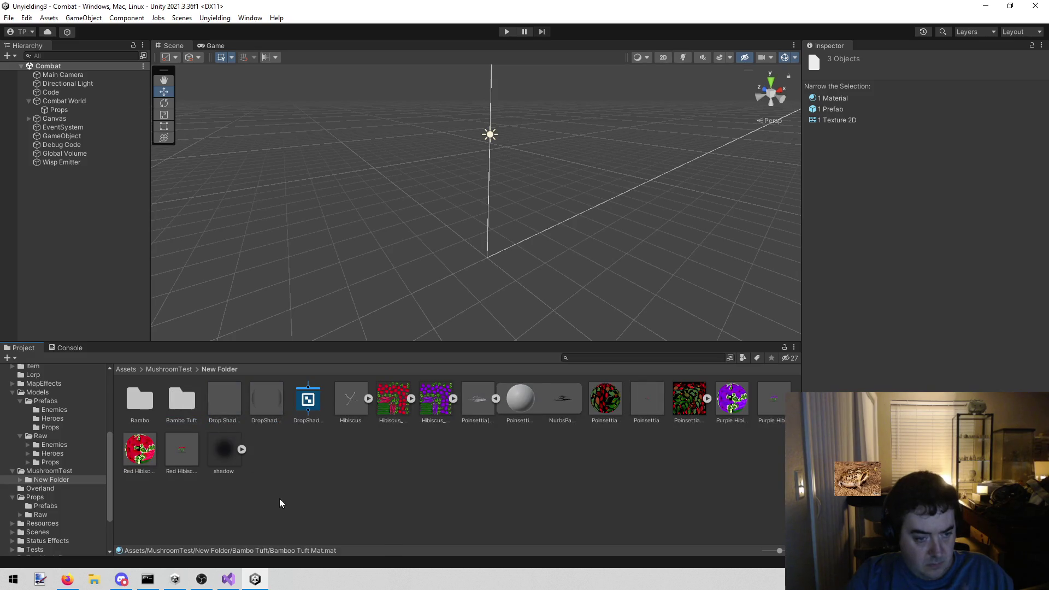
pyautogui.click(273, 479)
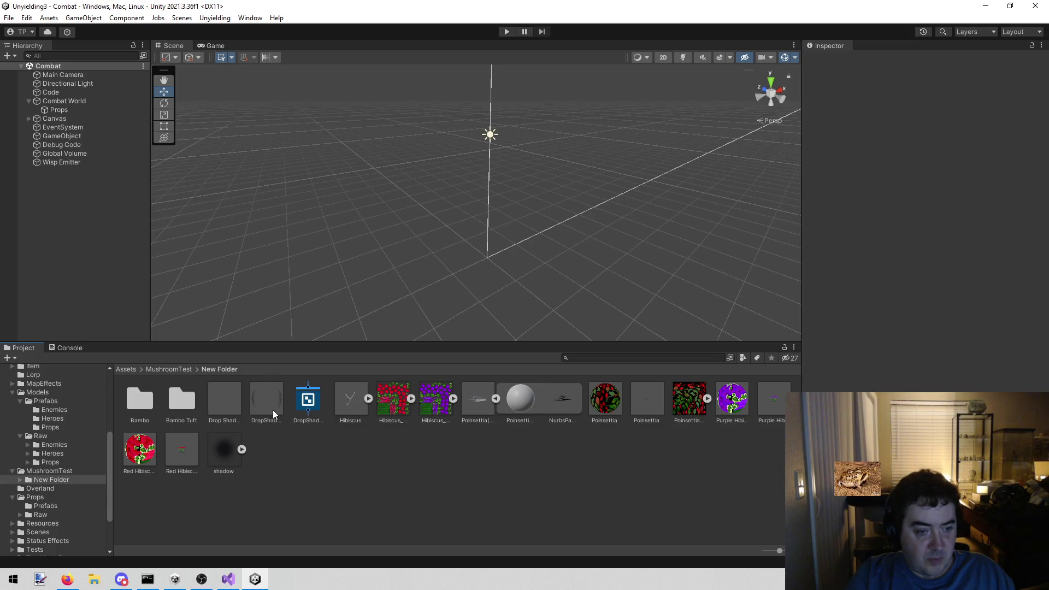
pyautogui.rightClick(288, 499)
# Create a shadow folder and move the four drop shadow assets into it
pyautogui.moveTo(398, 223)
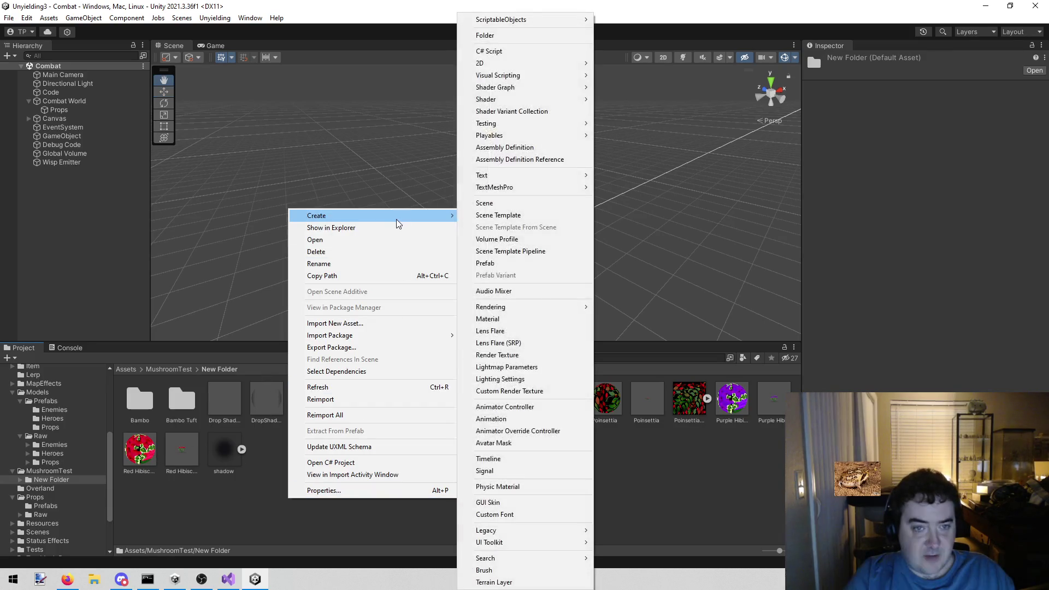
pyautogui.click(517, 35)
pyautogui.write('shadow')
pyautogui.press('Return')
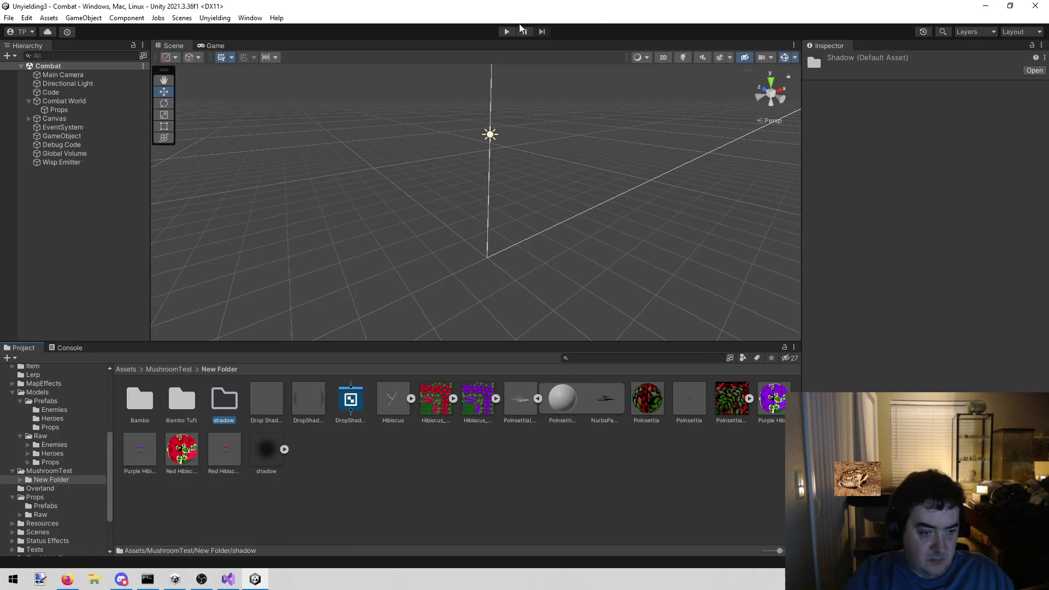
pyautogui.click(271, 393)
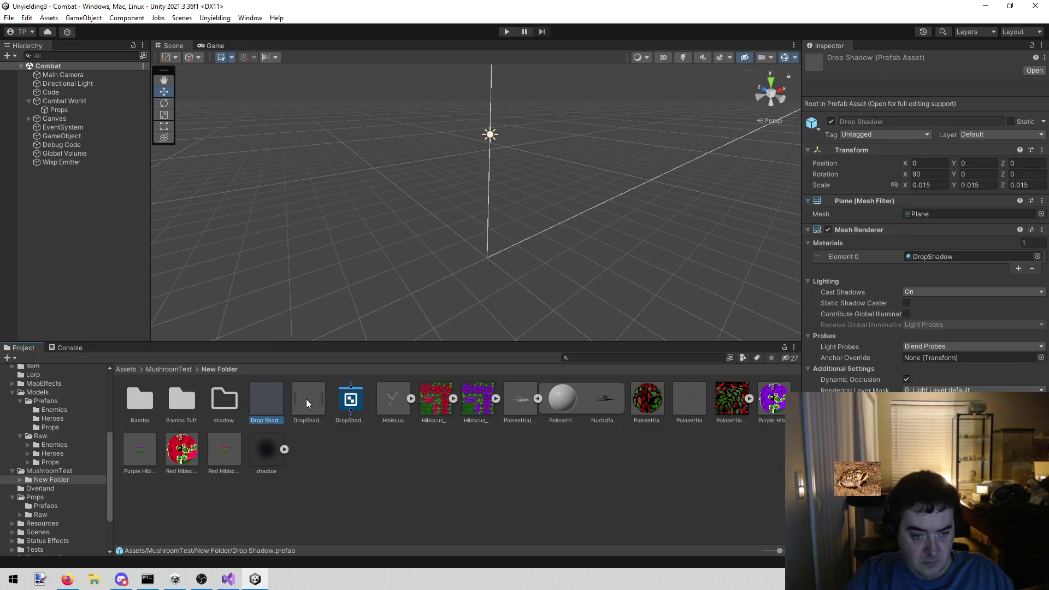
pyautogui.keyDown('ctrl'); pyautogui.click(305, 399); pyautogui.keyUp('ctrl')
pyautogui.keyDown('ctrl'); pyautogui.click(349, 402); pyautogui.keyUp('ctrl')
pyautogui.keyDown('ctrl'); pyautogui.click(261, 454); pyautogui.keyUp('ctrl')
pyautogui.moveTo(264, 417); pyautogui.dragTo(224, 404)
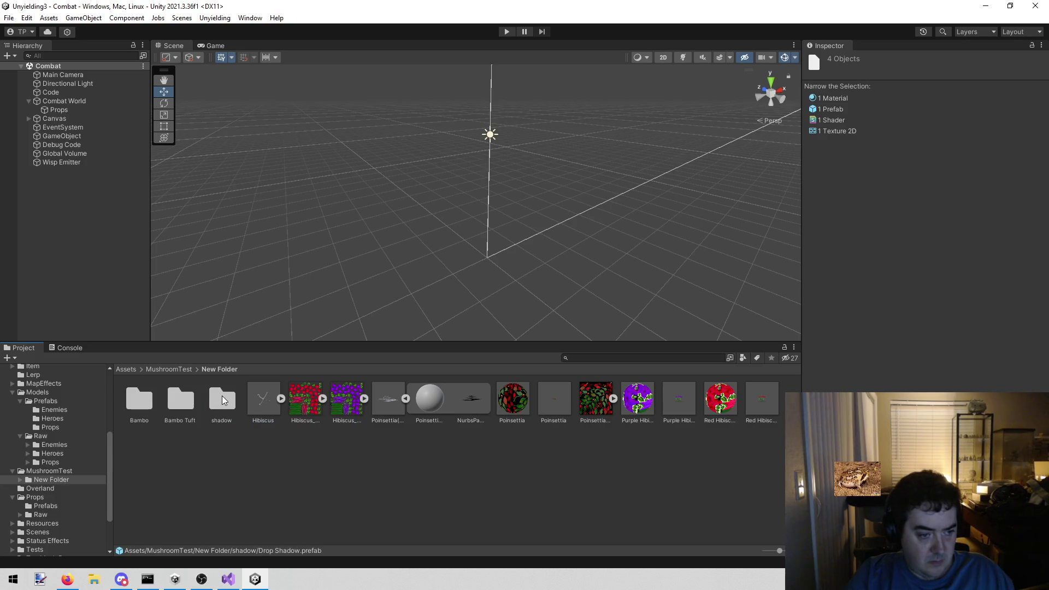
# Move the shadow and Bambo folders into Models/Raw/Props, then inspect the Hibiscus model
pyautogui.click(227, 400)
pyautogui.moveTo(51, 460); pyautogui.dragTo(51, 461)
pyautogui.moveTo(169, 407); pyautogui.dragTo(53, 463)
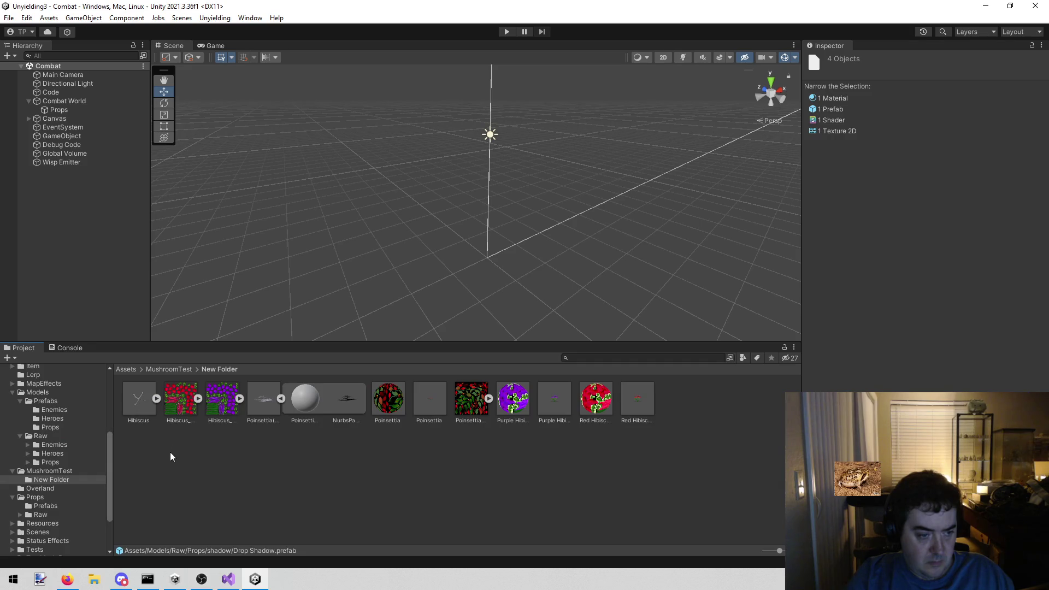
pyautogui.click(158, 462)
pyautogui.click(144, 420)
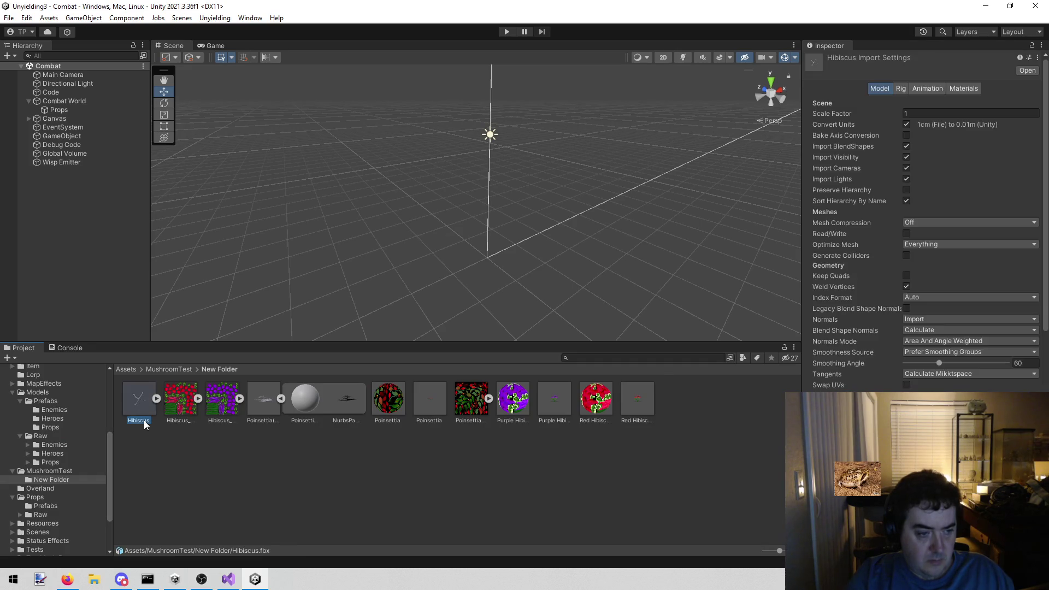
# Create a new folder named Hibiscus
pyautogui.rightClick(195, 483)
pyautogui.moveTo(293, 201)
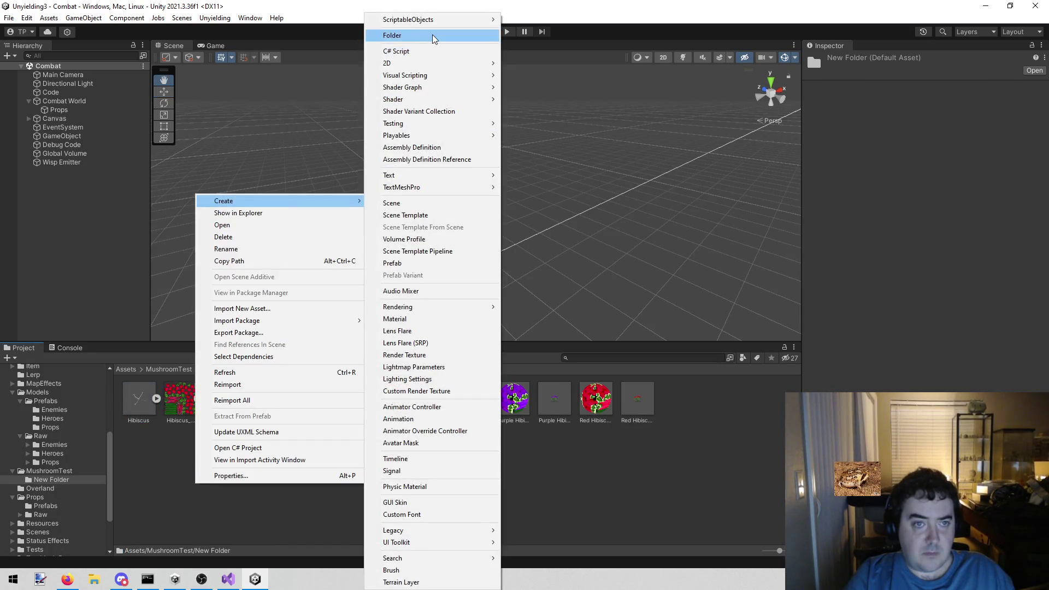
pyautogui.click(431, 34)
pyautogui.write('Hibiscus')
pyautogui.press('Return')
# Move the Hibiscus model, its two textures and the Purple and Red Hibiscus materials into Hibiscus
pyautogui.click(181, 399)
pyautogui.keyDown('ctrl'); pyautogui.click(222, 399); pyautogui.keyUp('ctrl')
pyautogui.keyDown('ctrl'); pyautogui.click(263, 399); pyautogui.keyUp('ctrl')
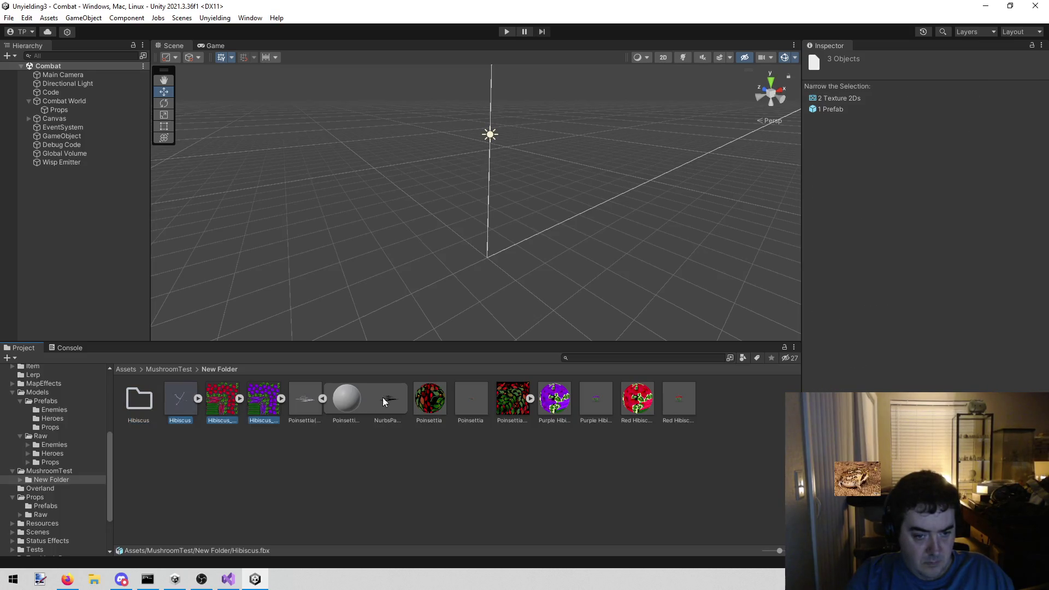
pyautogui.click(323, 398)
pyautogui.keyDown('ctrl'); pyautogui.click(471, 399); pyautogui.keyUp('ctrl')
pyautogui.keyDown('ctrl'); pyautogui.click(552, 403); pyautogui.keyUp('ctrl')
pyautogui.moveTo(551, 403); pyautogui.dragTo(153, 399)
# Create a new folder named Poinsettia
pyautogui.rightClick(183, 458)
pyautogui.moveTo(253, 175)
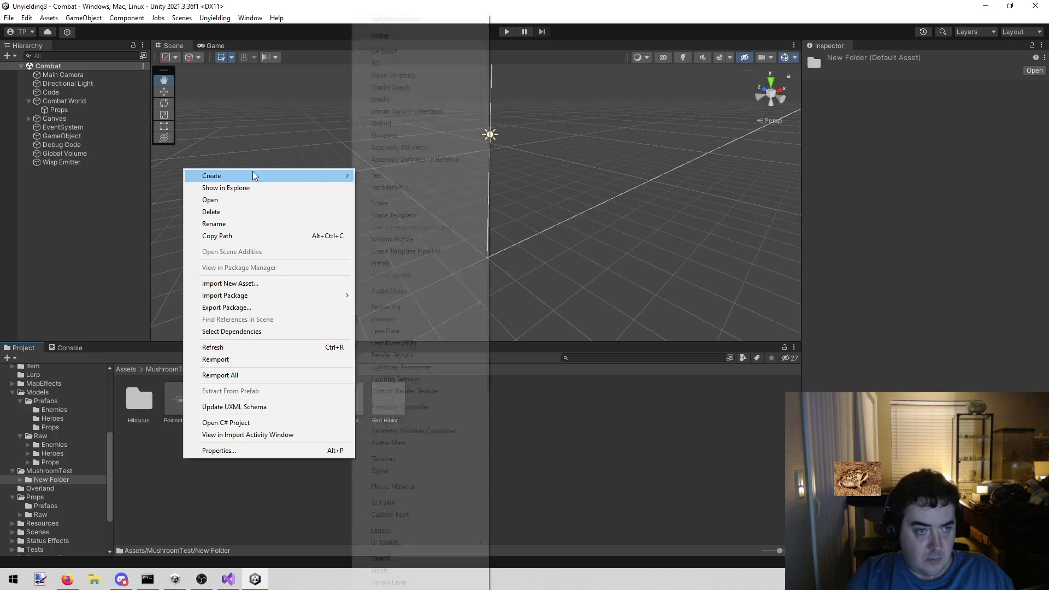
pyautogui.click(428, 35)
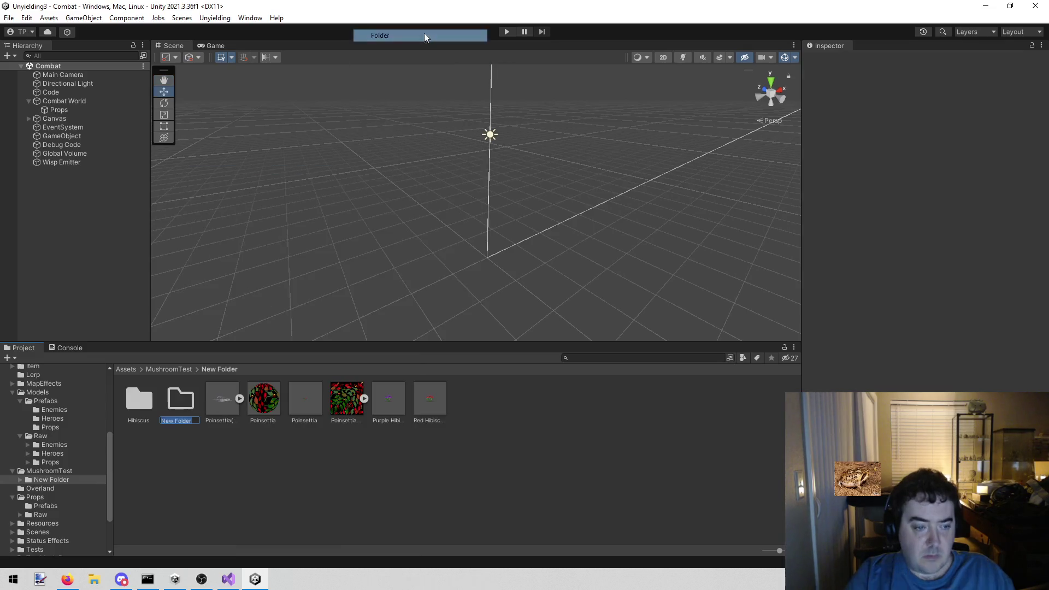
pyautogui.click(267, 421)
pyautogui.click(264, 421)
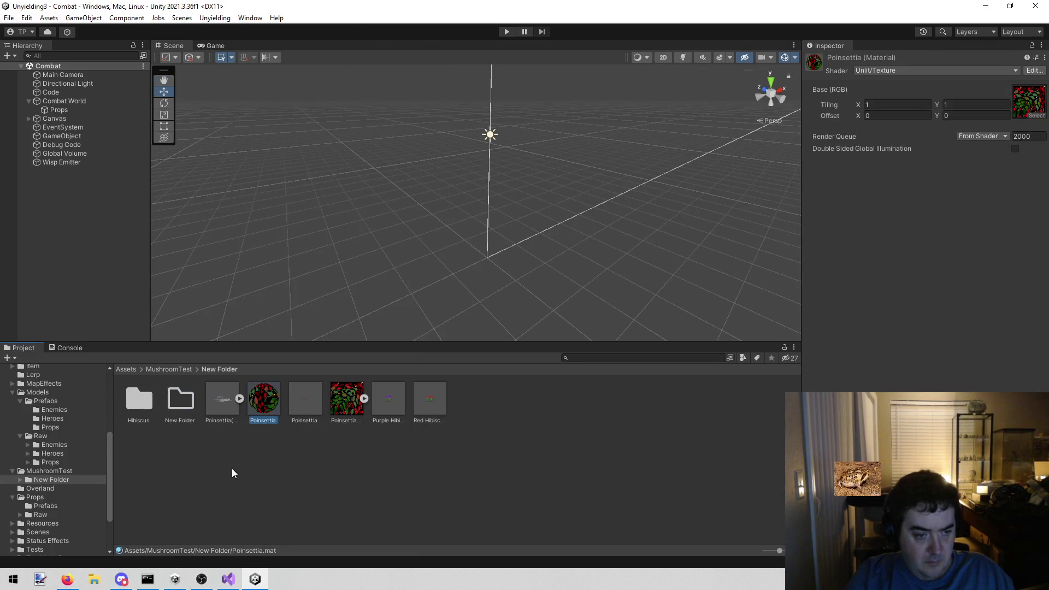
pyautogui.click(189, 418)
pyautogui.click(187, 418)
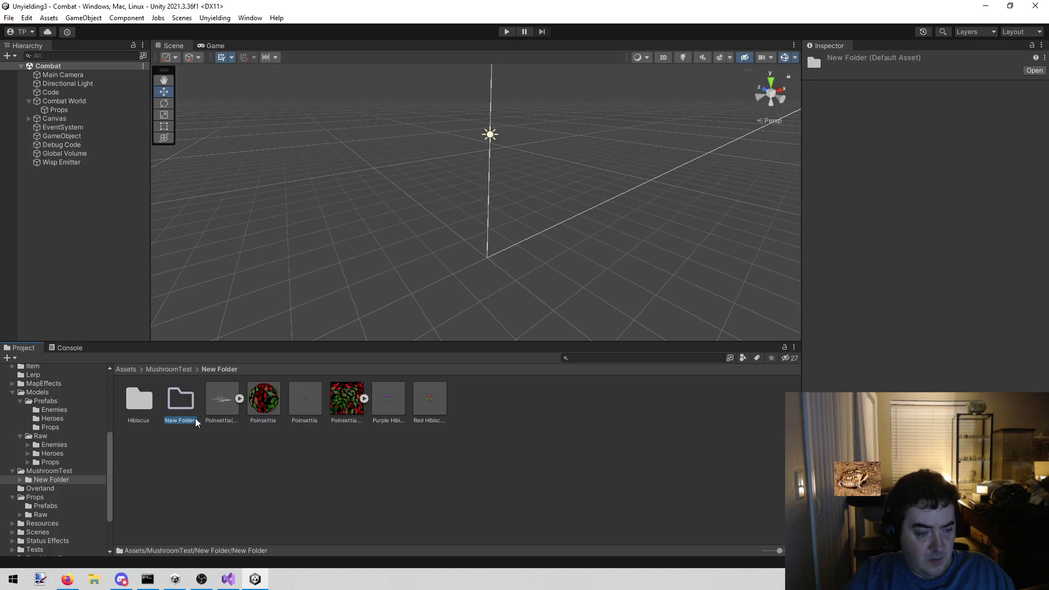
pyautogui.write('Poinsettia')
pyautogui.press('Return')
# File the Poinsettia model, material and texture into it, then move both flower folders to Models/Raw/Props
pyautogui.click(229, 418)
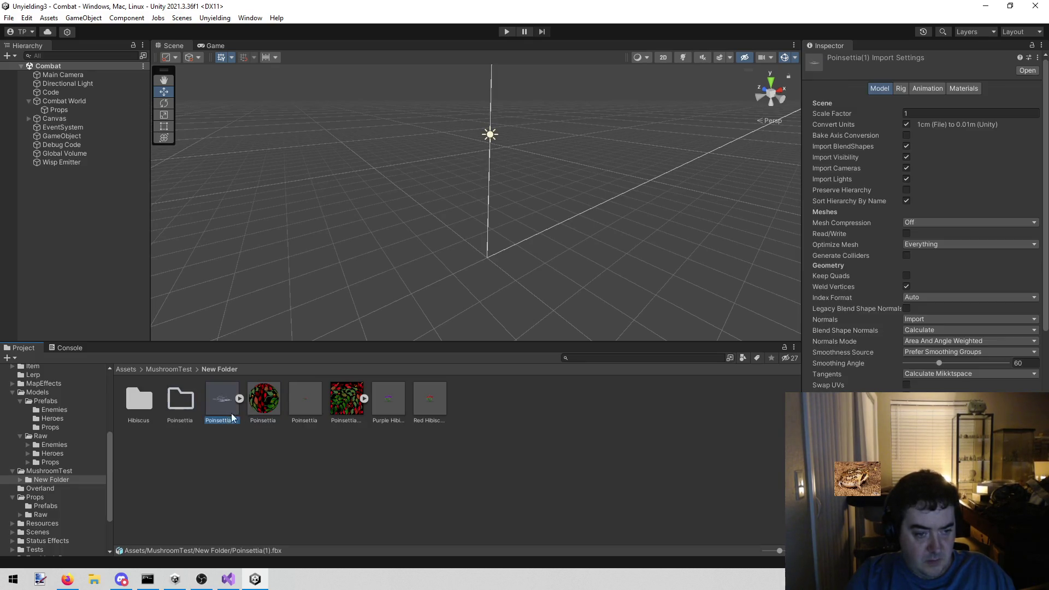
pyautogui.keyDown('ctrl'); pyautogui.click(252, 409); pyautogui.keyUp('ctrl')
pyautogui.keyDown('ctrl'); pyautogui.click(347, 399); pyautogui.keyUp('ctrl')
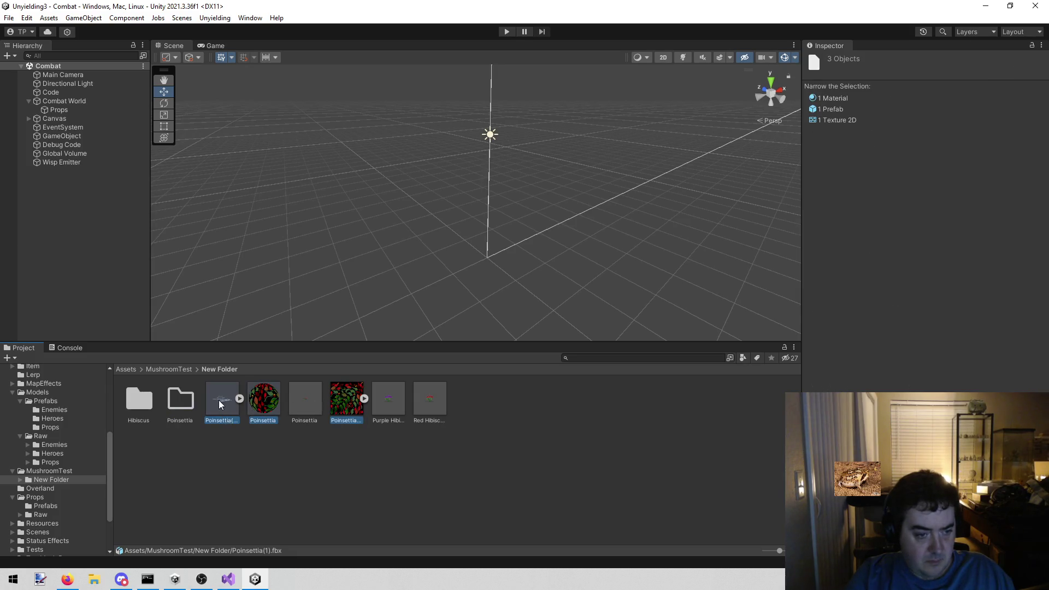
pyautogui.moveTo(218, 405); pyautogui.dragTo(181, 400)
pyautogui.keyDown('ctrl'); pyautogui.click(138, 409); pyautogui.keyUp('ctrl')
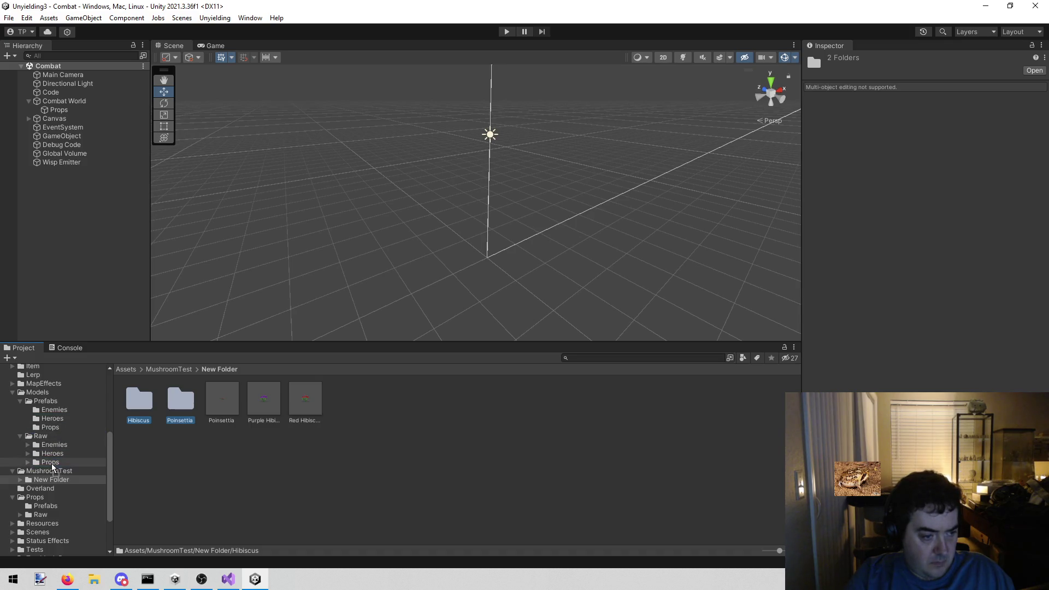
pyautogui.moveTo(52, 466); pyautogui.dragTo(51, 466)
# Move the three flower prefabs into Models/Prefabs/Props
pyautogui.click(159, 484)
pyautogui.click(156, 402)
pyautogui.keyDown('ctrl'); pyautogui.click(181, 399); pyautogui.keyUp('ctrl')
pyautogui.moveTo(131, 403); pyautogui.dragTo(63, 427)
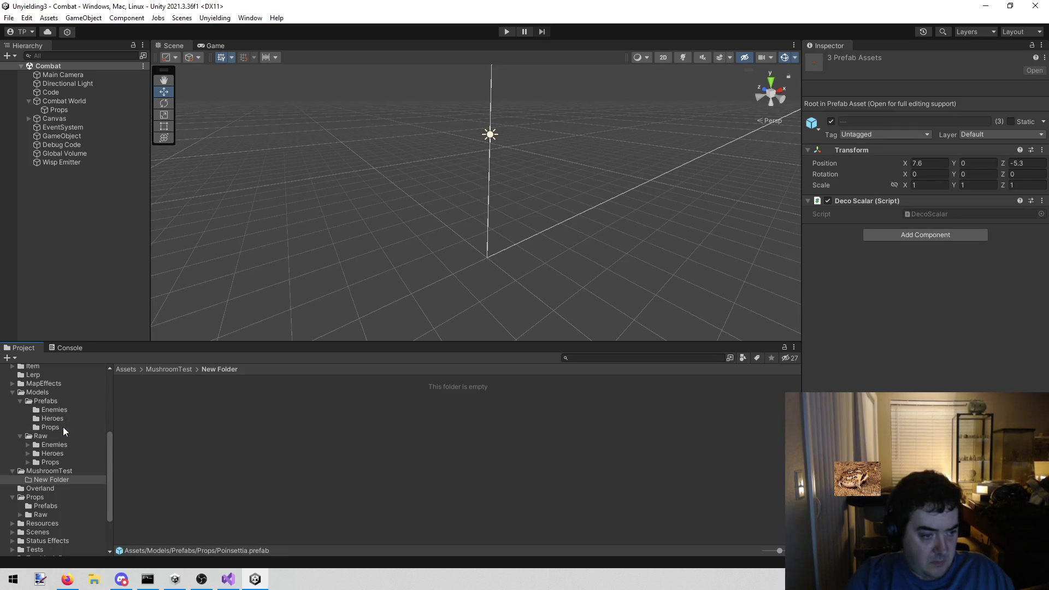
pyautogui.click(65, 473)
# Delete the MushroomTest folder from Assets and switch to the todo list in Visual Studio
pyautogui.rightClick(64, 474)
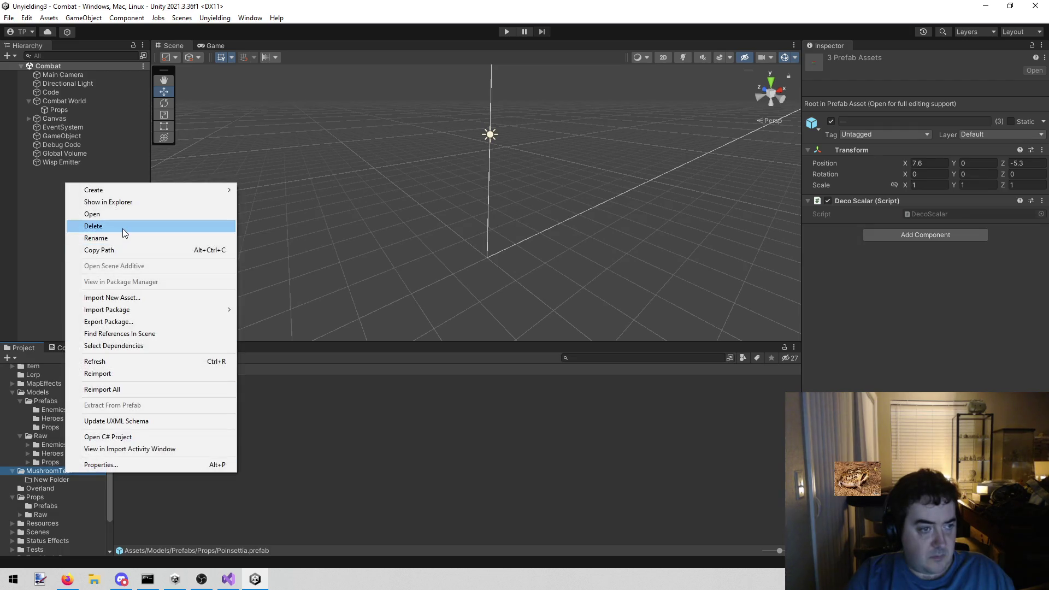
pyautogui.click(117, 242)
pyautogui.click(71, 436)
pyautogui.click(58, 462)
pyautogui.click(57, 469)
pyautogui.rightClick(57, 468)
pyautogui.click(107, 221)
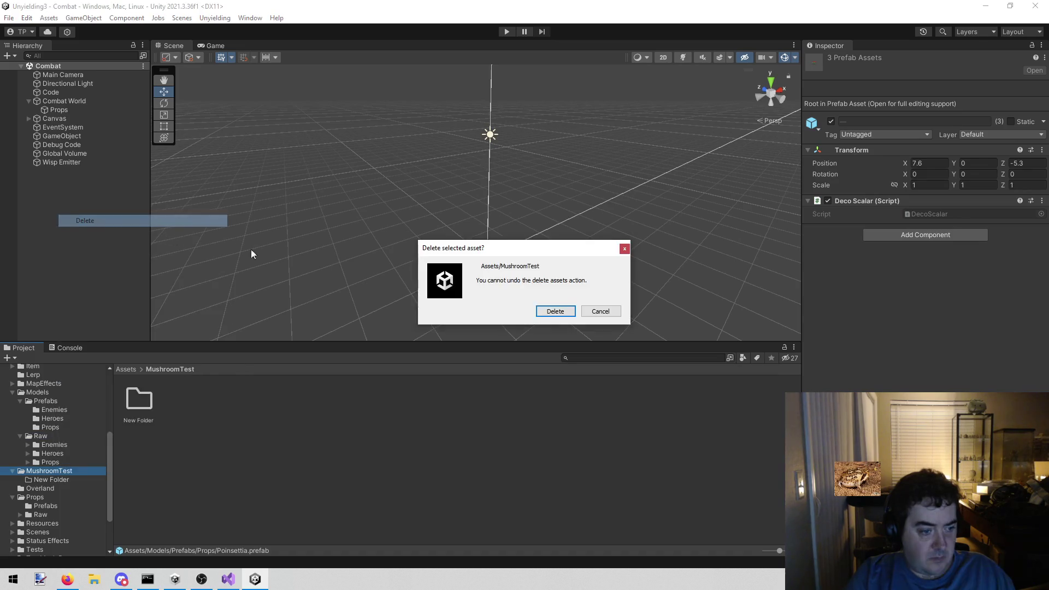
pyautogui.click(558, 306)
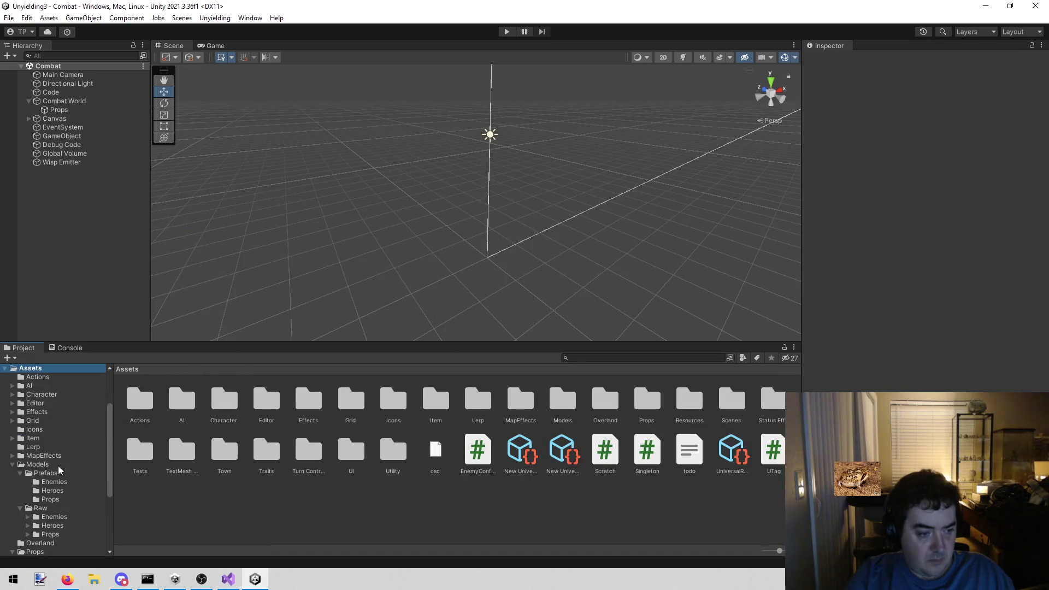
pyautogui.scroll(3, 40, 447)
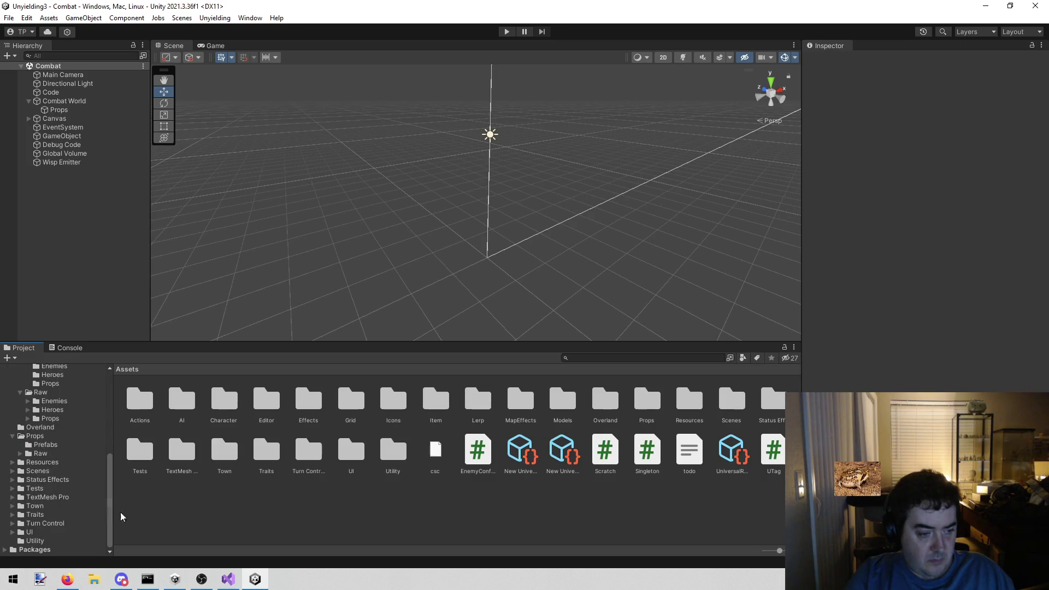
pyautogui.click(229, 578)
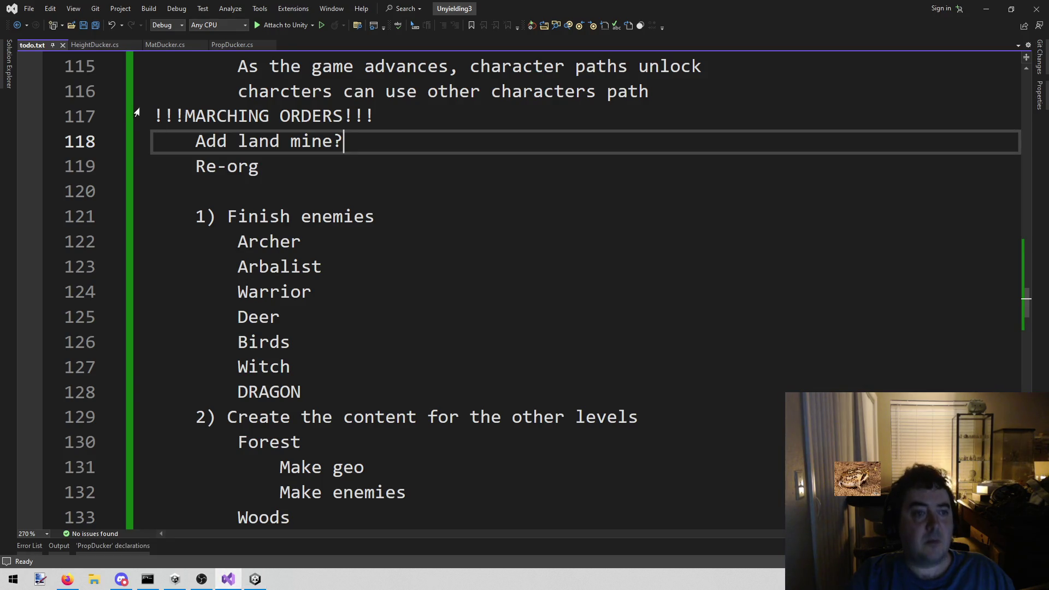
# Delete the Re-org entry from the MARCHING ORDERS list
pyautogui.click(290, 163)
pyautogui.moveTo(290, 164); pyautogui.dragTo(65, 164)
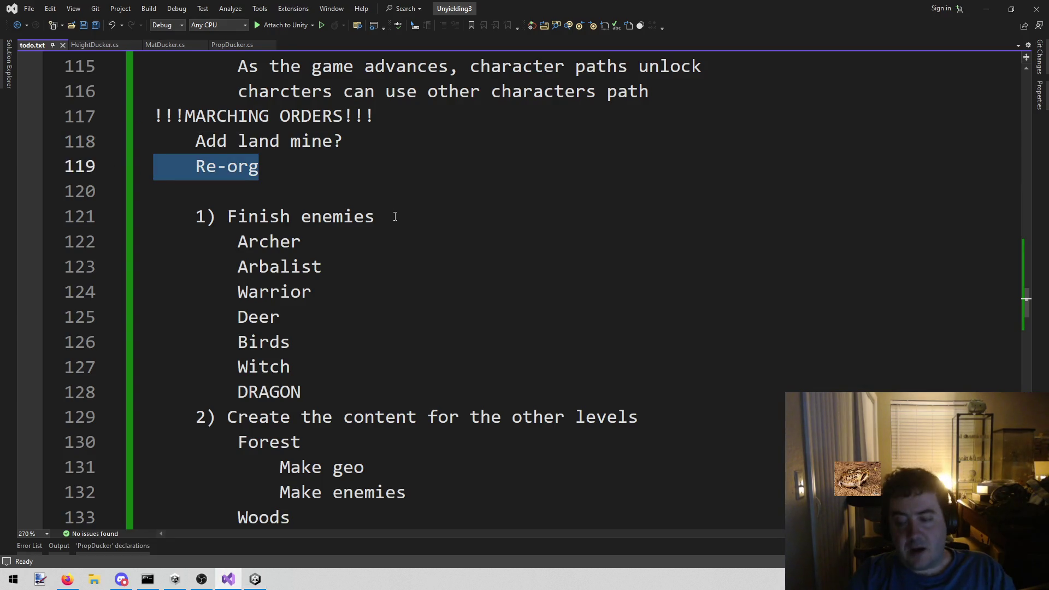
pyautogui.press('BackSpace')
pyautogui.press('BackSpace')
pyautogui.scroll(-18, 427, 235)
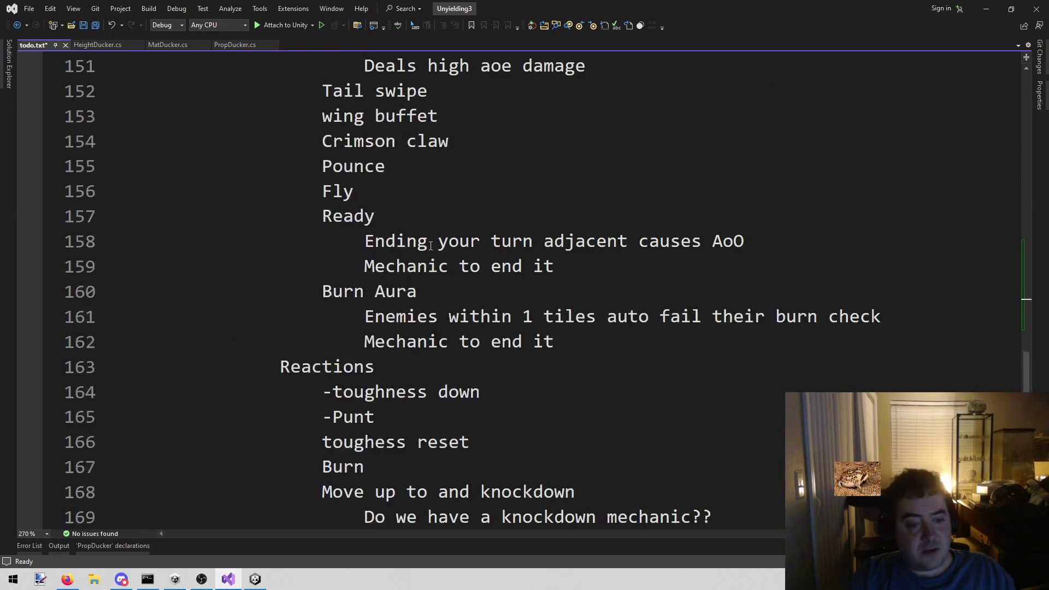
pyautogui.scroll(15, 418, 258)
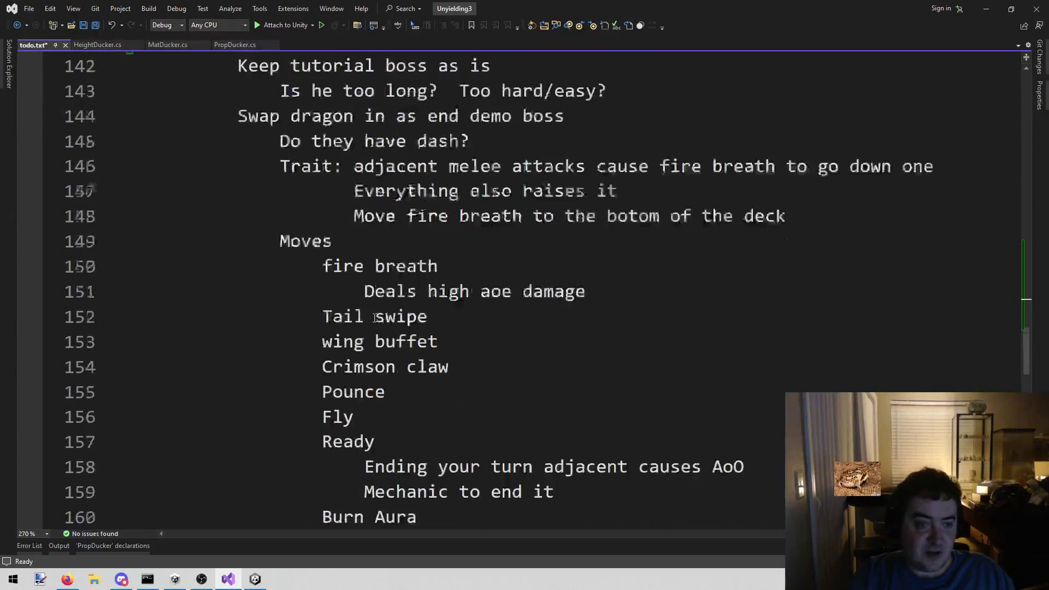
pyautogui.scroll(5, 369, 320)
# Add a Flowers item with 'By hand' and 'deco system?' sub-lines, then return to Unity
pyautogui.click(377, 313)
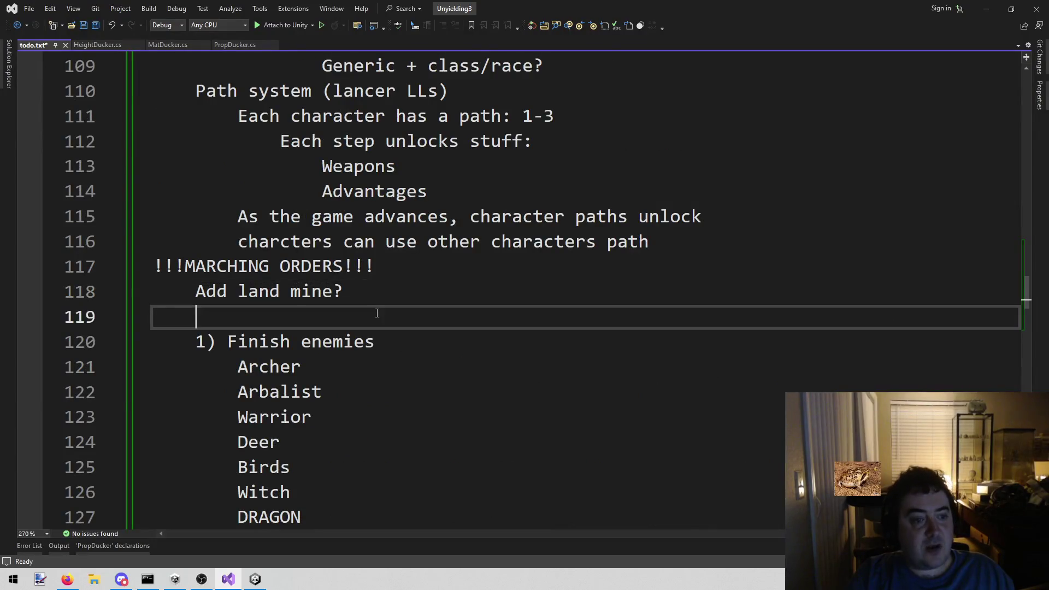
pyautogui.press('Return')
pyautogui.press('Up')
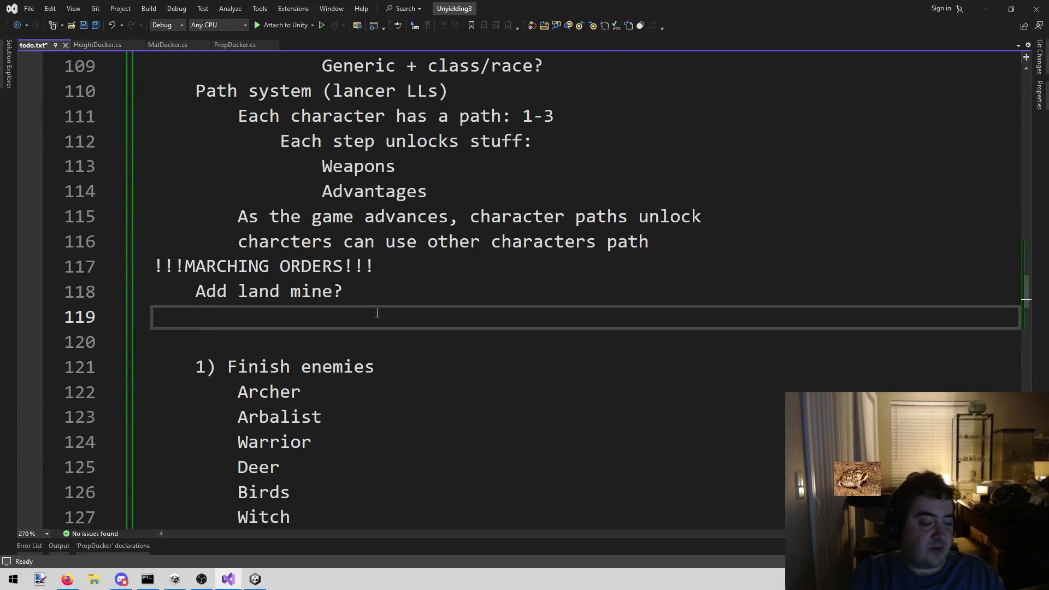
pyautogui.write('Glow')
pyautogui.press('BackSpace')
pyautogui.press('BackSpace')
pyautogui.press('BackSpace')
pyautogui.write('Flowers')
pyautogui.press('Return')
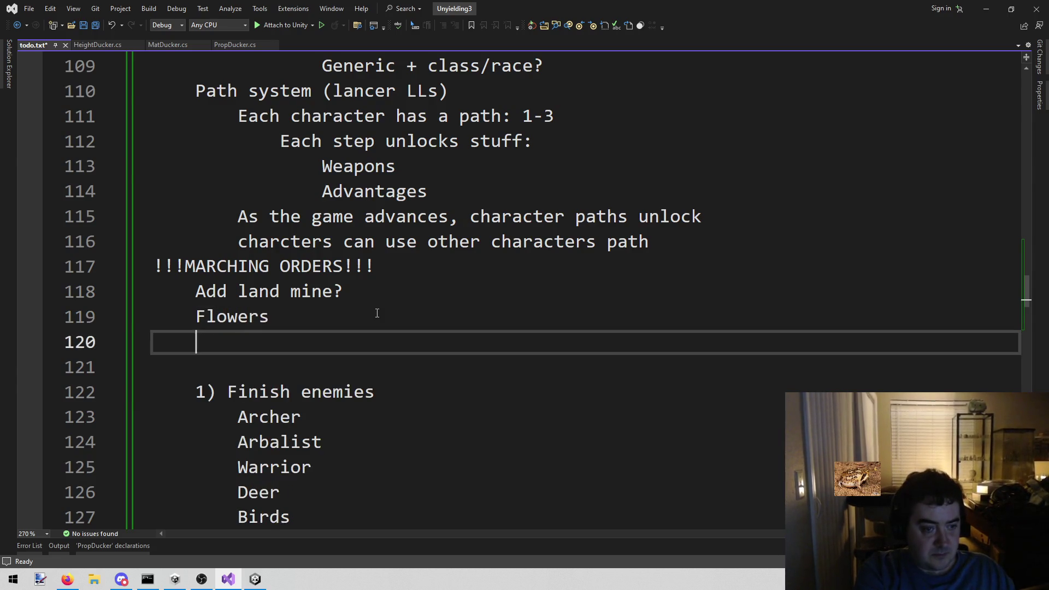
pyautogui.write('By hand')
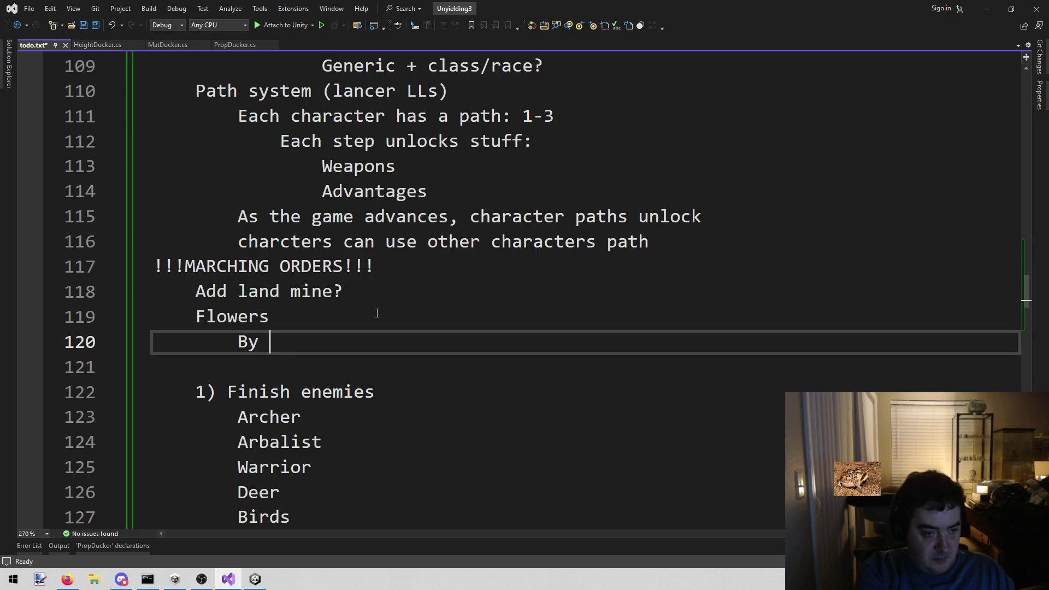
pyautogui.press('Return')
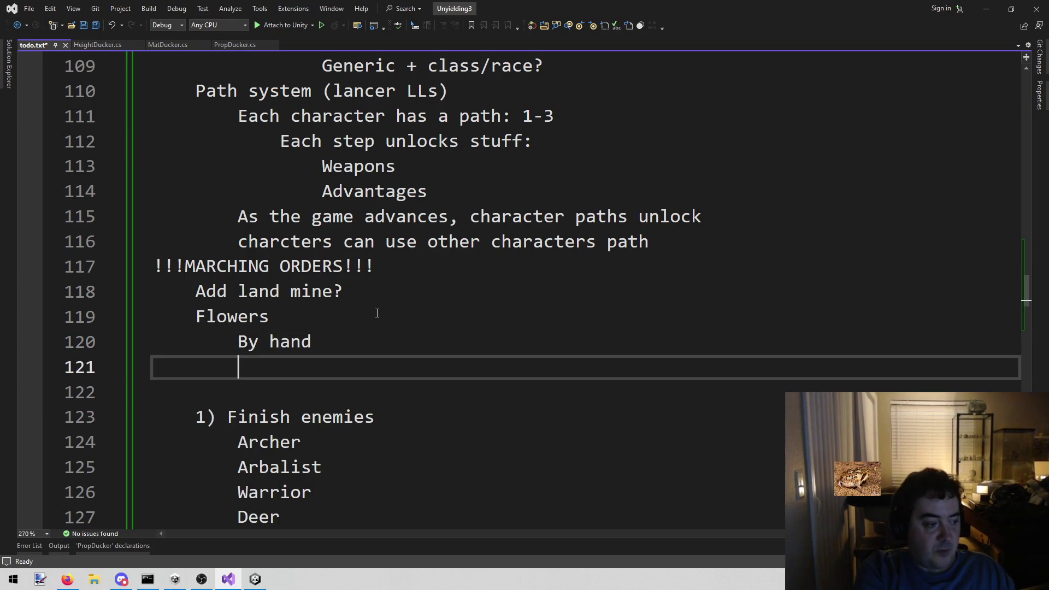
pyautogui.write('deco s')
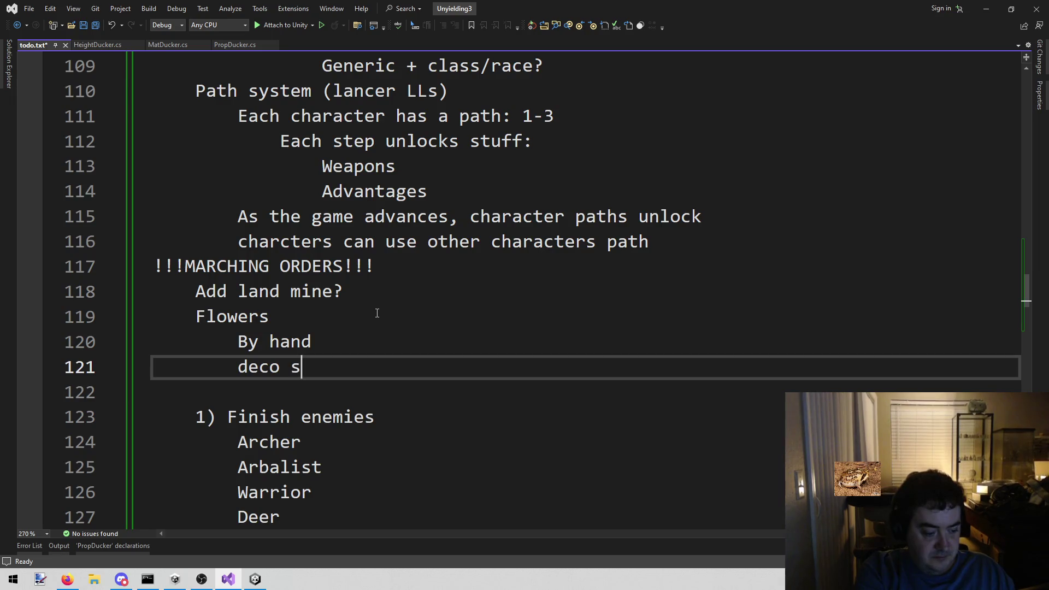
pyautogui.write('ystem?')
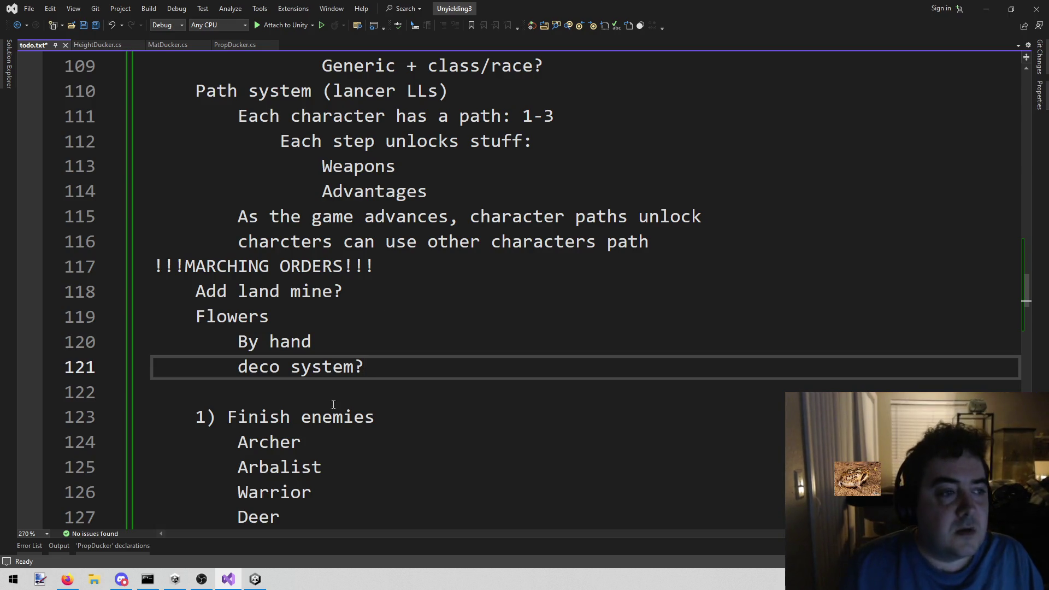
pyautogui.hotkey('alt', 'Tab')
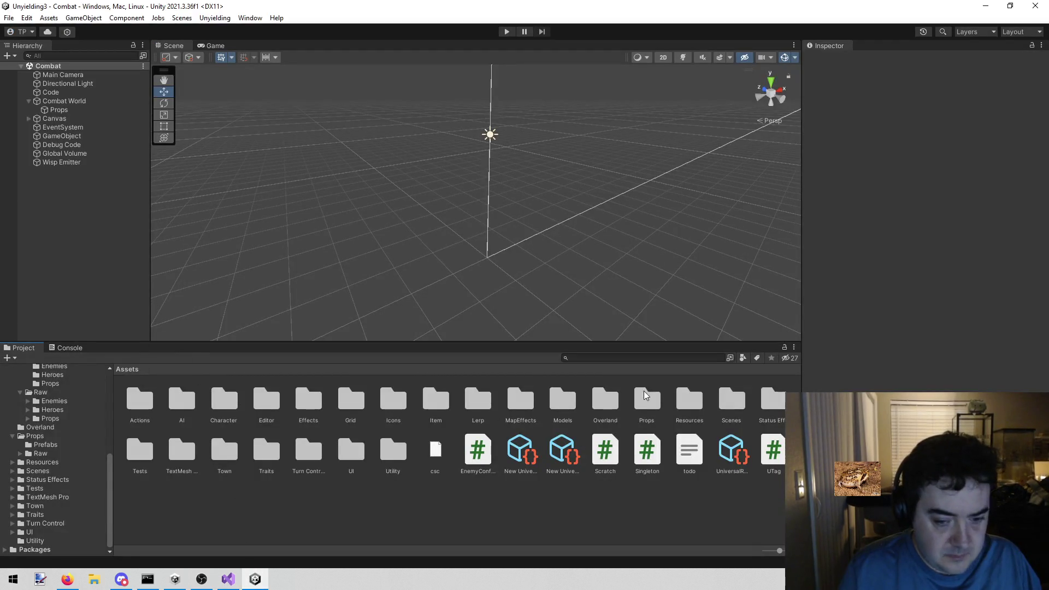
# Find the AutoDecorator script with a 'deco' search and move it into Grid/Deco
pyautogui.click(616, 357)
pyautogui.write('deco')
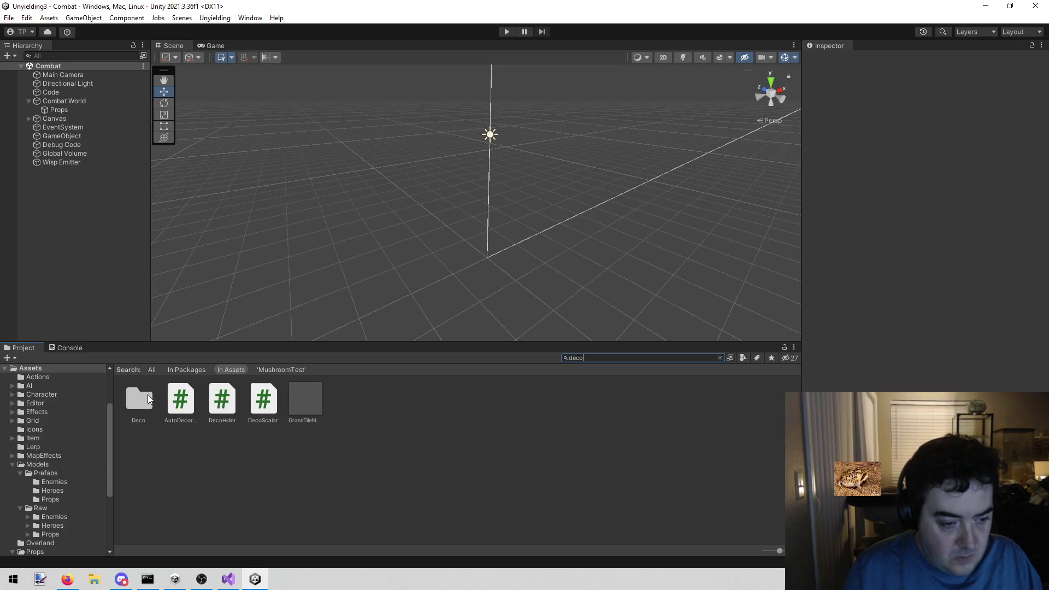
pyautogui.click(191, 397)
pyautogui.click(628, 357)
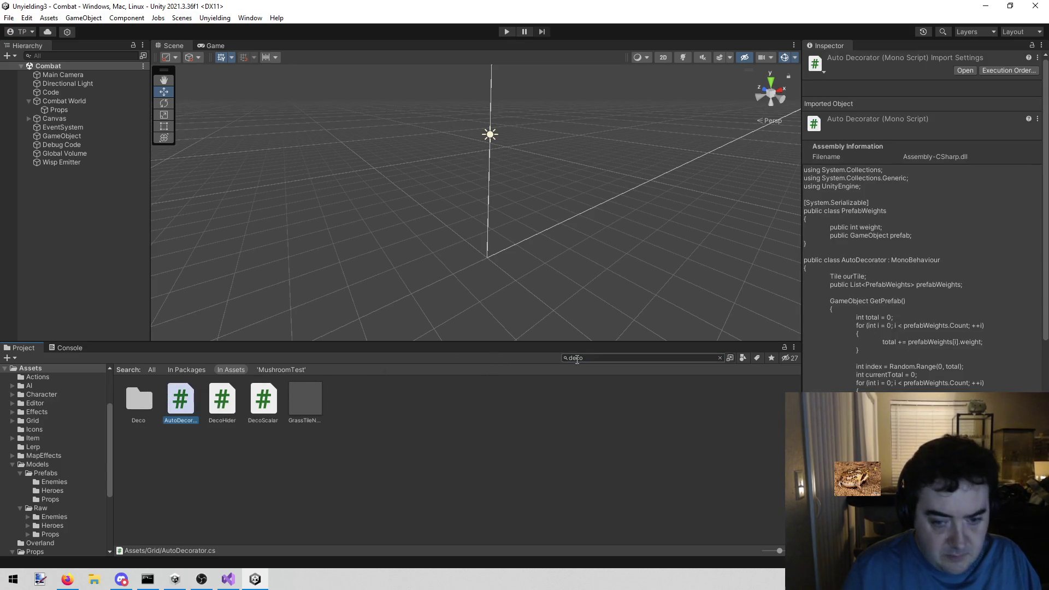
pyautogui.press('BackSpace')
pyautogui.press('BackSpace')
pyautogui.press('BackSpace')
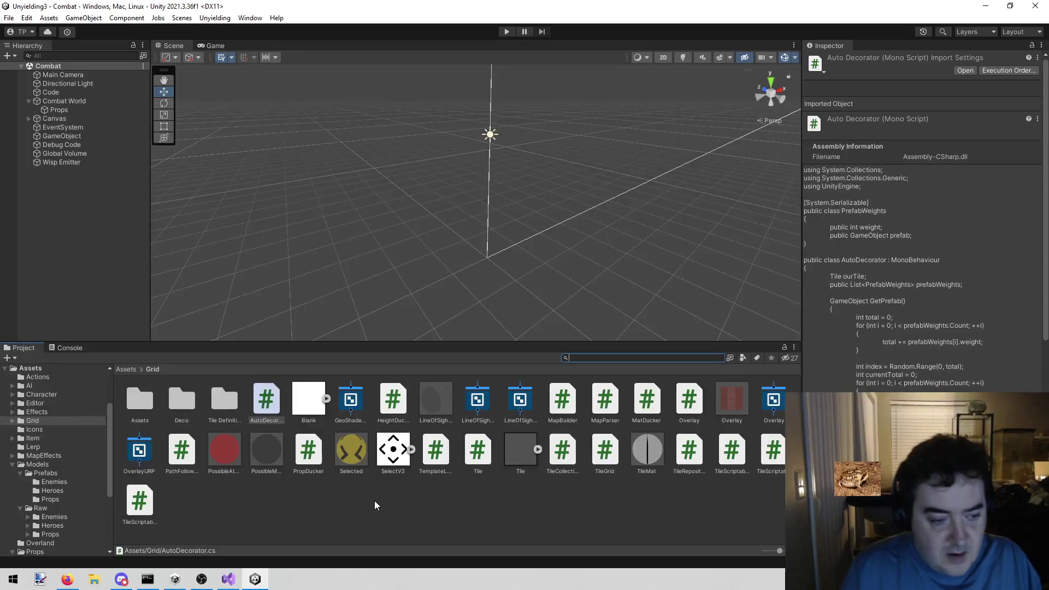
pyautogui.moveTo(257, 405)
pyautogui.mouseDown()
pyautogui.moveTo(137, 375)
pyautogui.moveTo(187, 405)
pyautogui.mouseUp()
# Open the Deco folder to see AutoDecorator beside DecoHider and DecoScalar
pyautogui.doubleClick(187, 405)
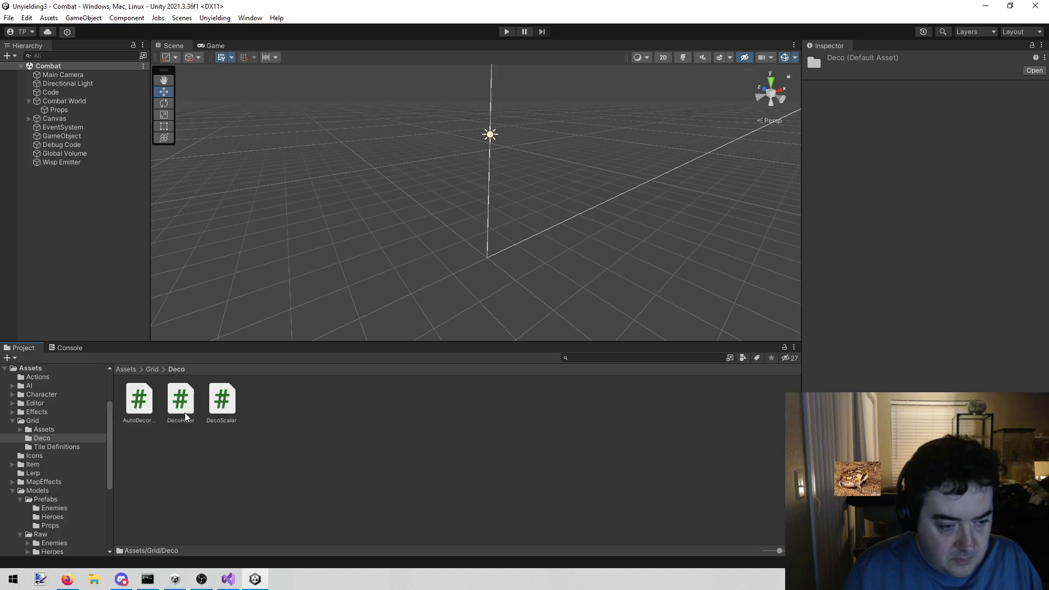
pyautogui.click(162, 447)
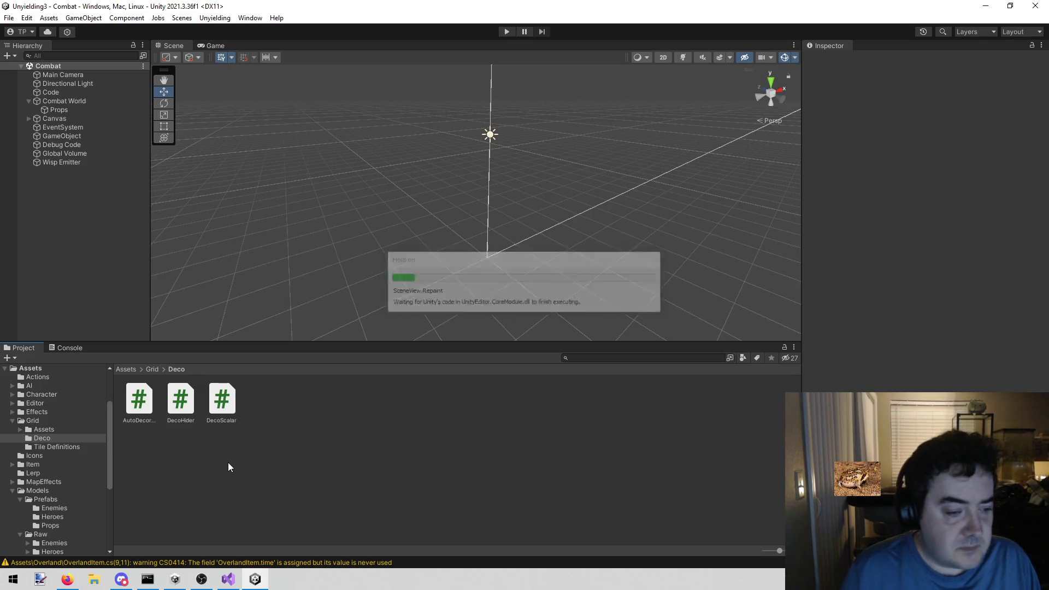
pyautogui.click(181, 410)
pyautogui.click(185, 457)
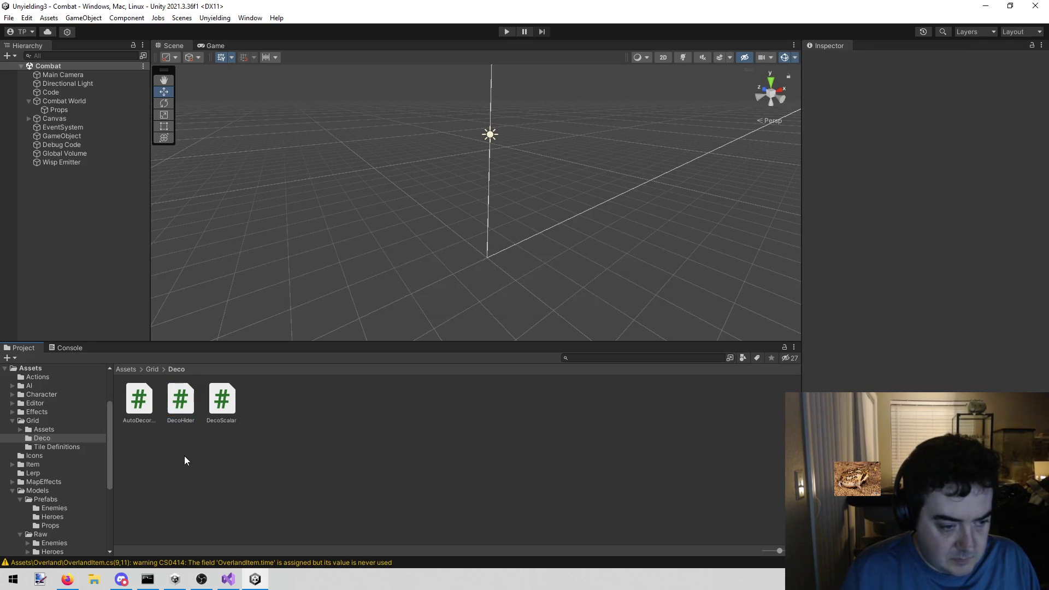
# Create a C# script named InnerDecoPositioner inside Grid/Deco and select it
pyautogui.rightClick(305, 477)
pyautogui.moveTo(361, 194)
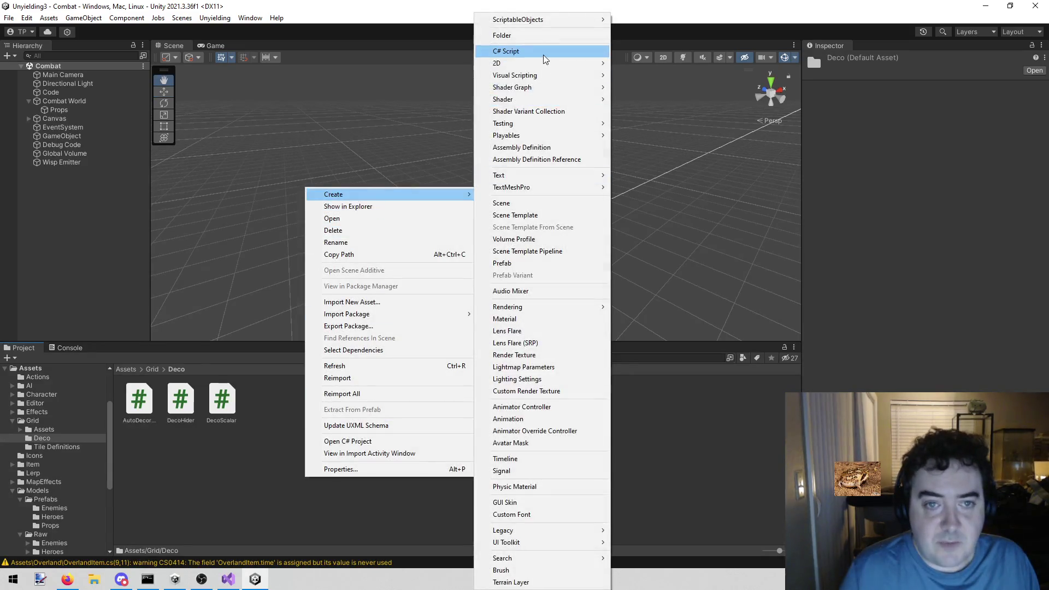
pyautogui.click(544, 55)
pyautogui.write('Inne')
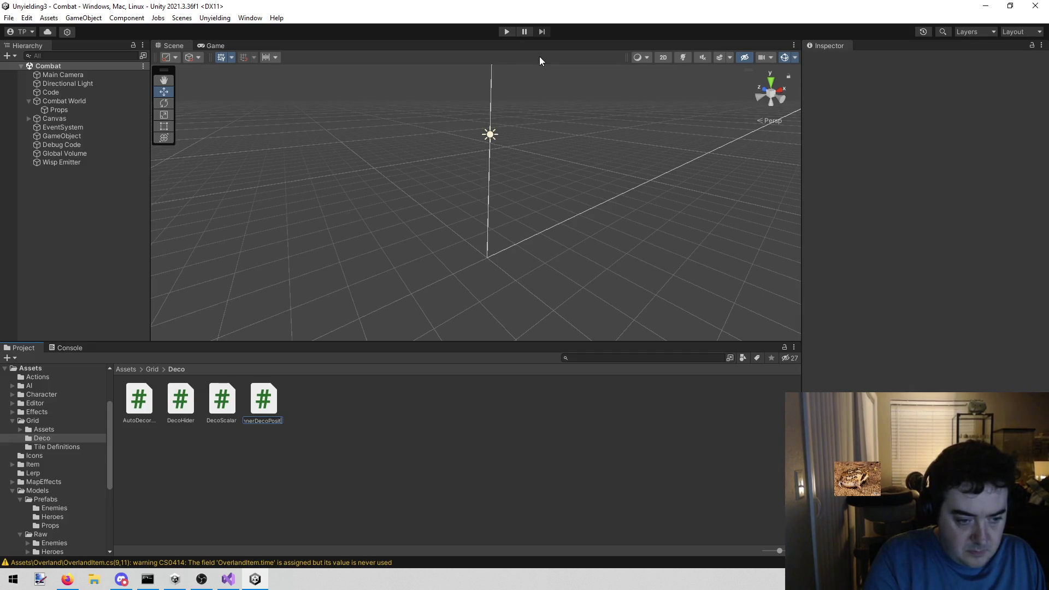
pyautogui.press('Return')
pyautogui.click(314, 471)
# Open InnerDecoPositioner, delete the template Start and Update, and add a new Start method
pyautogui.doubleClick(277, 397)
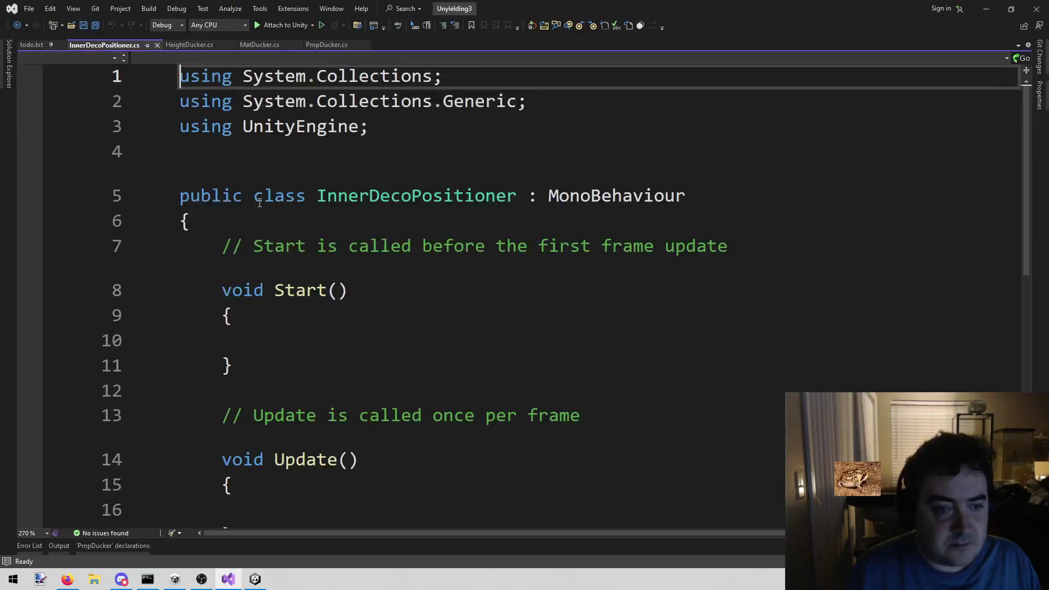
pyautogui.moveTo(221, 244)
pyautogui.mouseDown()
pyautogui.moveTo(323, 290)
pyautogui.moveTo(323, 399)
pyautogui.mouseUp()
pyautogui.press('BackSpace')
pyautogui.scroll(2, 388, 386)
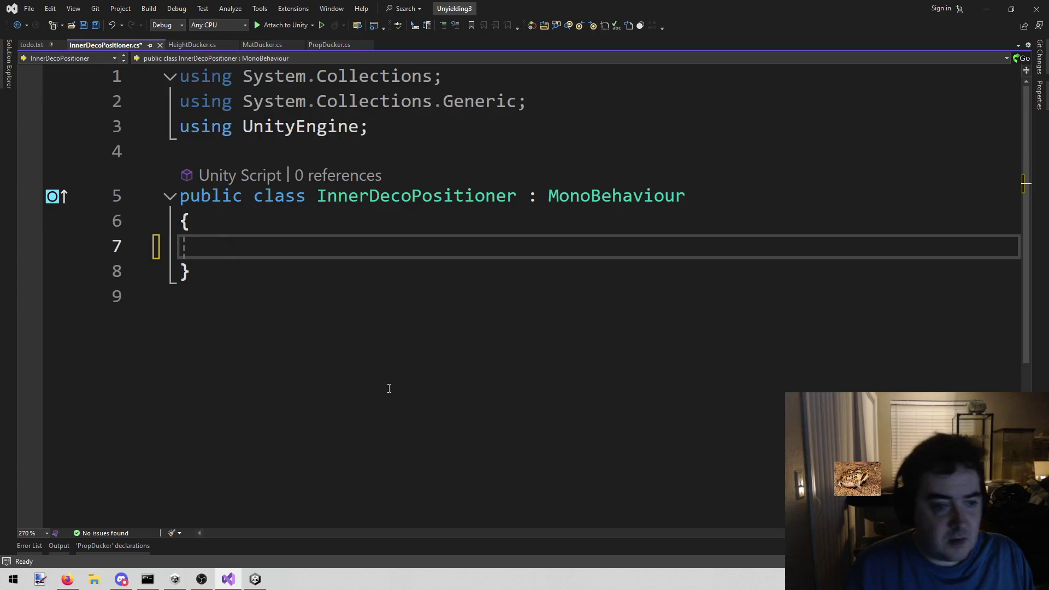
pyautogui.write('void Start')
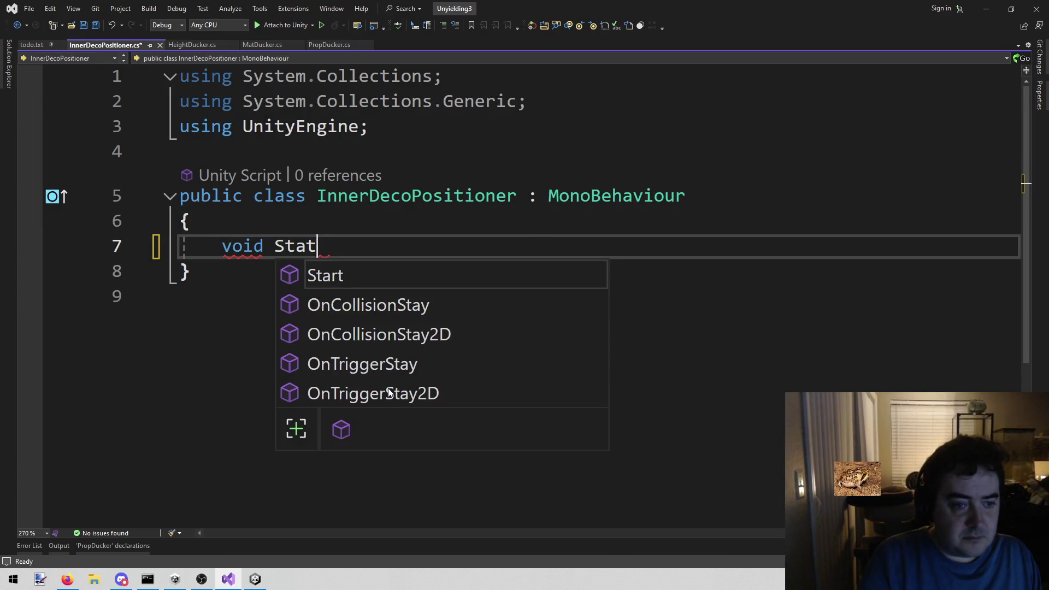
pyautogui.press('Tab')
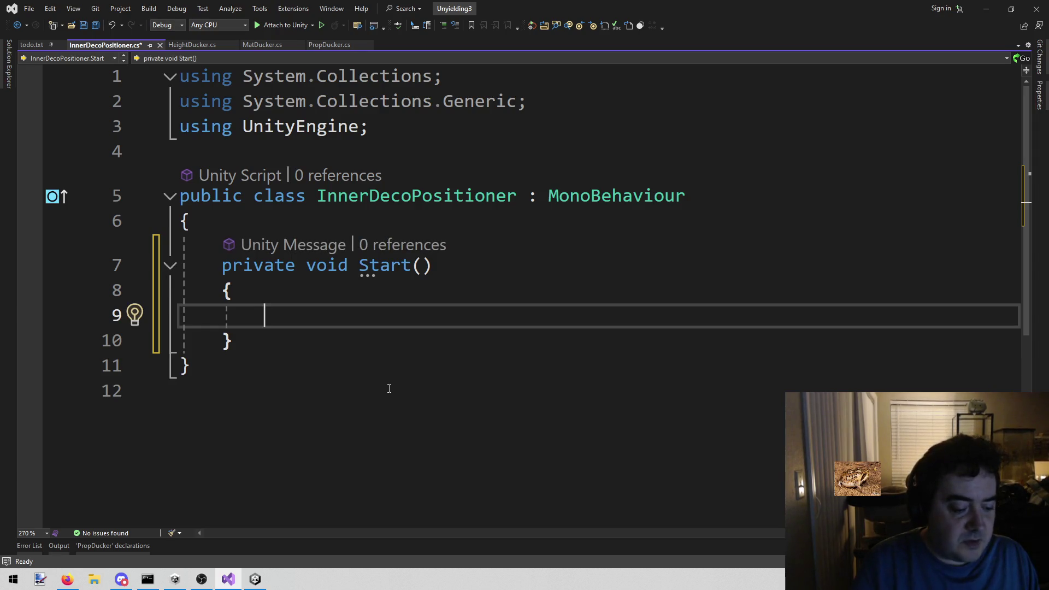
# Add a class field 'float moveAmount = 1;' and save the script
pyautogui.click(367, 214)
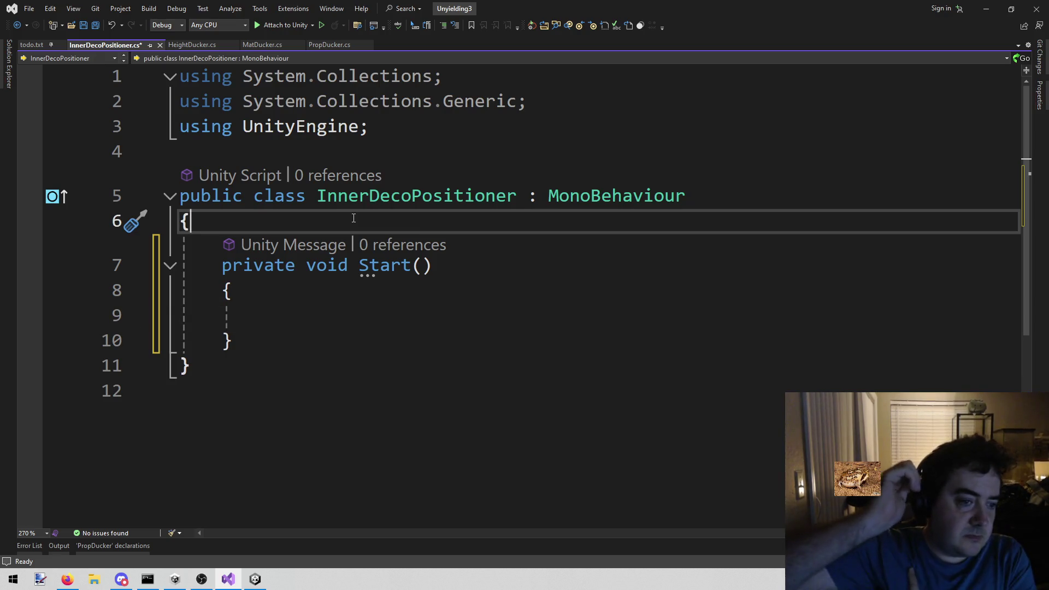
pyautogui.press('Return')
pyautogui.press('Return')
pyautogui.press('Up')
pyautogui.write('float ')
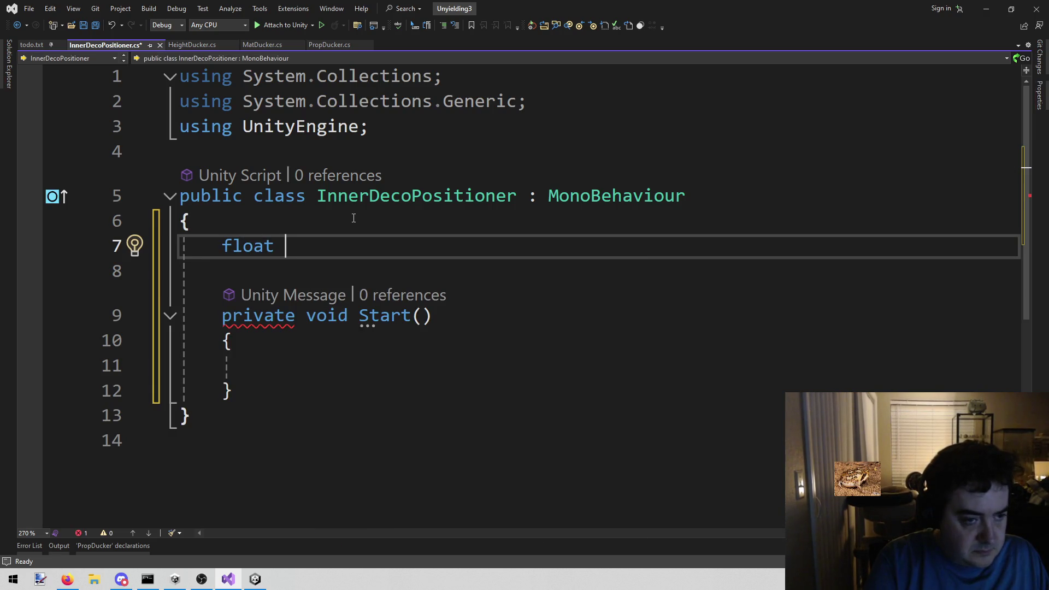
pyautogui.write('move')
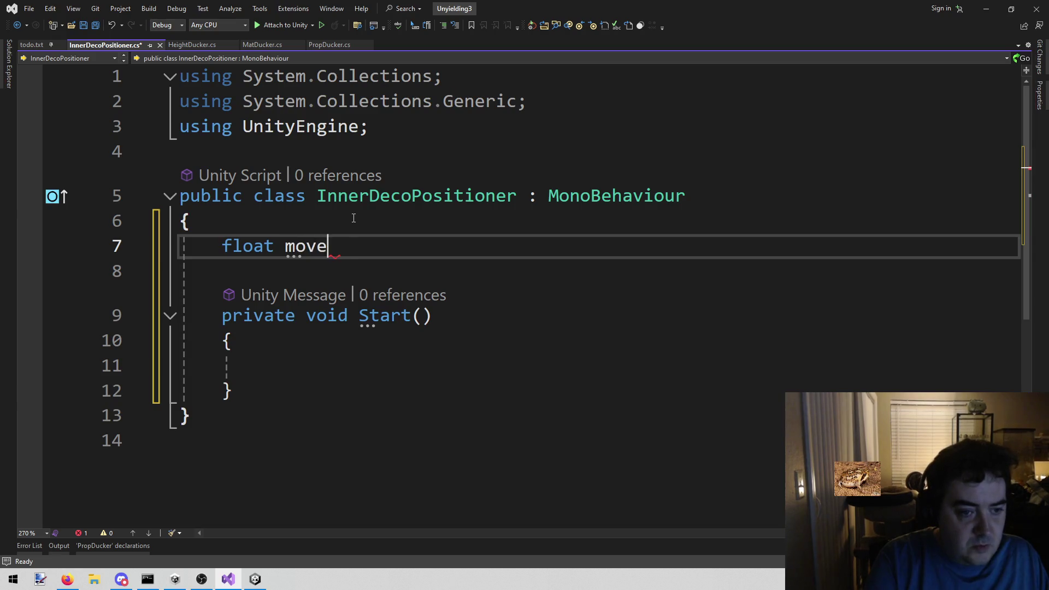
pyautogui.write('Amount;')
pyautogui.hotkey('ctrl', 's')
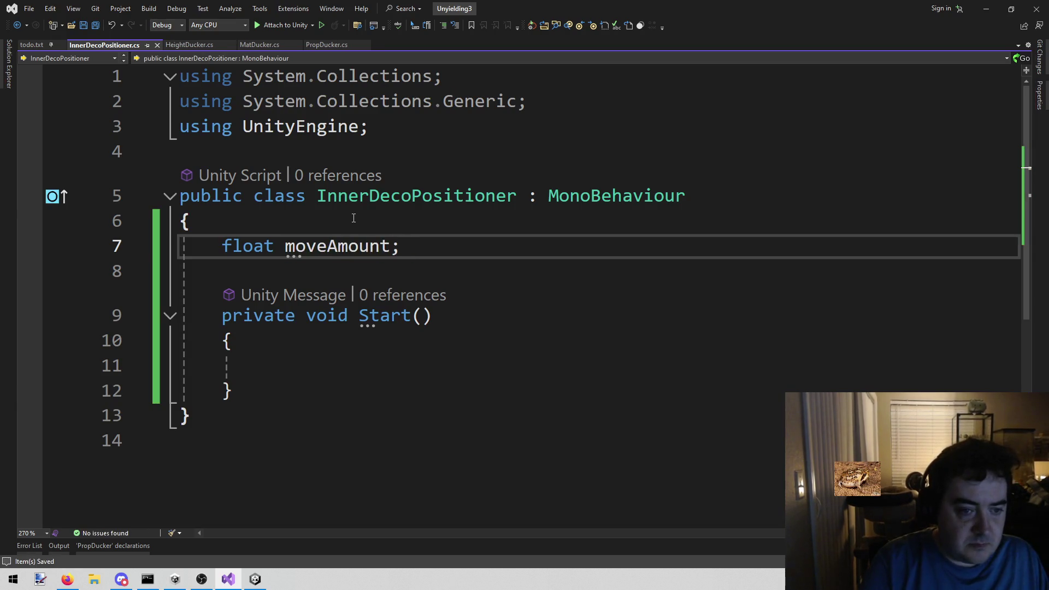
pyautogui.press('Left')
pyautogui.write('= 1')
pyautogui.press('Down')
pyautogui.press('Down')
pyautogui.press('Down')
pyautogui.press('Up')
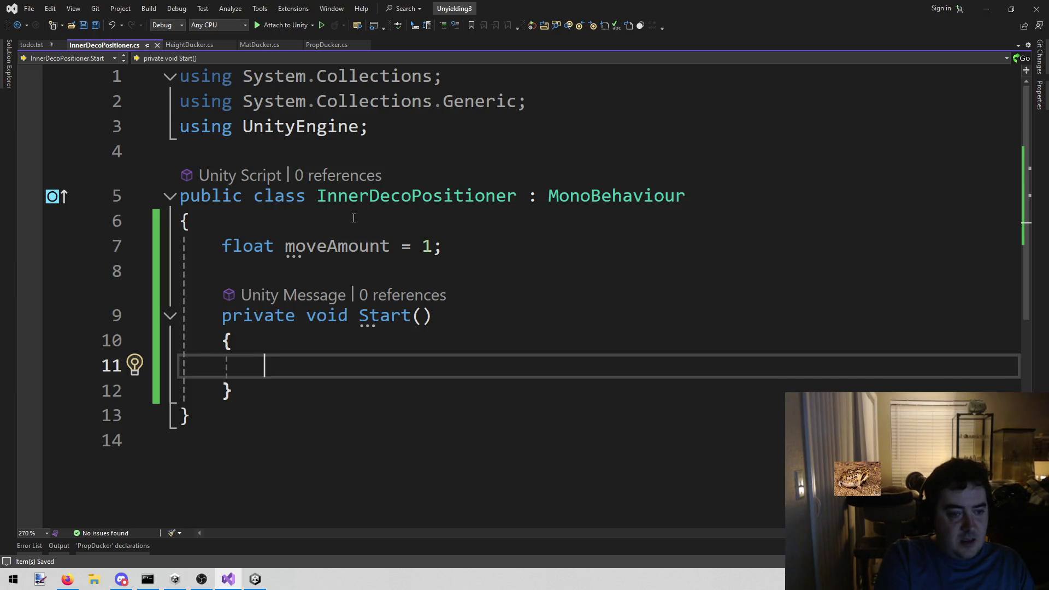
# Write Random.Range(-moveAmount, moveAmount) using IntelliSense completions
pyautogui.write('Ran')
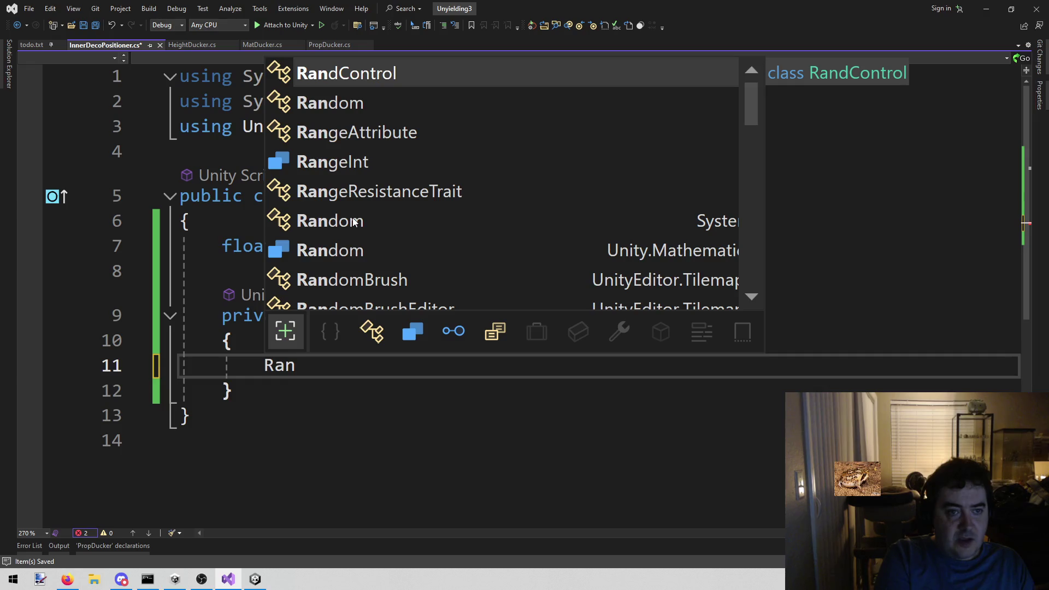
pyautogui.press('Tab')
pyautogui.write('.')
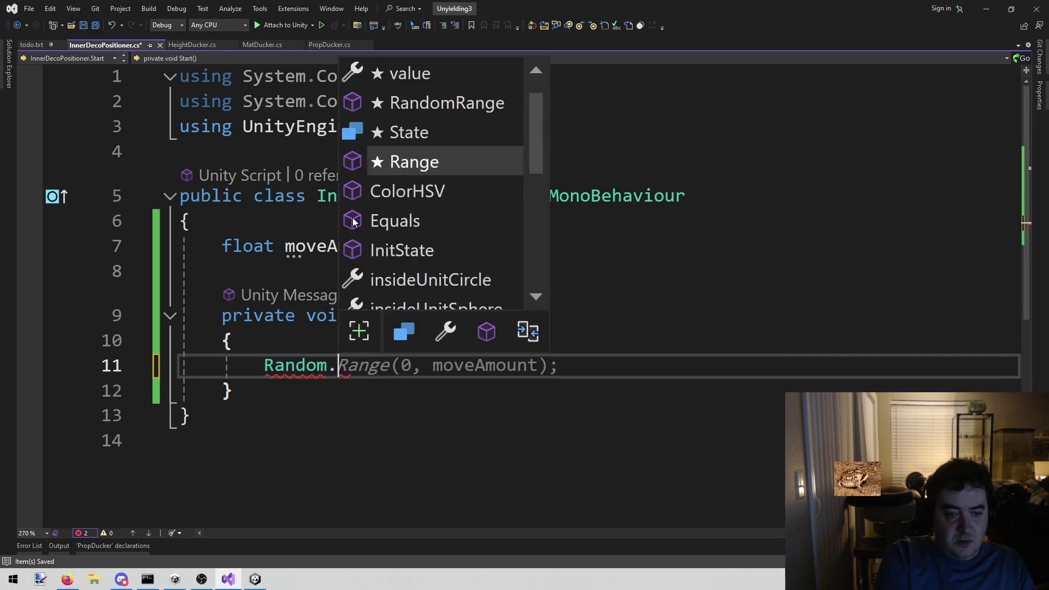
pyautogui.press('Tab')
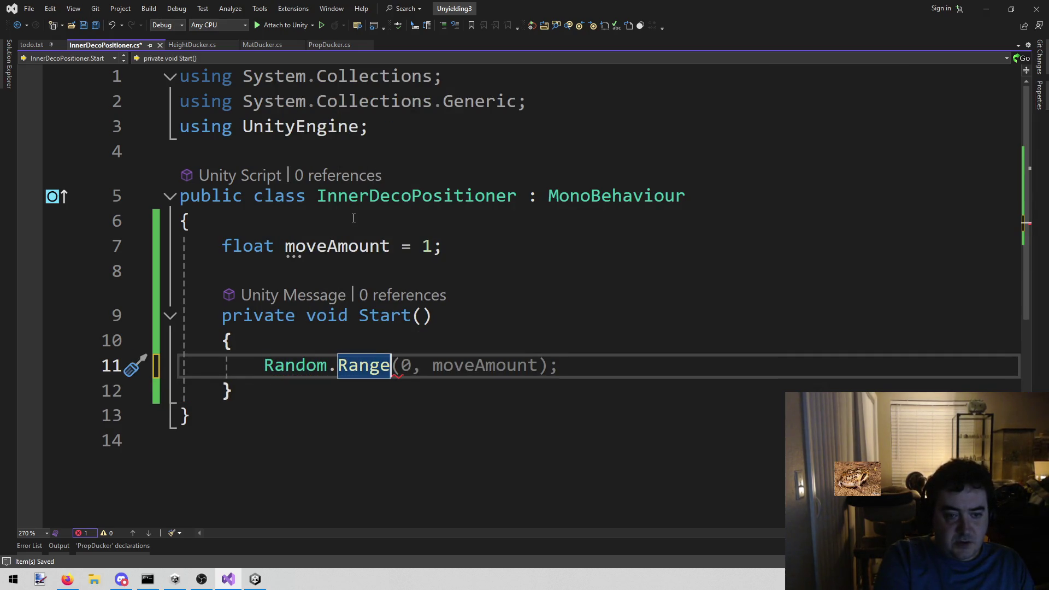
pyautogui.press('Tab')
pyautogui.press('BackSpace')
pyautogui.write(';')
pyautogui.hotkey('ctrl', 'Left')
pyautogui.hotkey('ctrl', 'Left')
pyautogui.hotkey('ctrl', 'Left')
pyautogui.hotkey('shift', 'Right')
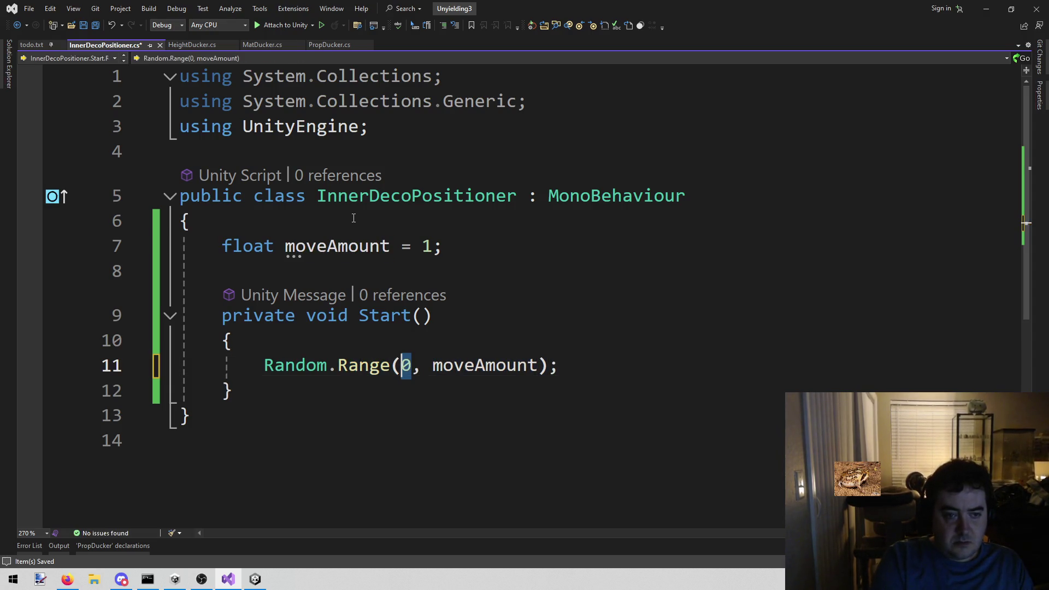
pyautogui.write('move')
pyautogui.press('Tab')
pyautogui.write('-')
pyautogui.hotkey('ctrl', 'Right')
pyautogui.hotkey('ctrl', 'Right')
pyautogui.hotkey('ctrl', 'shift', 'Right')
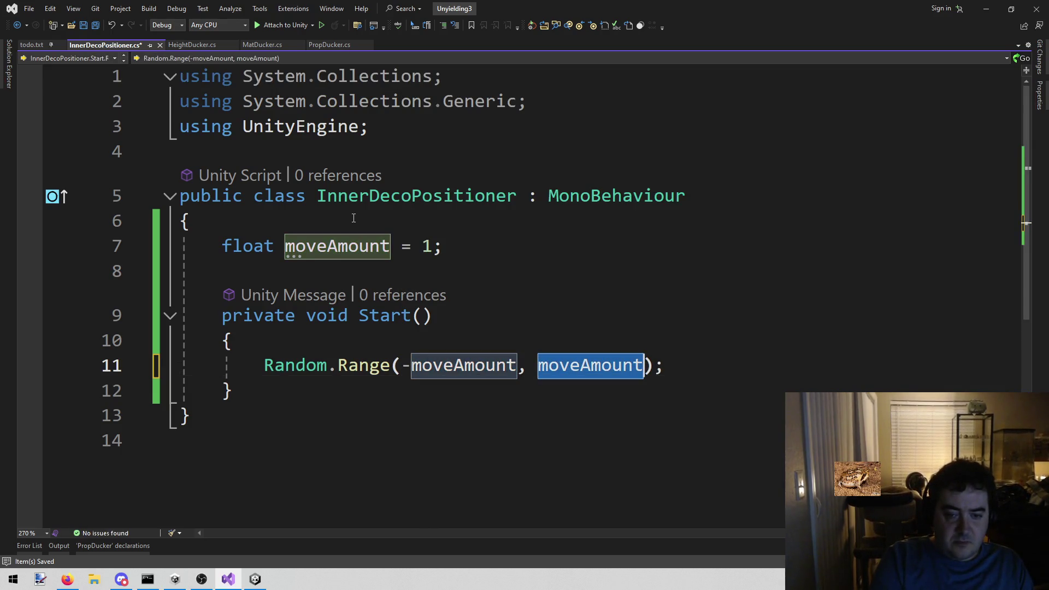
pyautogui.press('Right')
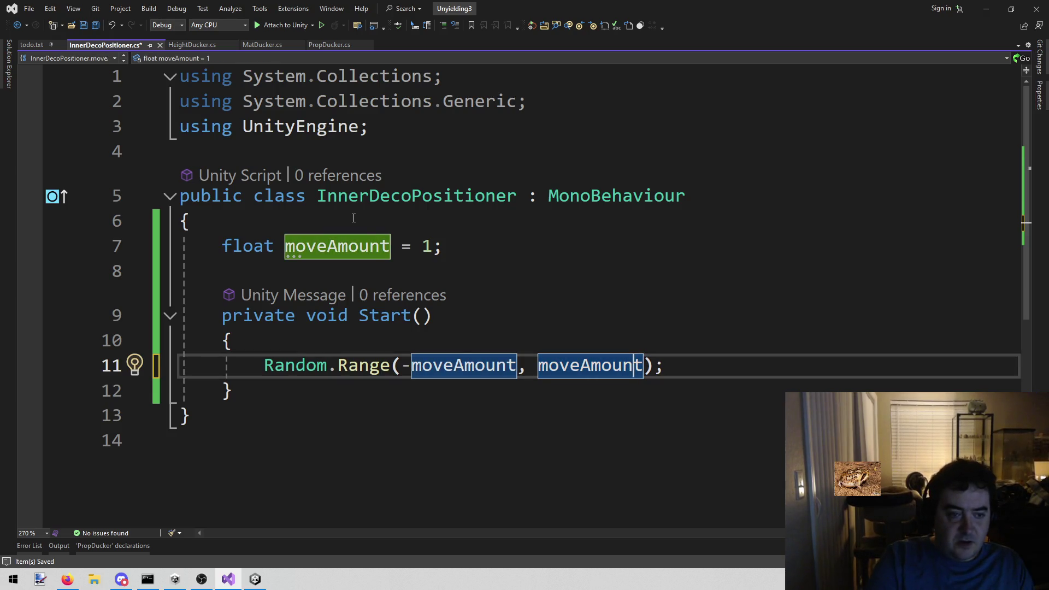
# Assign the Range result to float xAmount and duplicate the line as float yAmount
pyautogui.click(444, 268)
pyautogui.click(798, 363)
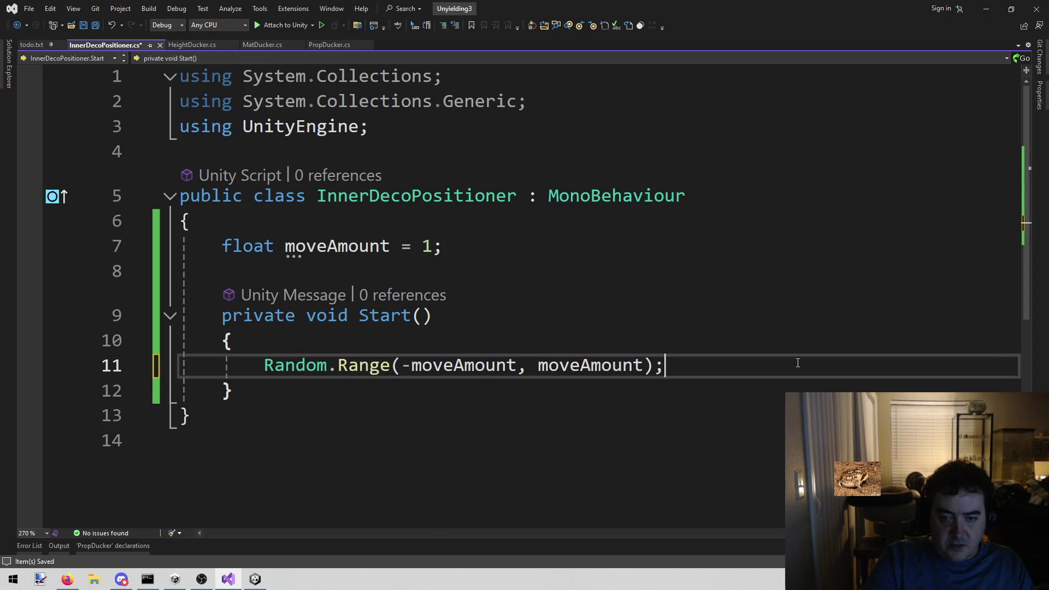
pyautogui.press('Home')
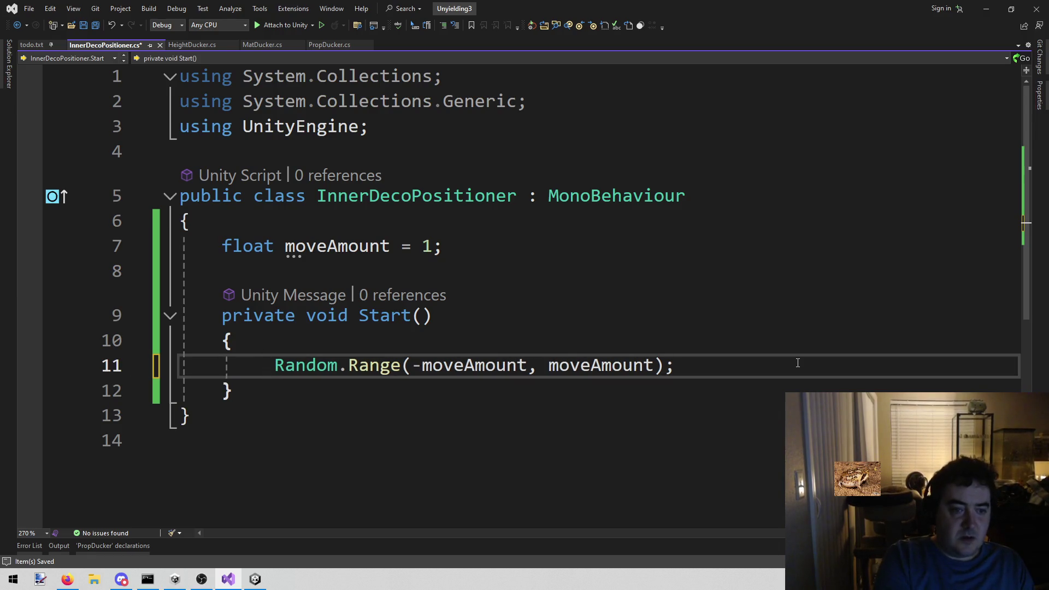
pyautogui.write('float xAmo')
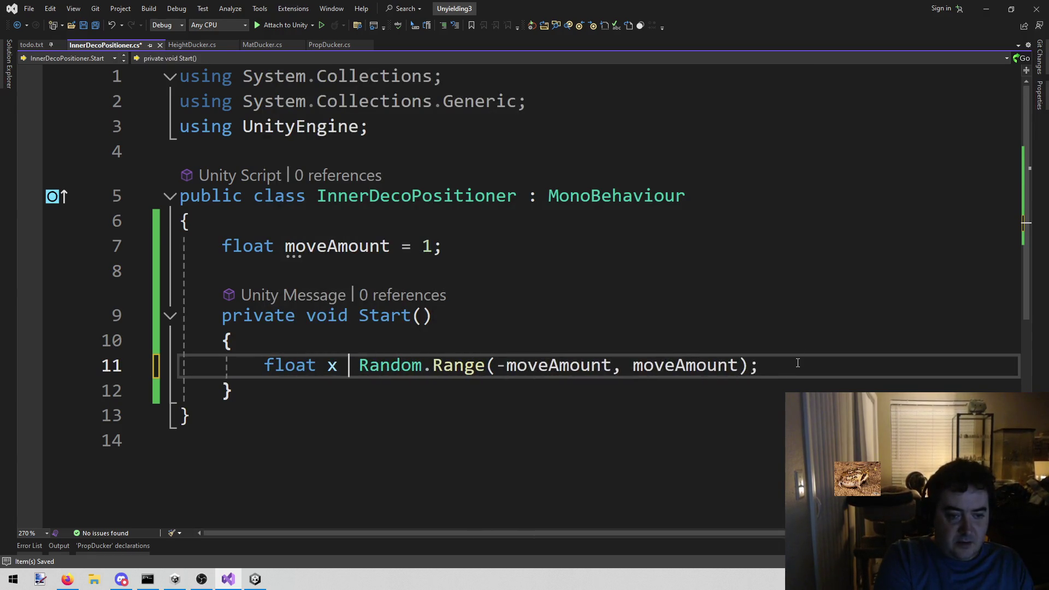
pyautogui.write('unt')
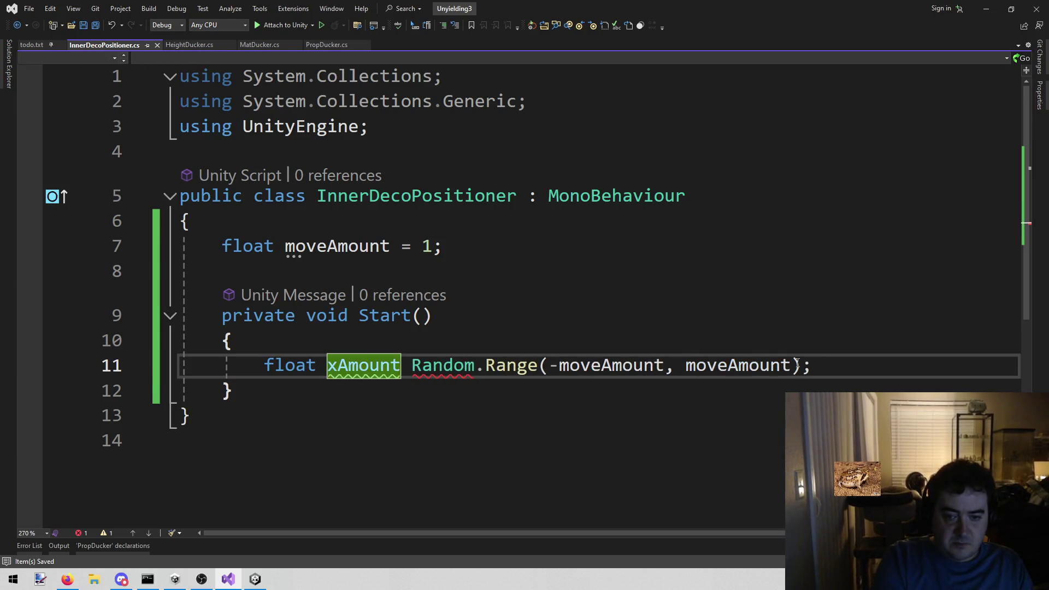
pyautogui.press('End')
pyautogui.hotkey('ctrl', 'Left')
pyautogui.hotkey('ctrl', 'Left')
pyautogui.hotkey('ctrl', 'Left')
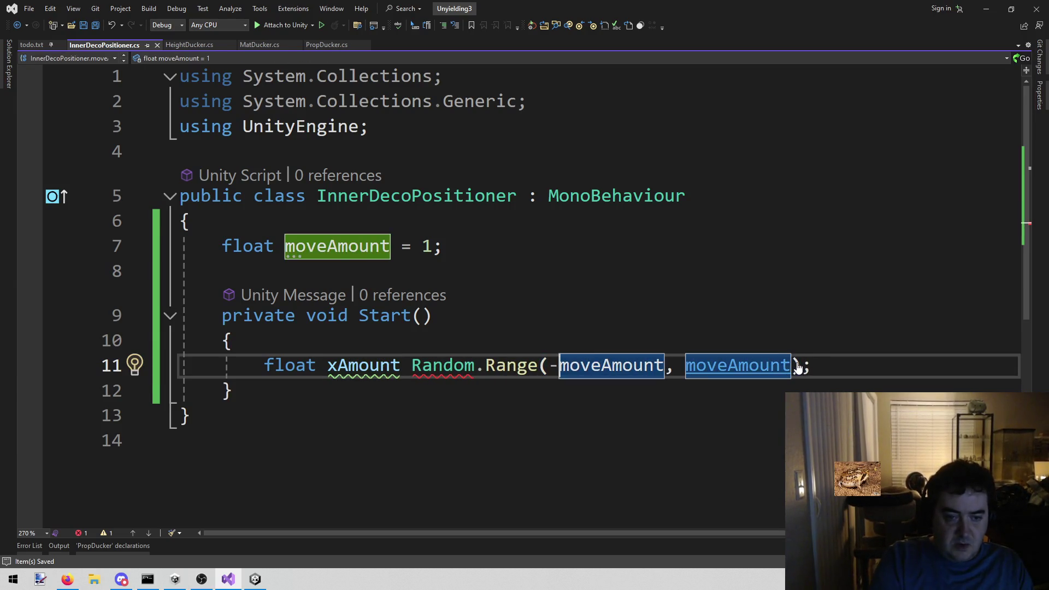
pyautogui.hotkey('ctrl', 'Left')
pyautogui.write('=')
pyautogui.press('End')
pyautogui.hotkey('shift', 'Home')
pyautogui.hotkey('ctrl', 'c')
pyautogui.press('End')
pyautogui.press('Return')
pyautogui.hotkey('ctrl', 'v')
pyautogui.press('Home')
pyautogui.hotkey('ctrl', 'Right')
pyautogui.press('Delete')
pyautogui.write('y')
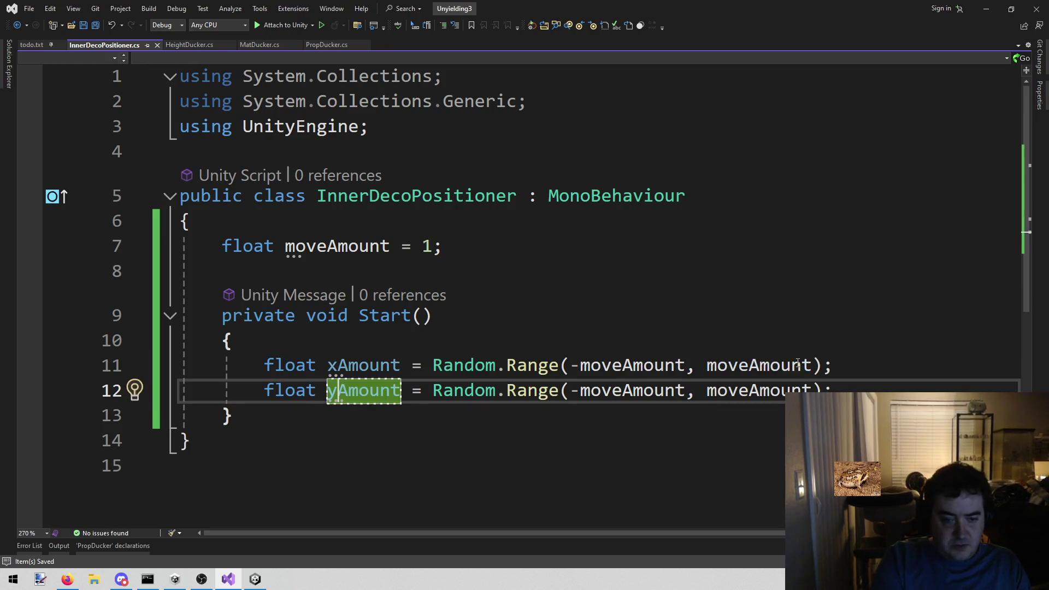
# Add transform.localPosition += new Vector3(xAmount, 0, yAmount) on line 13 and save the script
pyautogui.press('End')
pyautogui.press('Return')
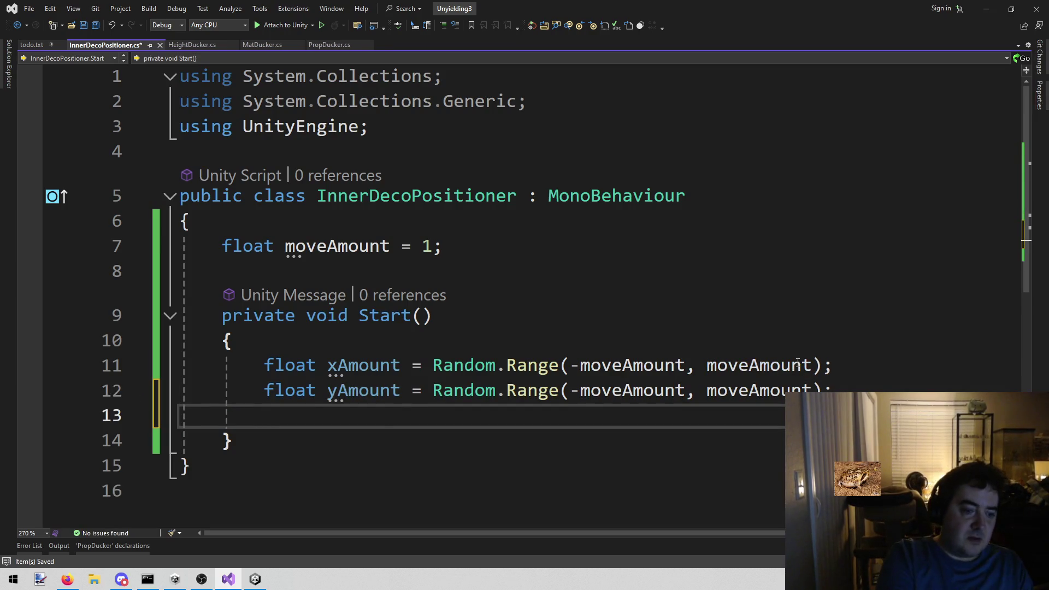
pyautogui.write('transform.position')
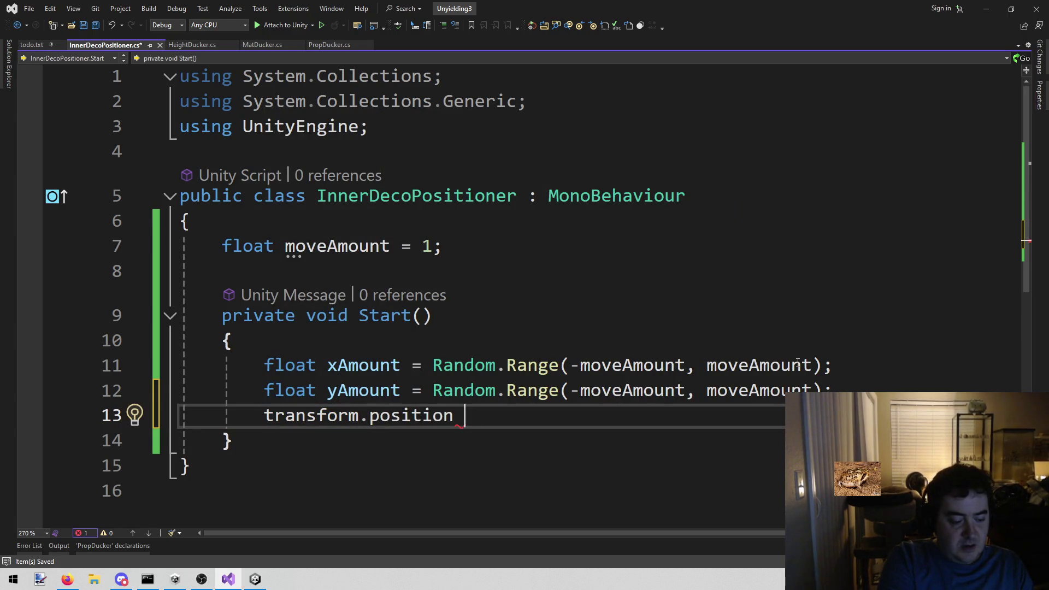
pyautogui.press('BackSpace')
pyautogui.write('.l')
pyautogui.press('BackSpace')
pyautogui.press('BackSpace')
pyautogui.press('BackSpace')
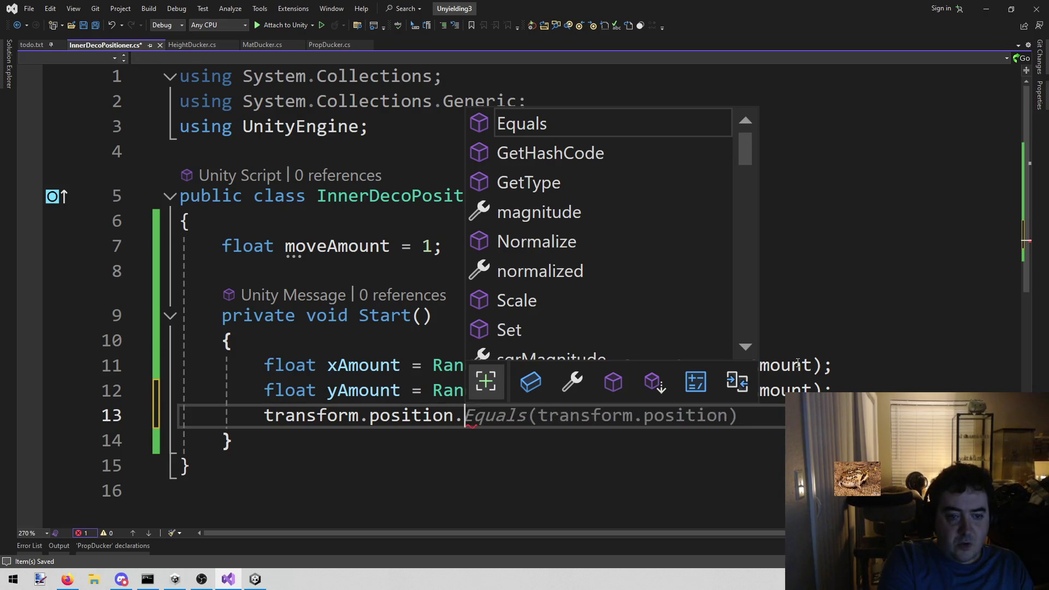
pyautogui.press('BackSpace')
pyautogui.press('BackSpace')
pyautogui.press('BackSpace')
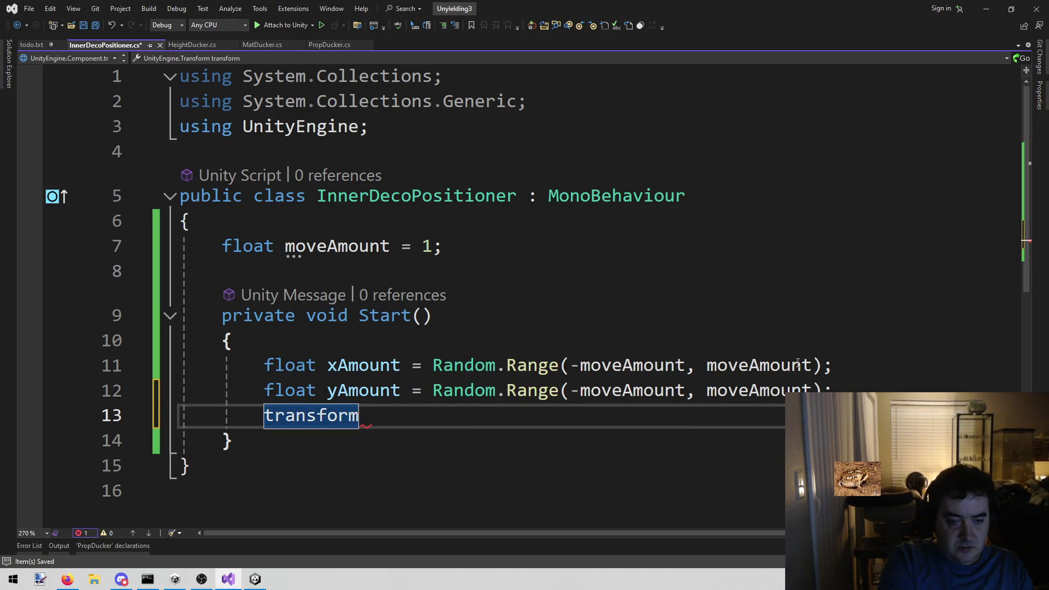
pyautogui.write('.lo')
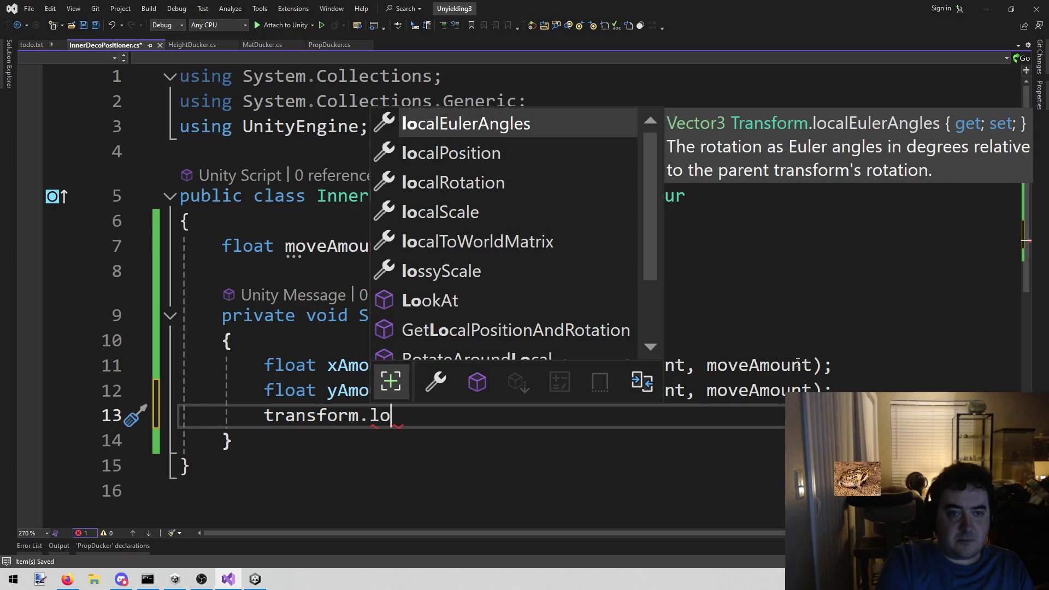
pyautogui.press('Down')
pyautogui.press('Tab')
pyautogui.write('+= ')
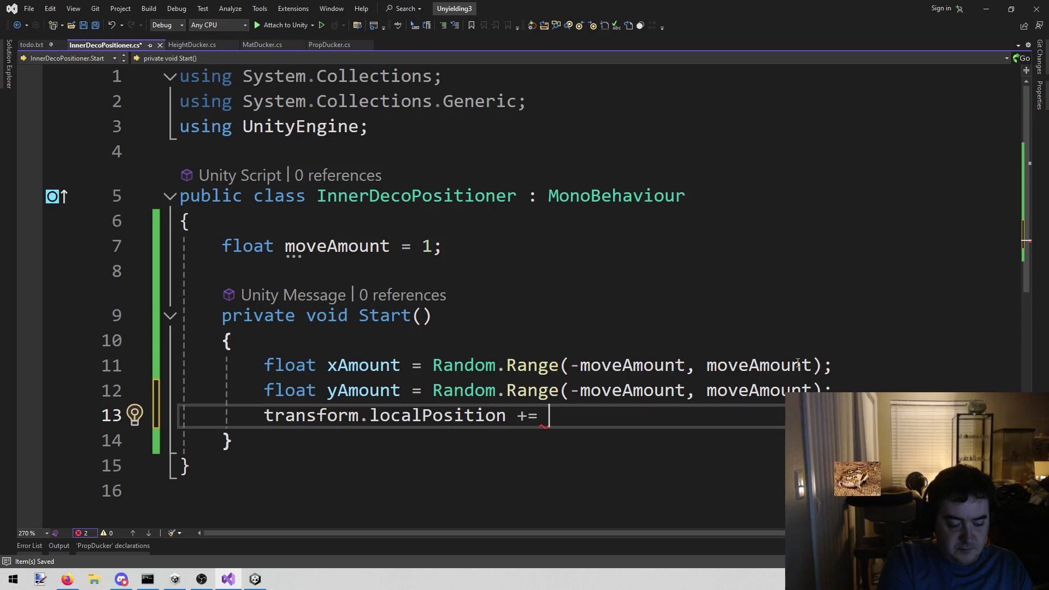
pyautogui.write('new')
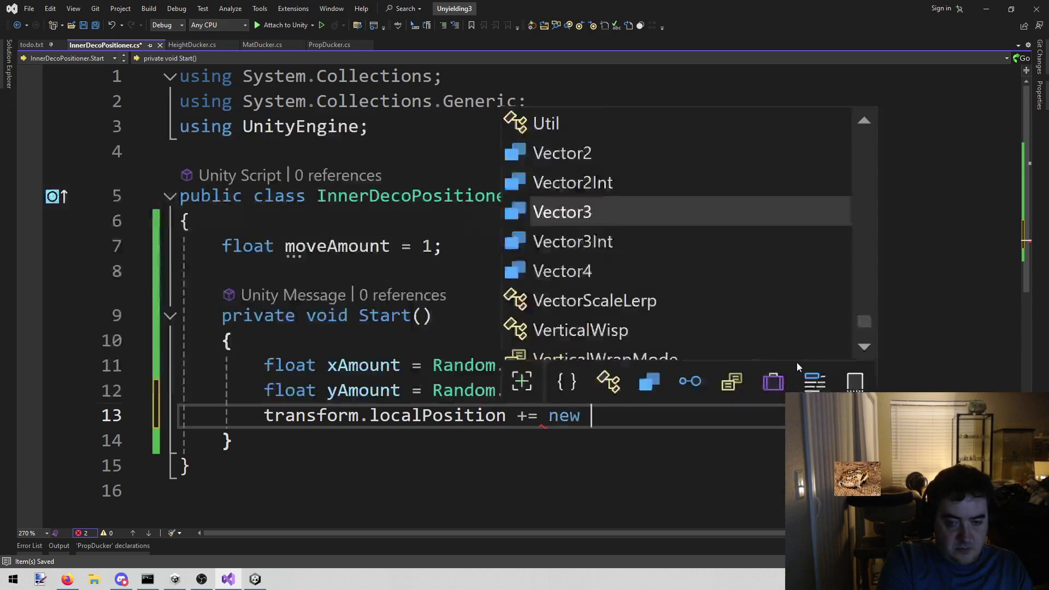
pyautogui.press('Tab')
pyautogui.write('(')
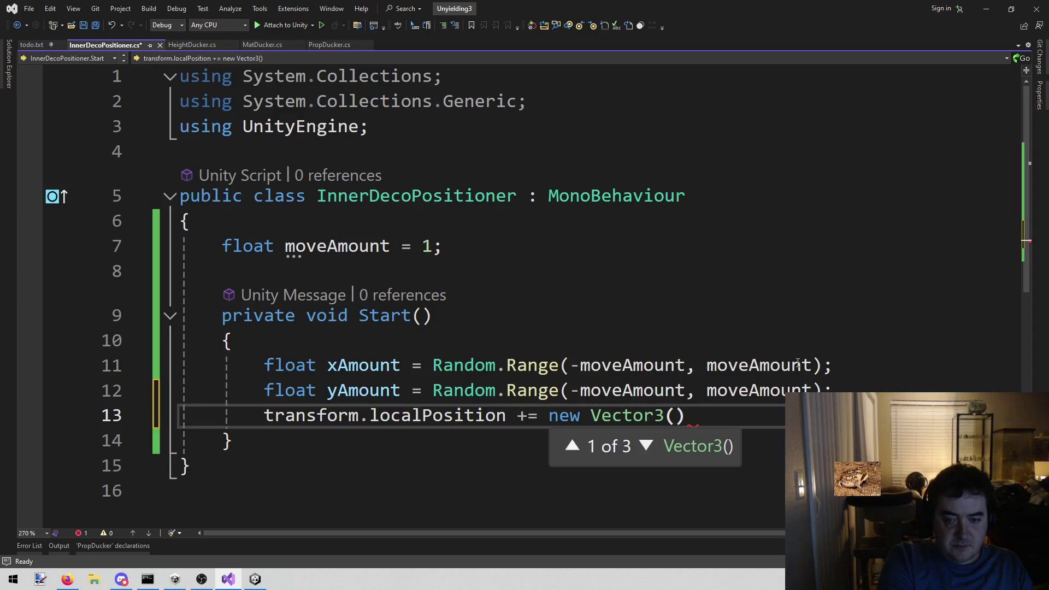
pyautogui.write('xm')
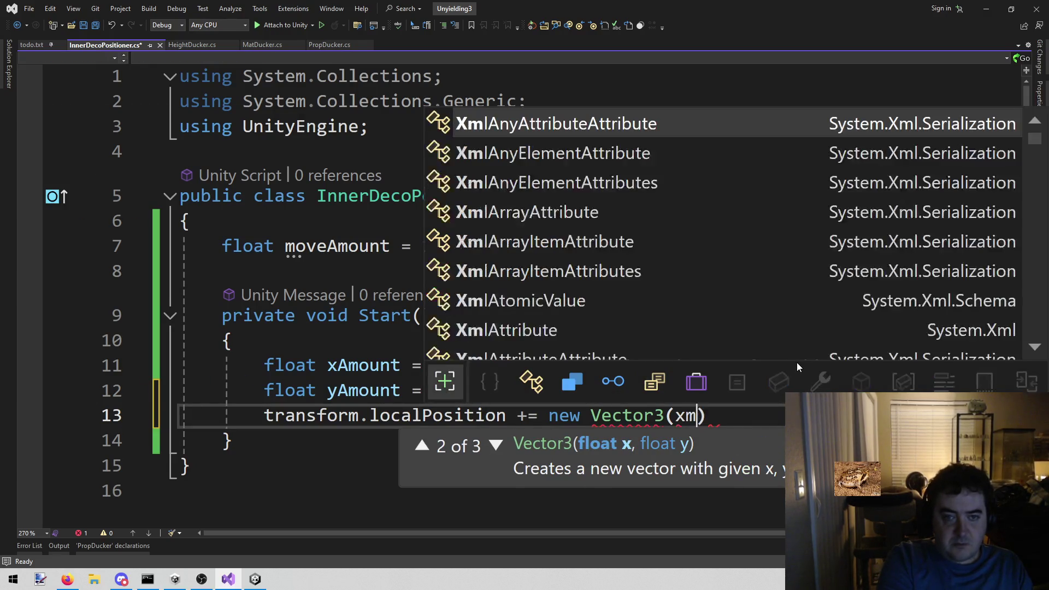
pyautogui.press('BackSpace')
pyautogui.write('am')
pyautogui.press('Tab')
pyautogui.write(', 0, y')
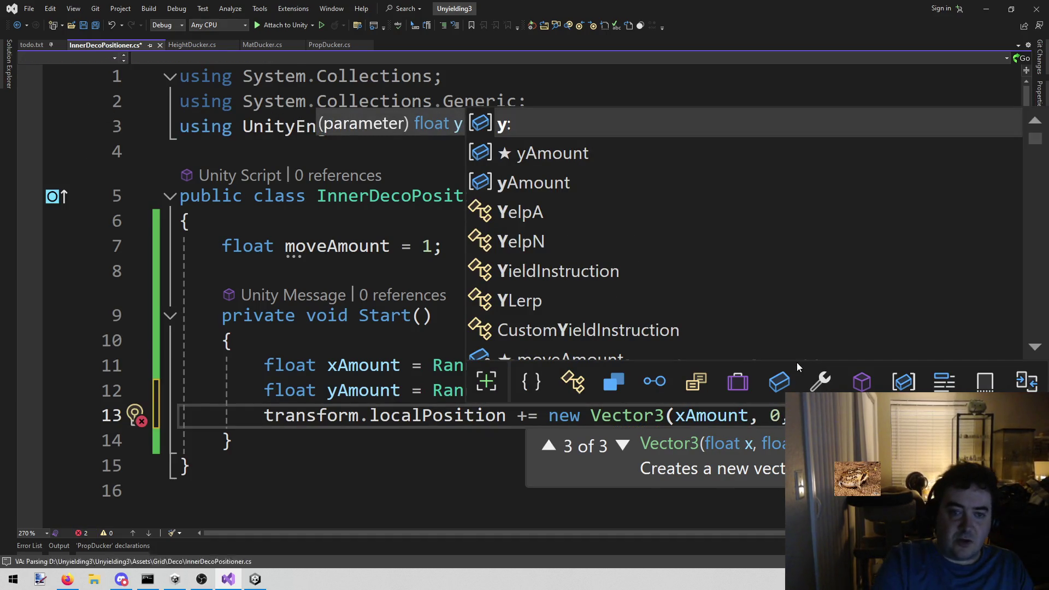
pyautogui.press('Down')
pyautogui.press('Tab')
pyautogui.hotkey('ctrl', 's')
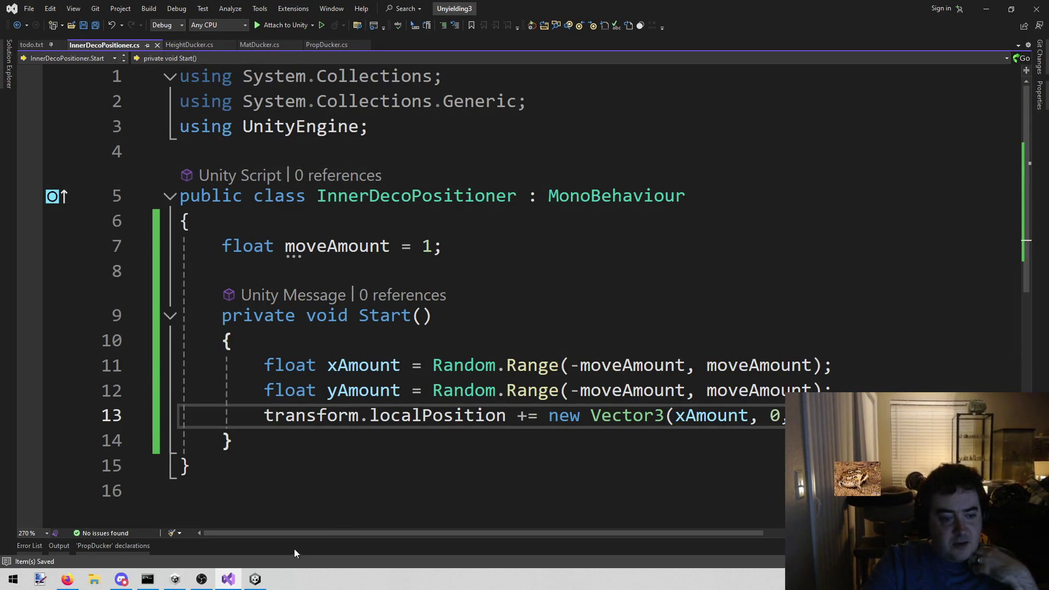
pyautogui.click(255, 581)
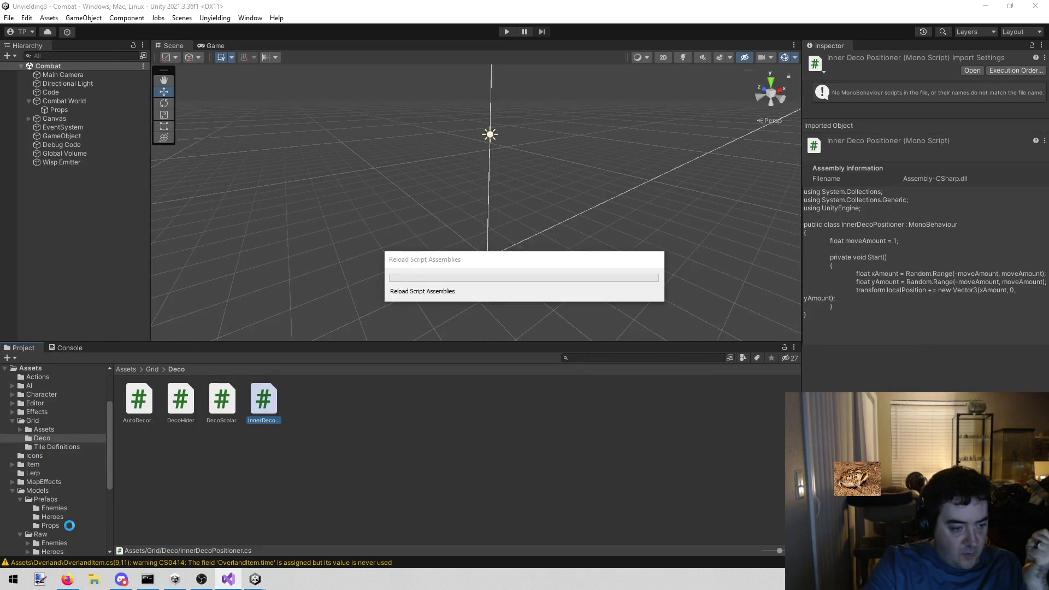
# Open the Models/Prefabs/Props folder and select the Purple Hibiscus and Poinsettia prefabs
pyautogui.click(70, 526)
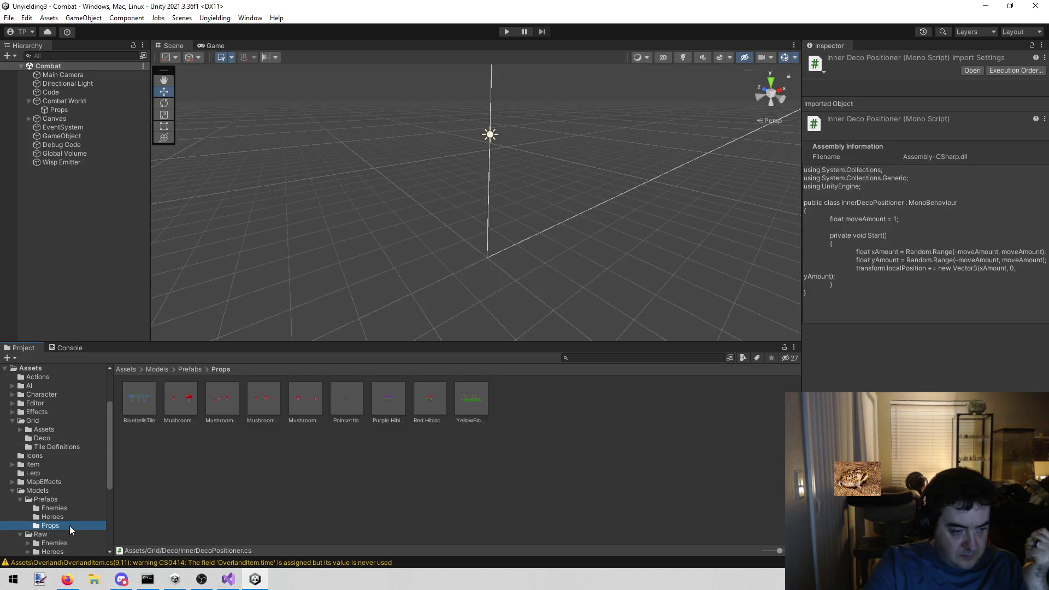
pyautogui.click(379, 392)
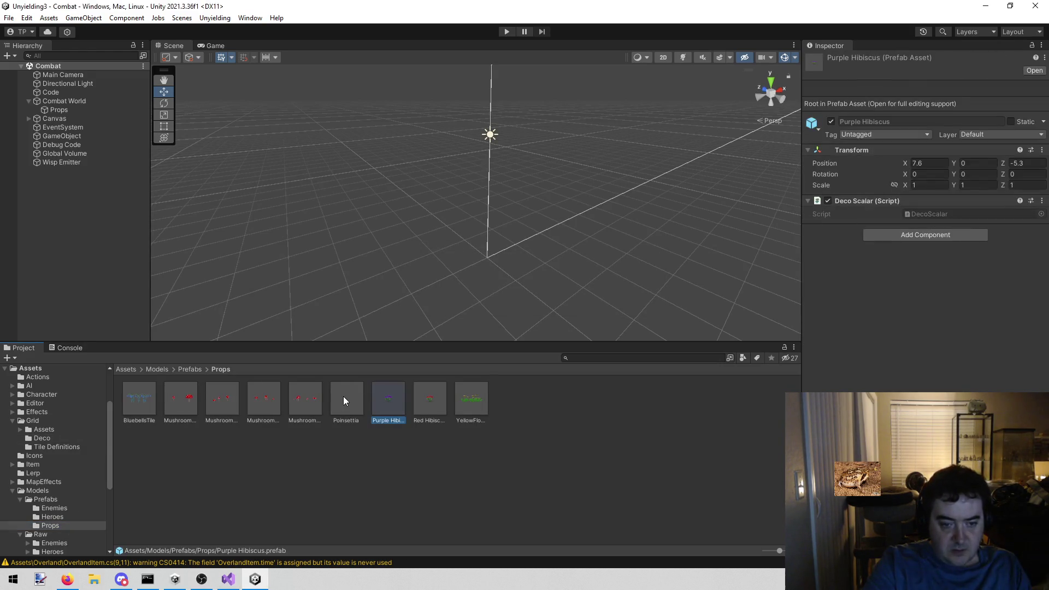
pyautogui.click(343, 395)
pyautogui.click(390, 404)
# Add an Inner Deco Positioner component to the Poinsettia, Purple Hibiscus and Red Hibiscus prefabs
pyautogui.click(349, 403)
pyautogui.keyDown('ctrl'); pyautogui.click(388, 405); pyautogui.keyUp('ctrl')
pyautogui.keyDown('ctrl'); pyautogui.click(427, 403); pyautogui.keyUp('ctrl')
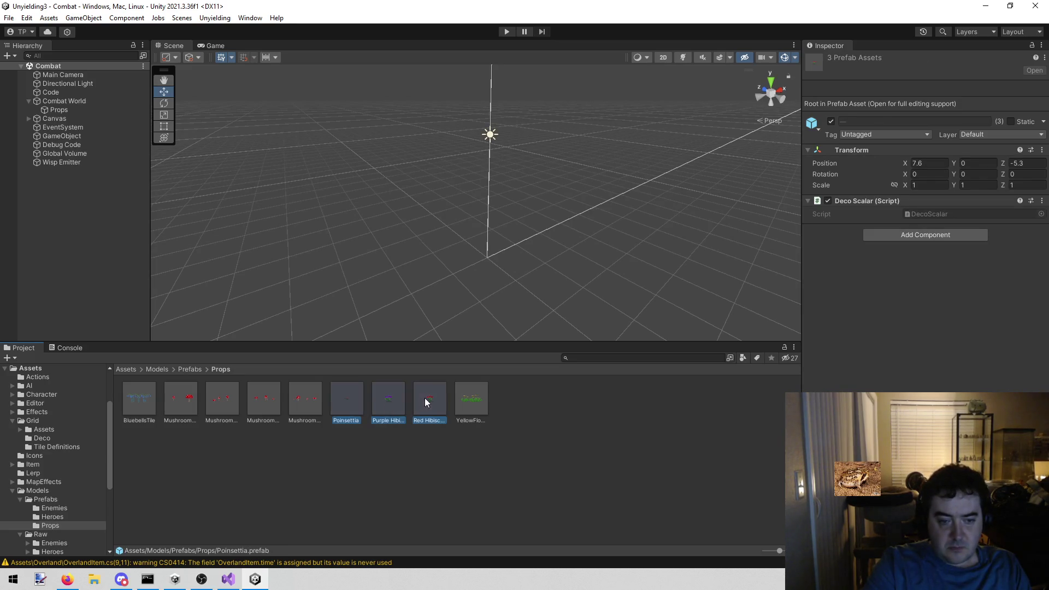
pyautogui.click(928, 238)
pyautogui.write('dec')
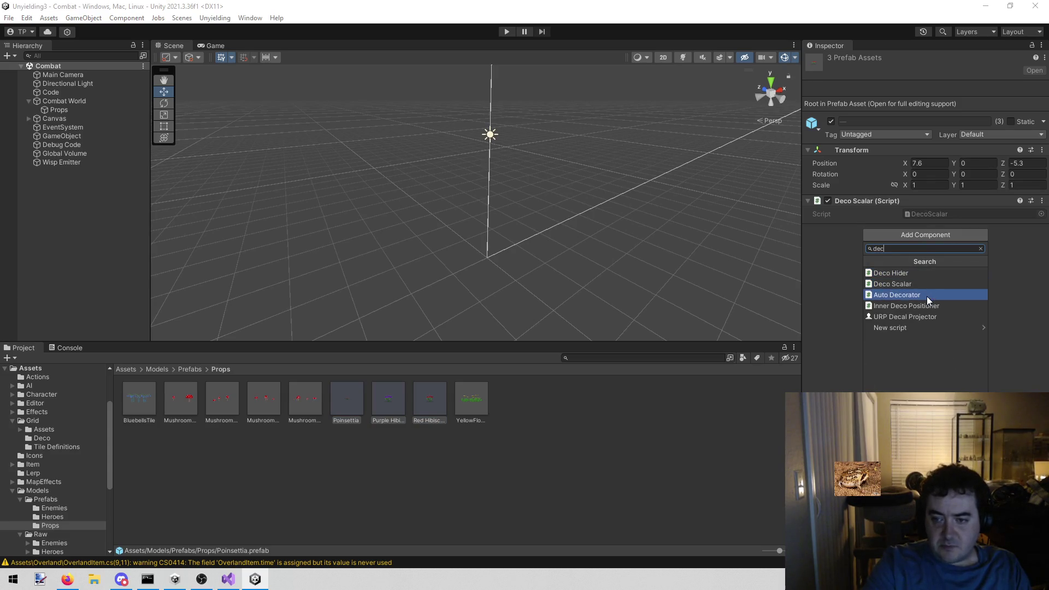
pyautogui.click(932, 310)
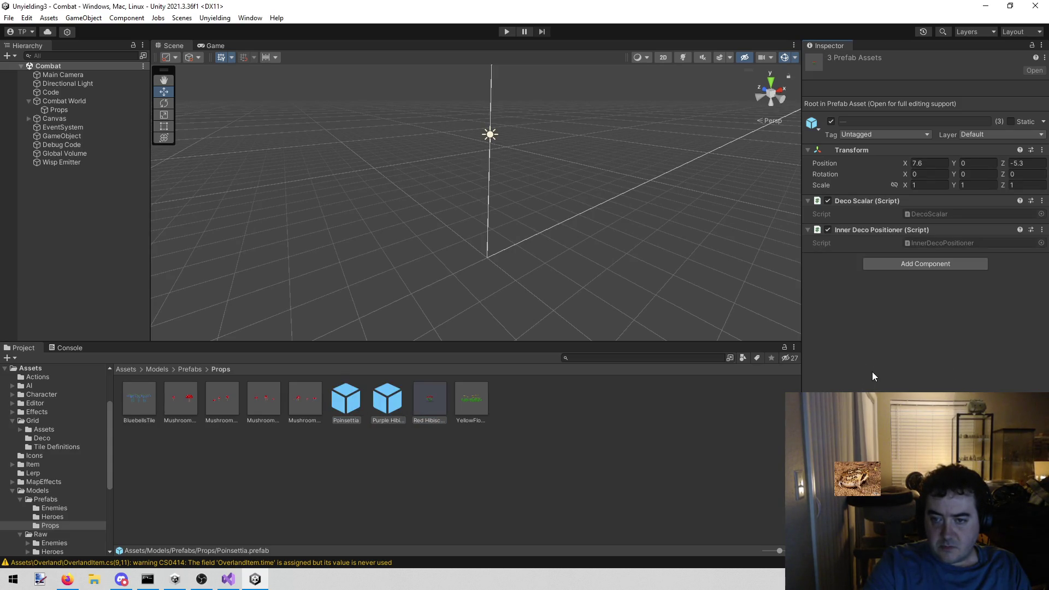
pyautogui.click(424, 395)
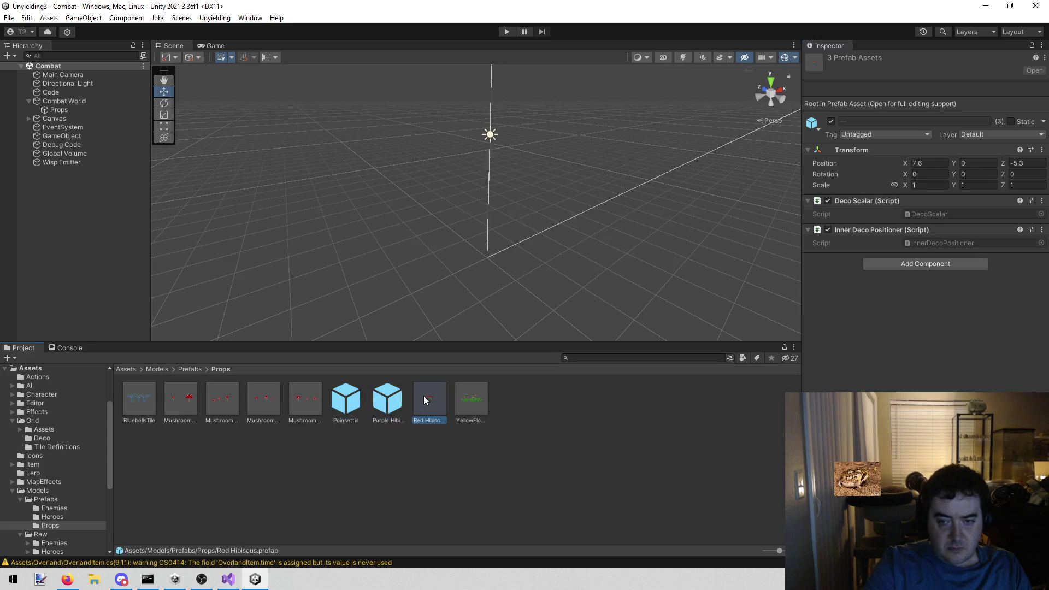
# Search the project assets for 'grassti' to find the GrassTile prefab
pyautogui.click(226, 582)
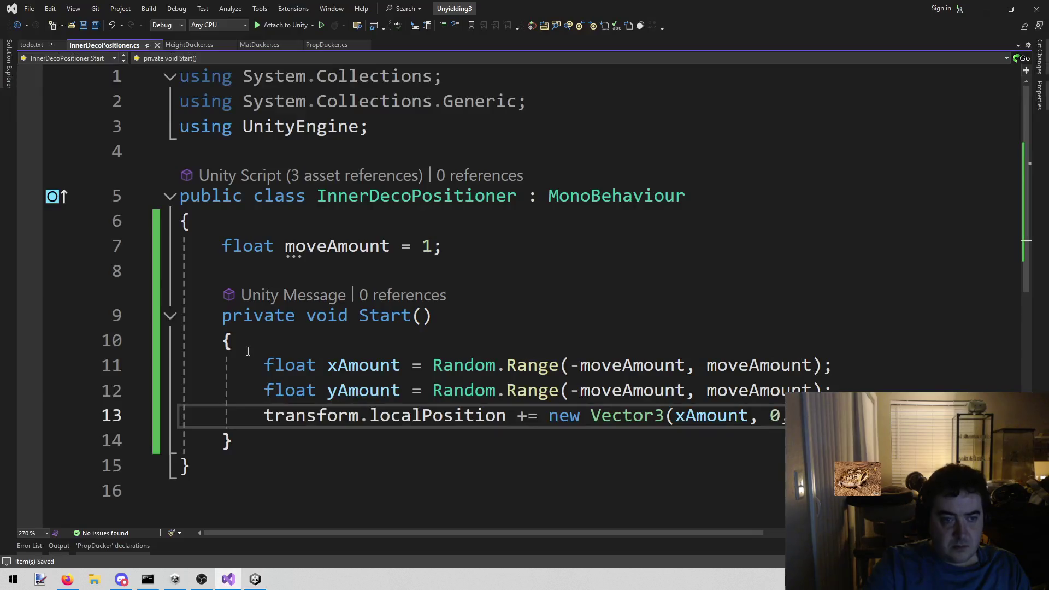
pyautogui.click(260, 581)
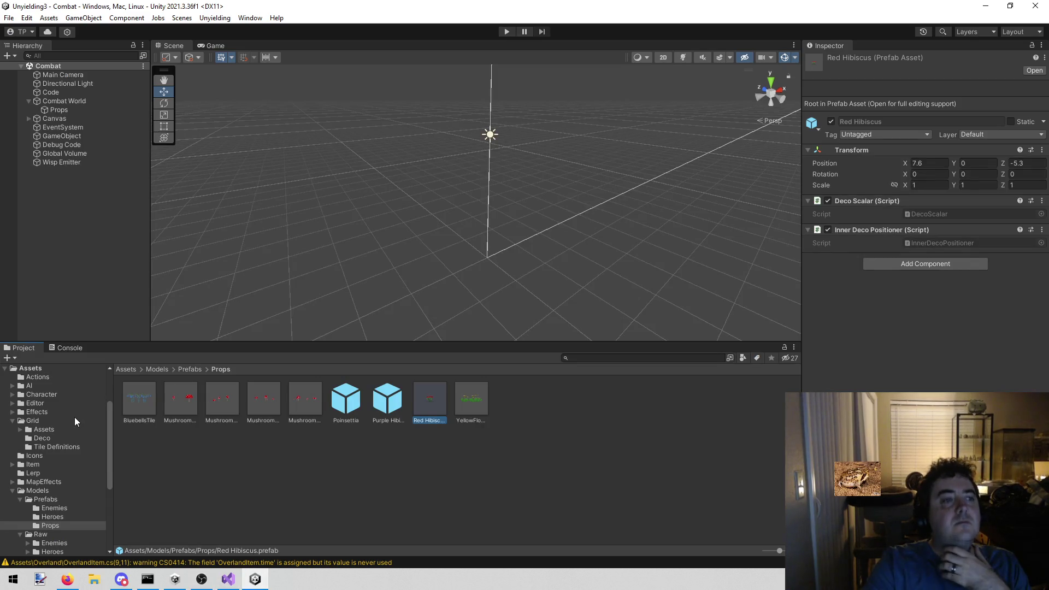
pyautogui.click(622, 359)
pyautogui.write('grassti')
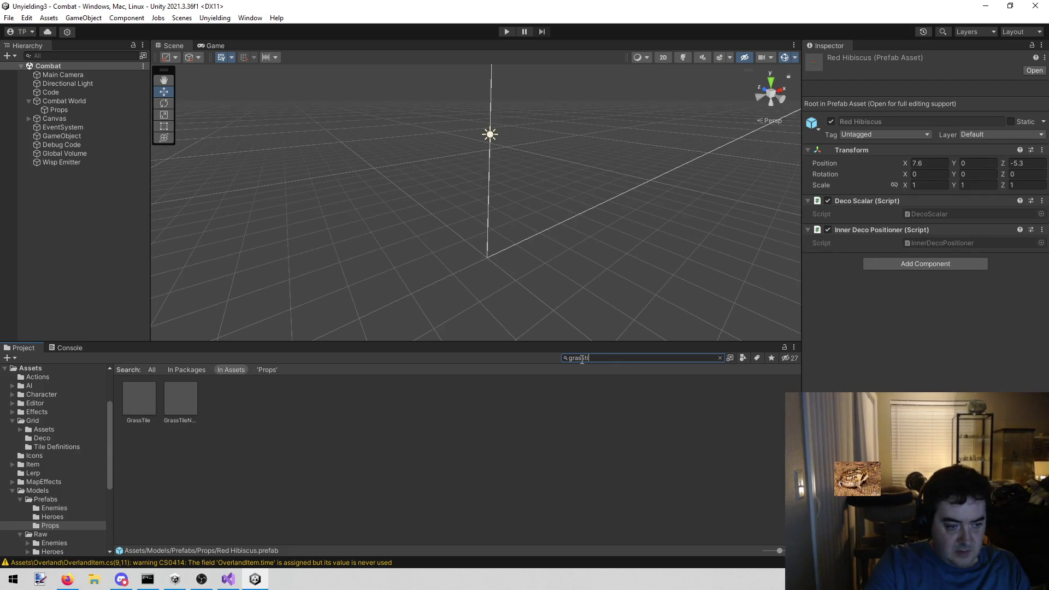
# Assign Red Hibiscus to a GrassTile Auto Decorator prefab entry, then start play mode
pyautogui.click(127, 398)
pyautogui.scroll(-10, 924, 218)
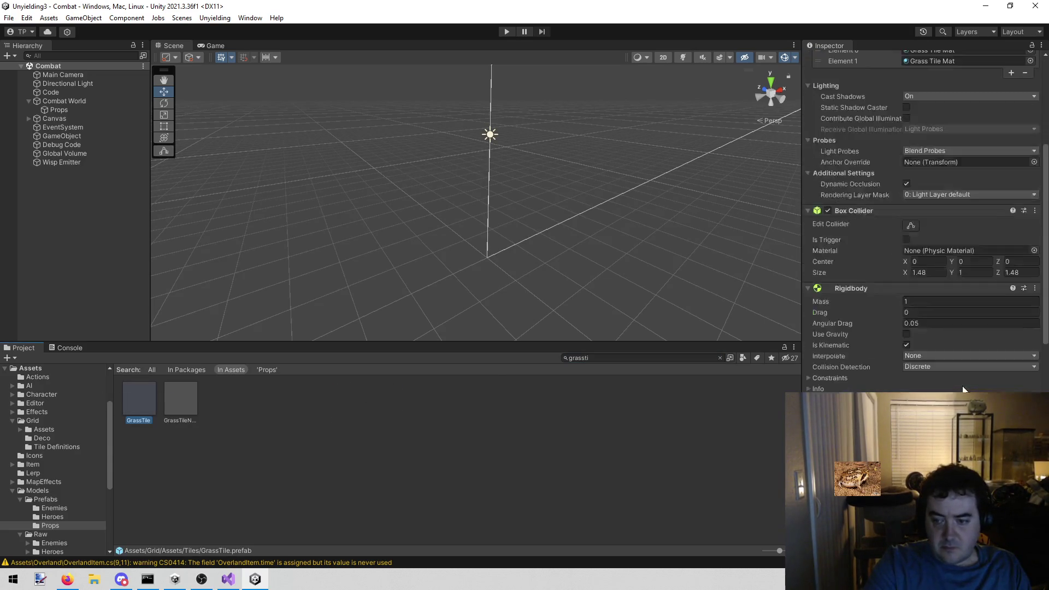
pyautogui.scroll(-10, 924, 218)
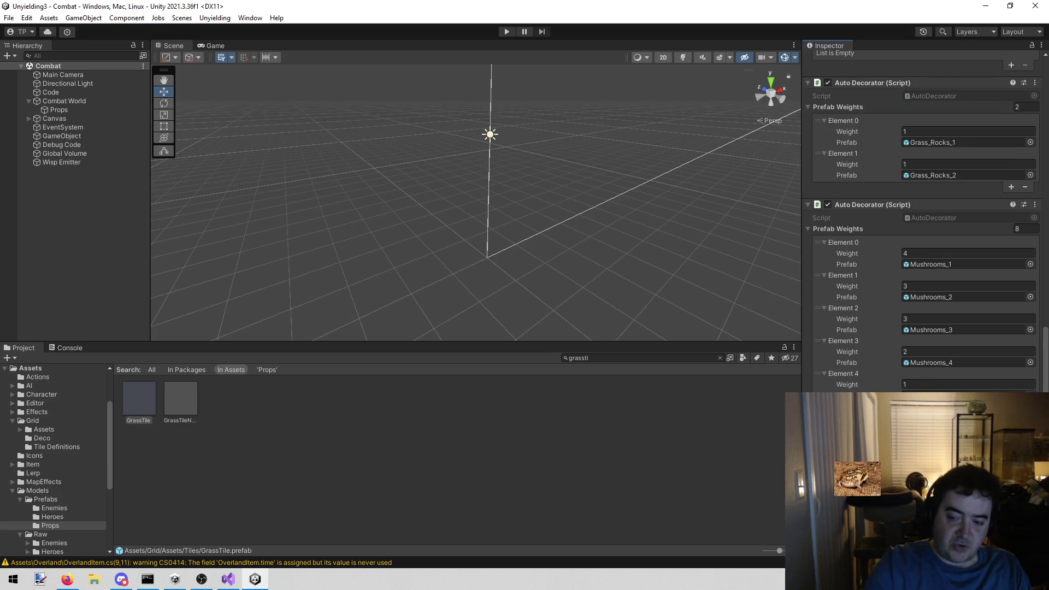
pyautogui.click(1030, 395)
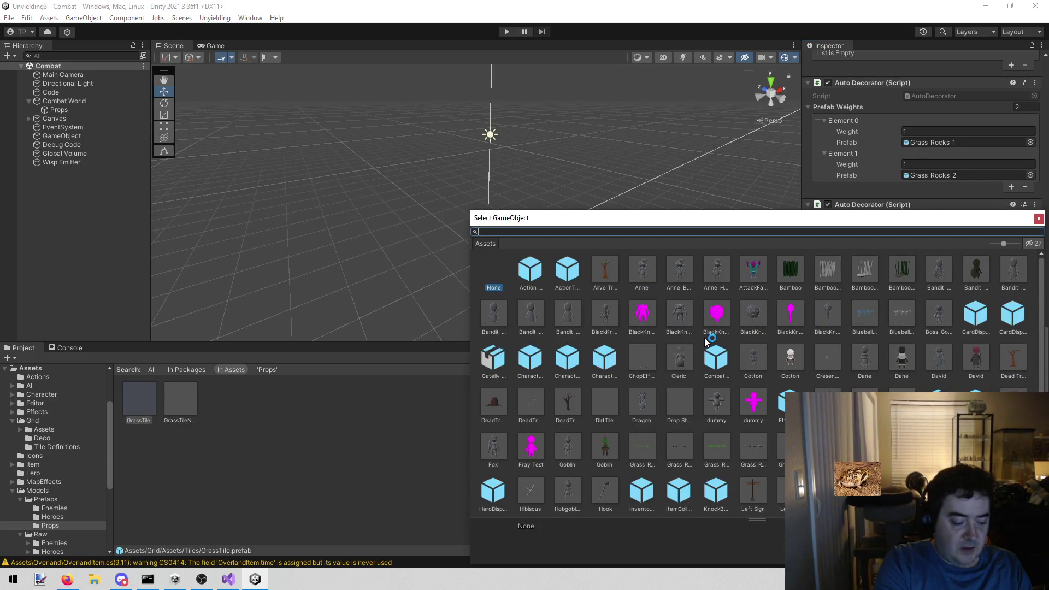
pyautogui.write('red')
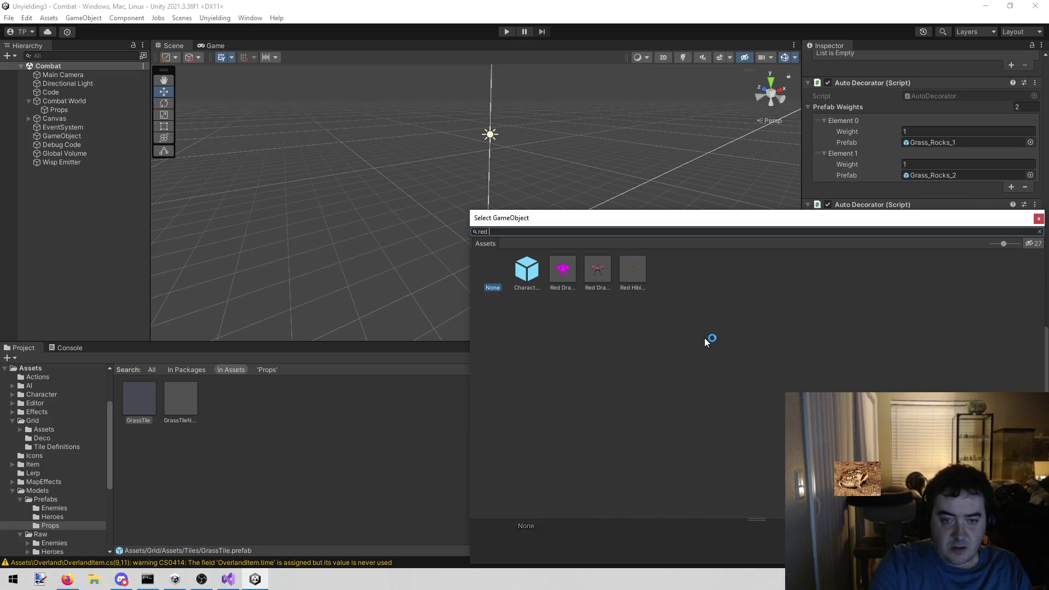
pyautogui.doubleClick(642, 271)
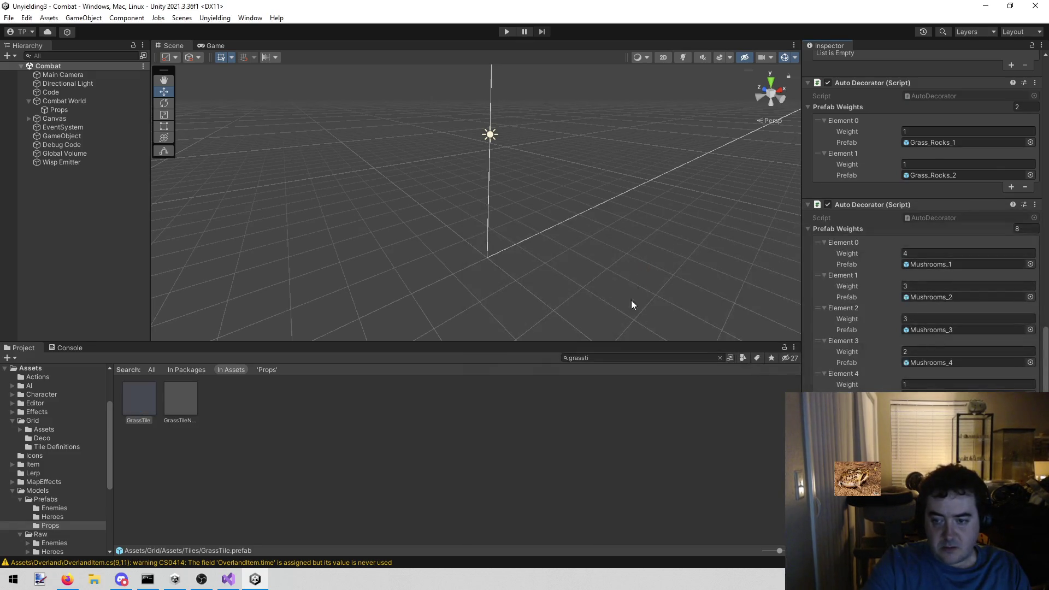
pyautogui.click(433, 486)
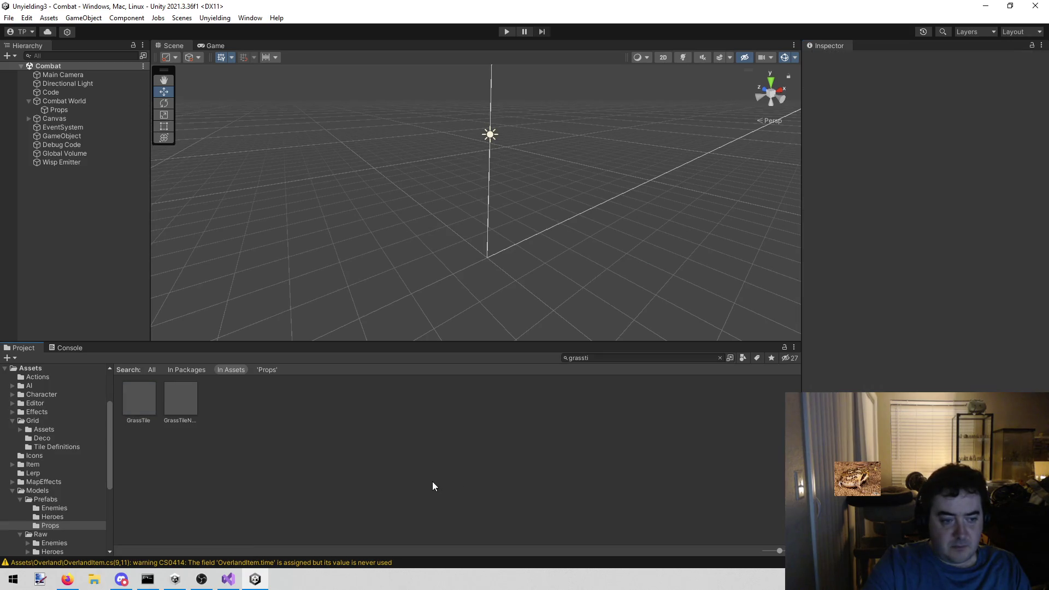
pyautogui.click(504, 32)
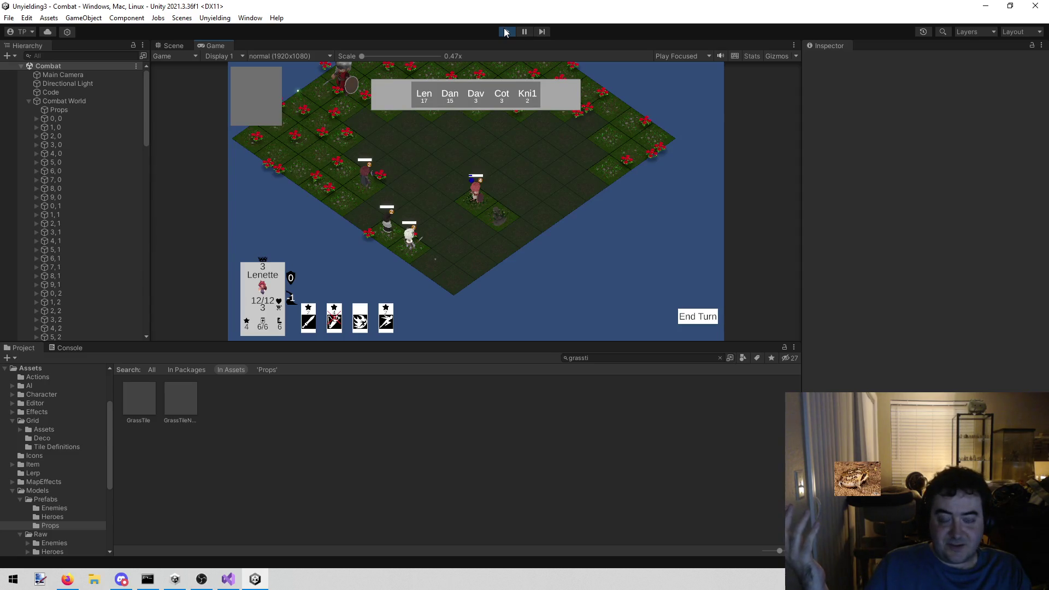
# Rotate, pan and zoom around the flower-covered board, then stop the game and return to the script
pyautogui.press('q')
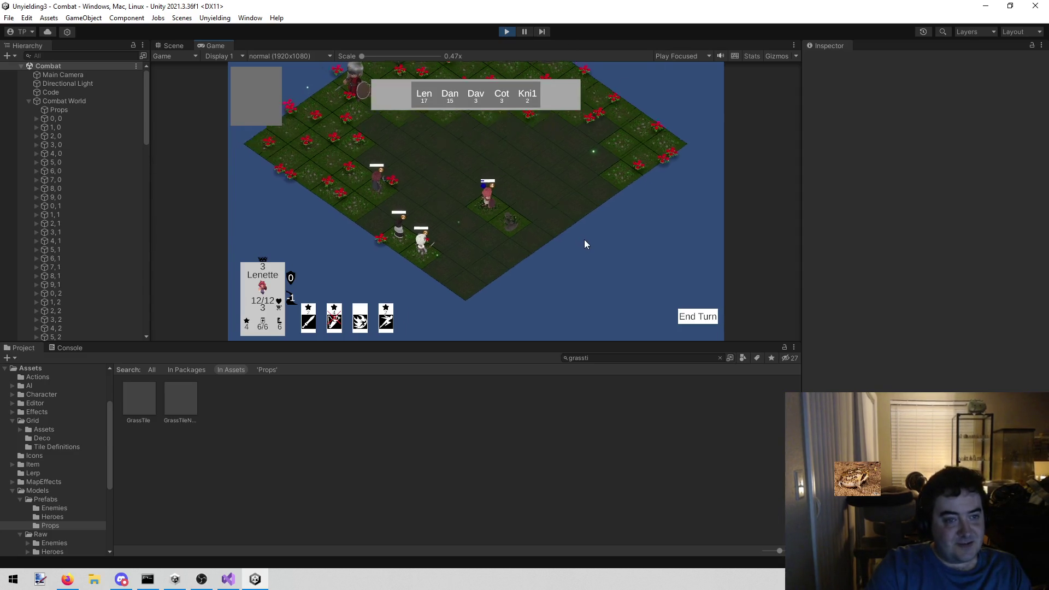
pyautogui.scroll(3, 578, 261)
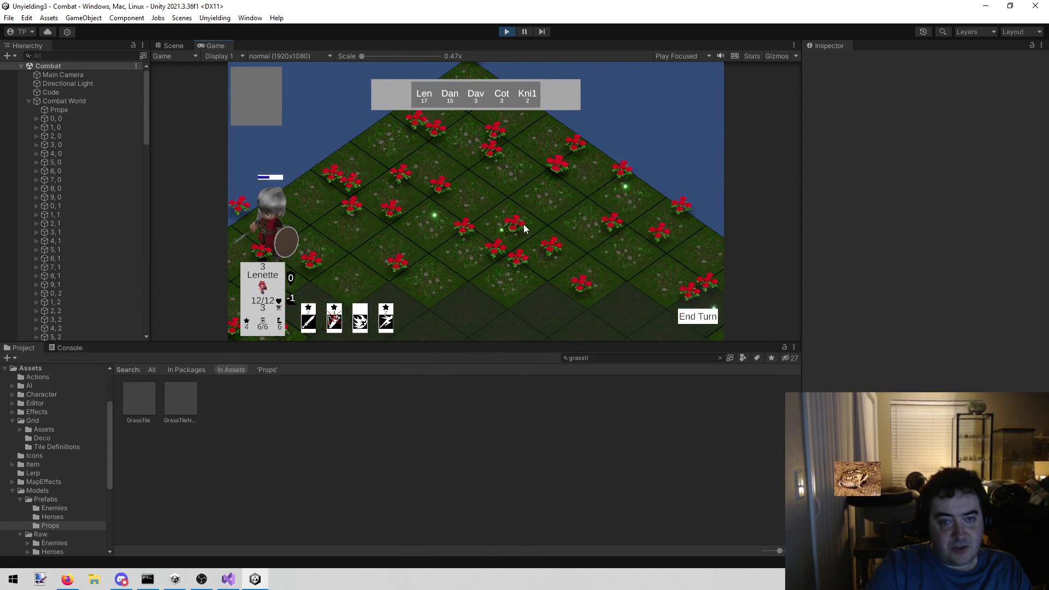
pyautogui.moveTo(523, 229); pyautogui.dragTo(514, 266)
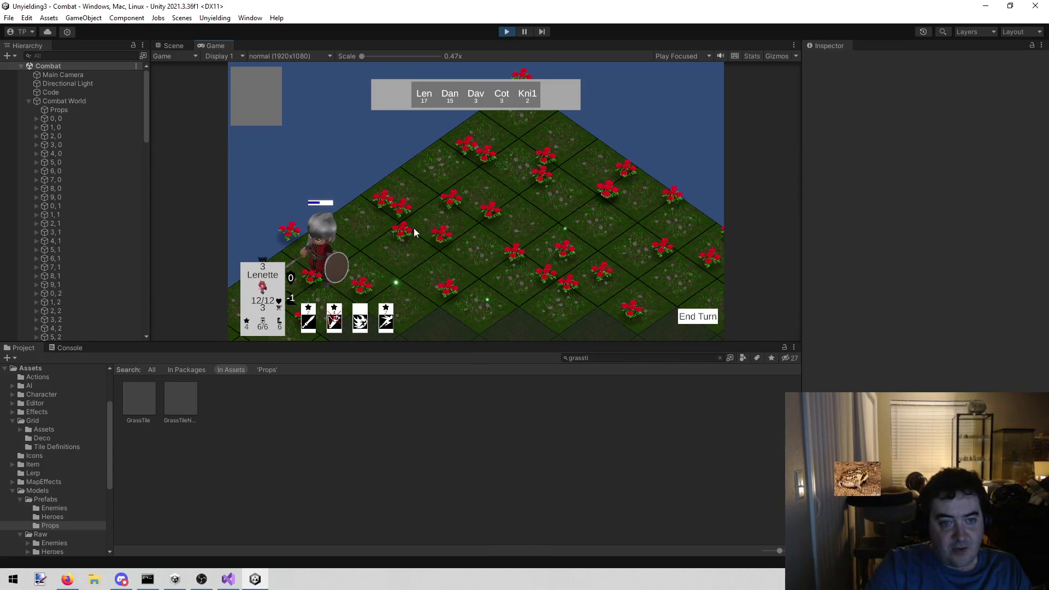
pyautogui.press('s')
pyautogui.scroll(-4, 420, 227)
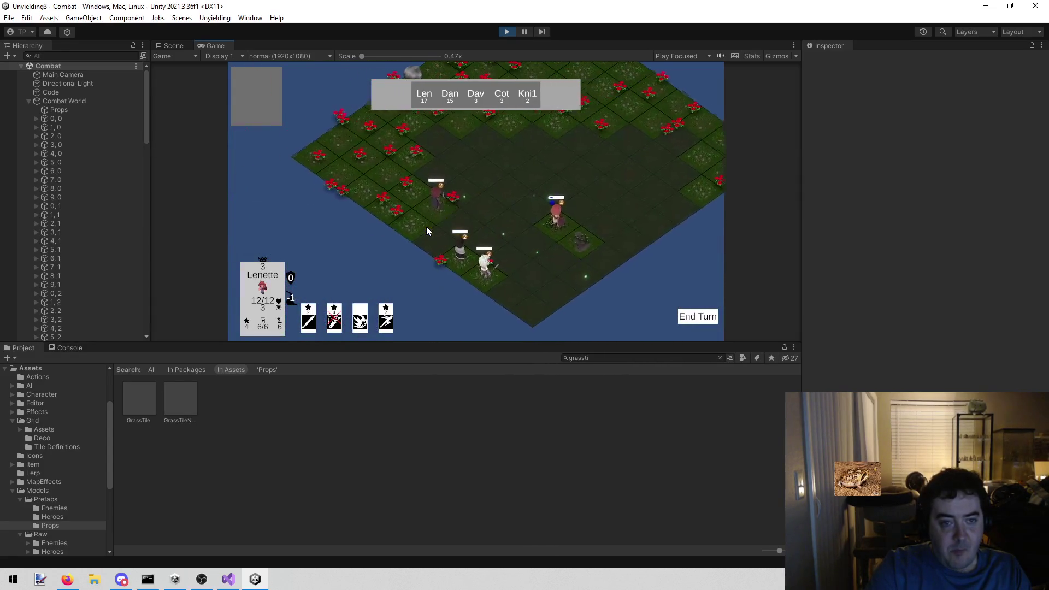
pyautogui.scroll(5, 426, 226)
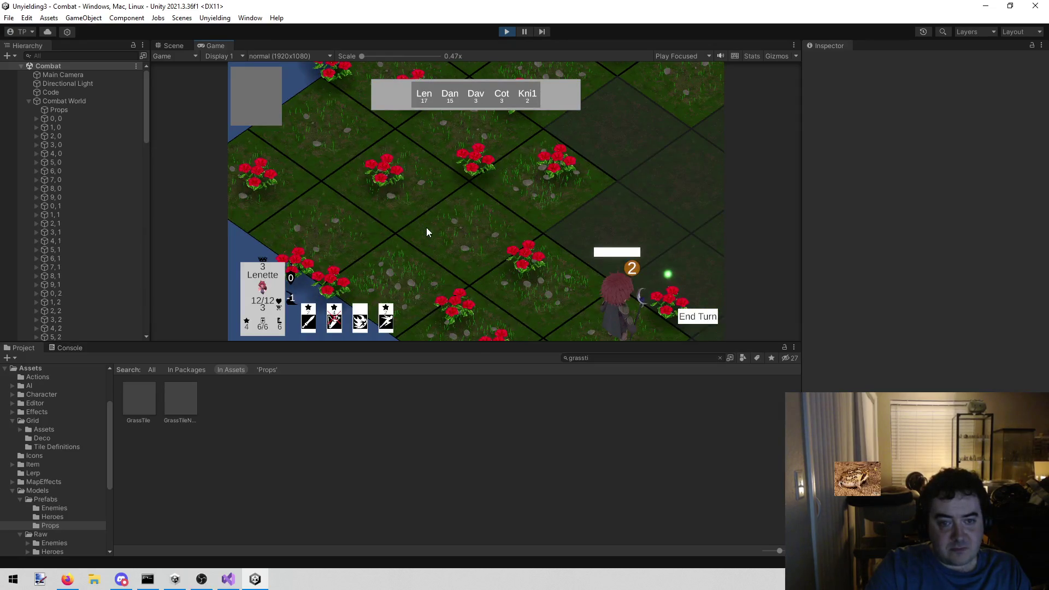
pyautogui.scroll(-4, 392, 185)
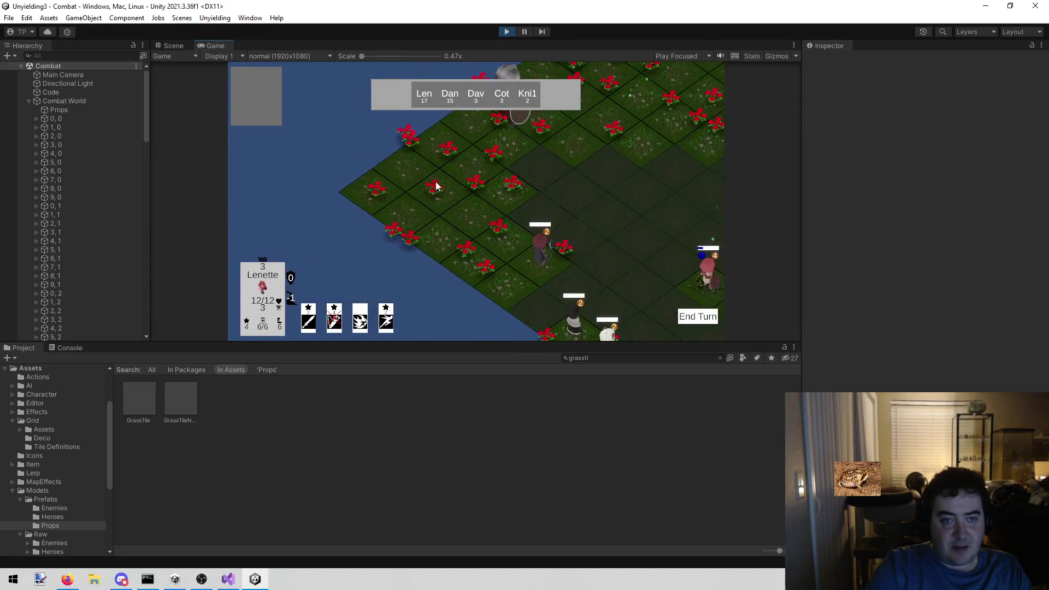
pyautogui.press('s')
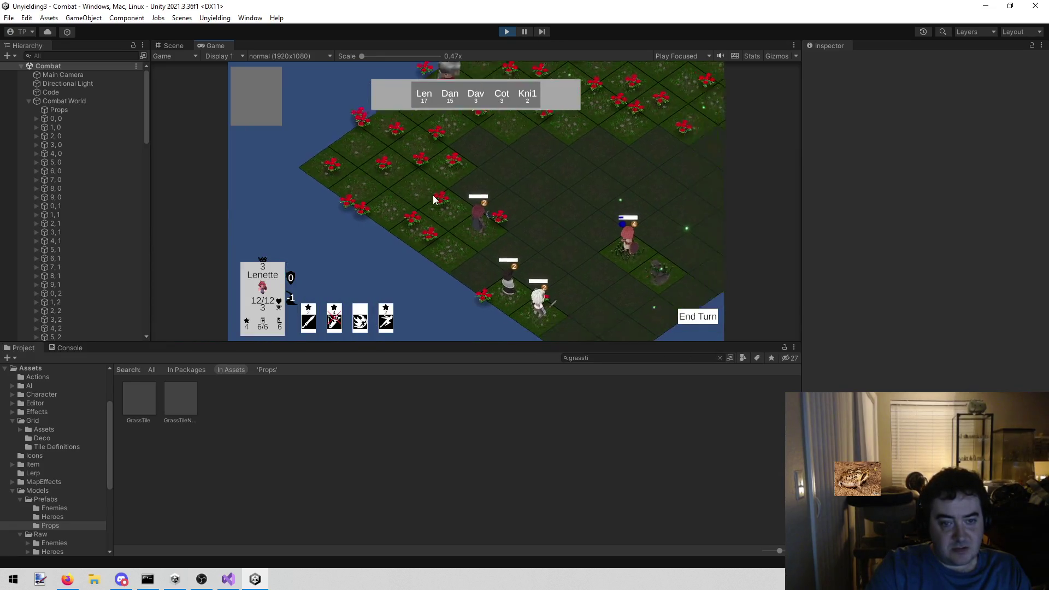
pyautogui.scroll(3, 407, 284)
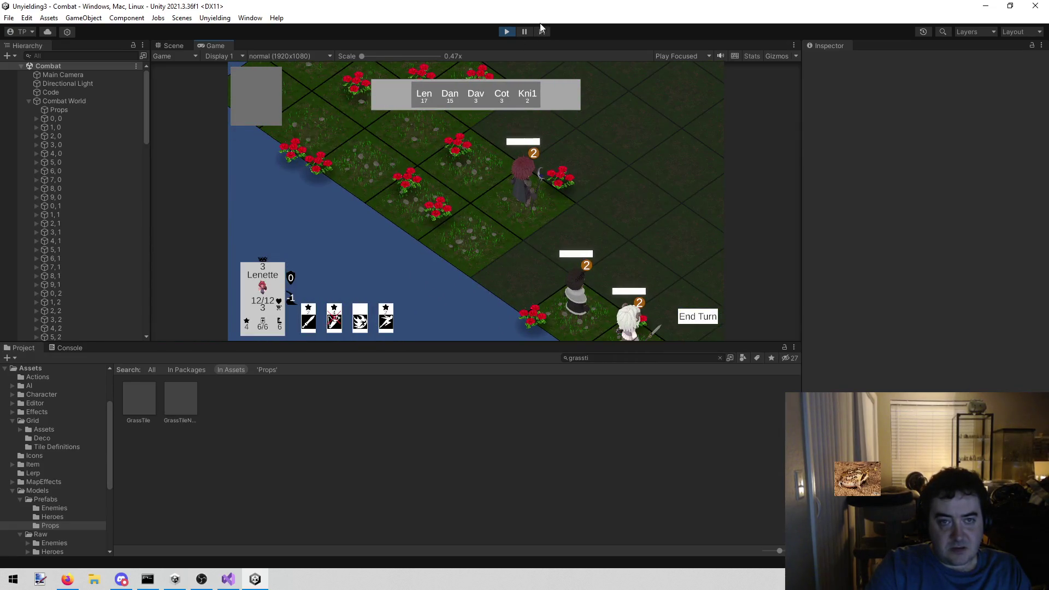
pyautogui.click(508, 31)
pyautogui.click(228, 580)
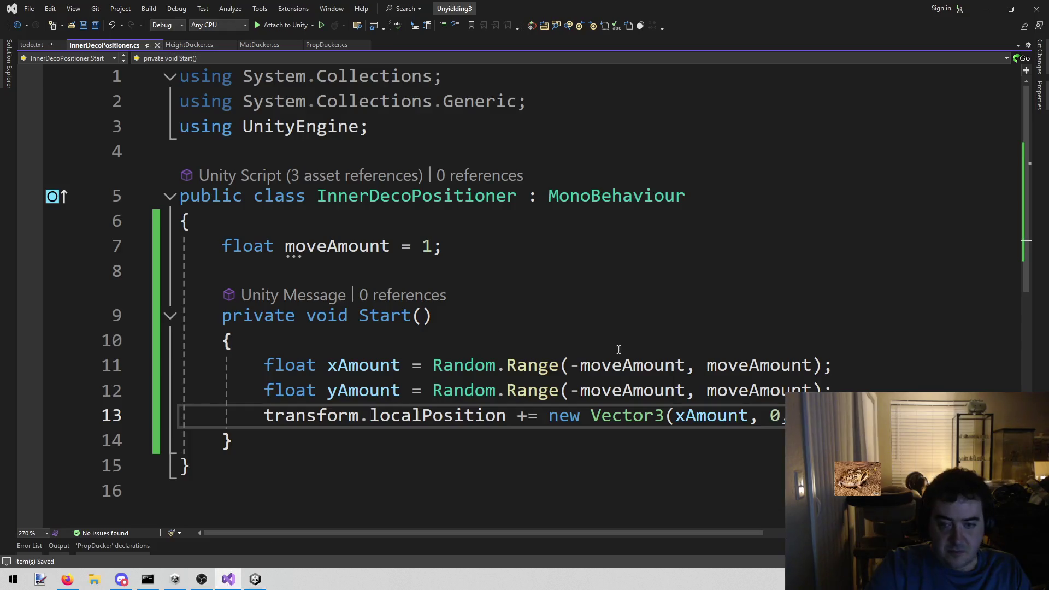
# Change moveAmount on line 7 from 1 to .75f and rerun the game in Unity
pyautogui.doubleClick(429, 246)
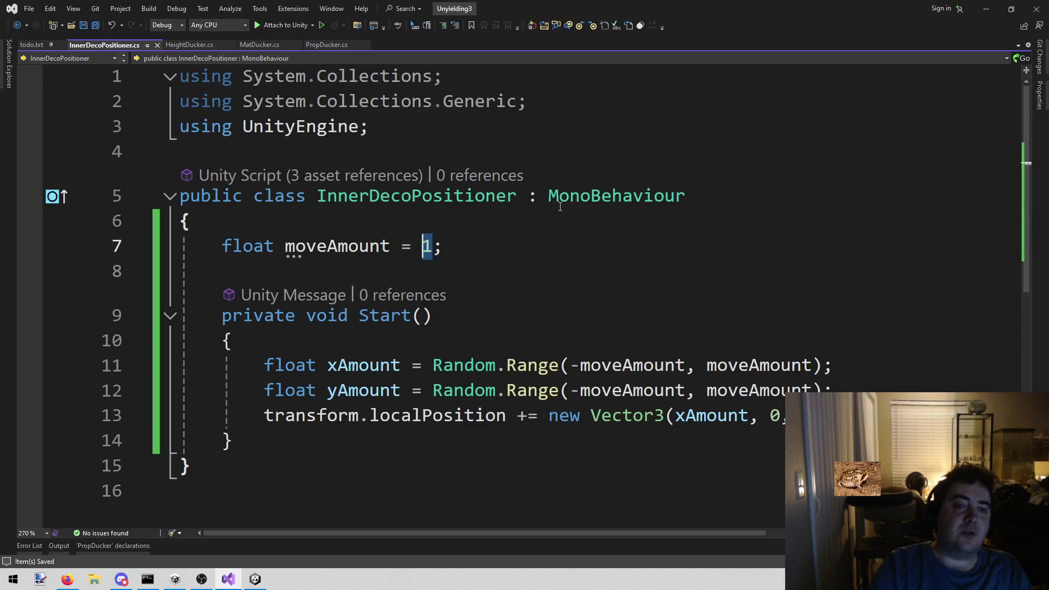
pyautogui.write('.75f')
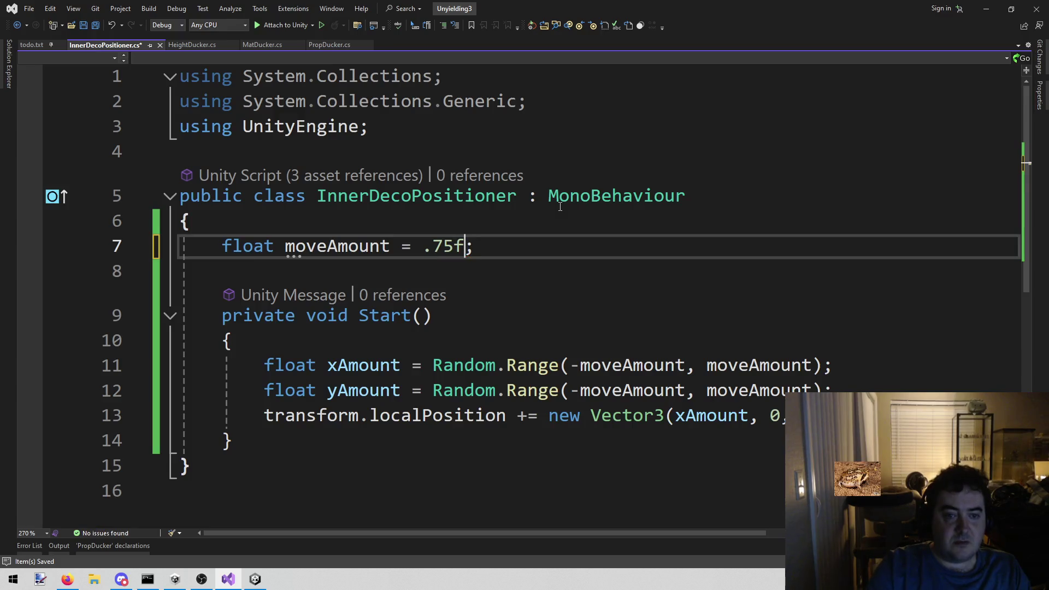
pyautogui.click(255, 579)
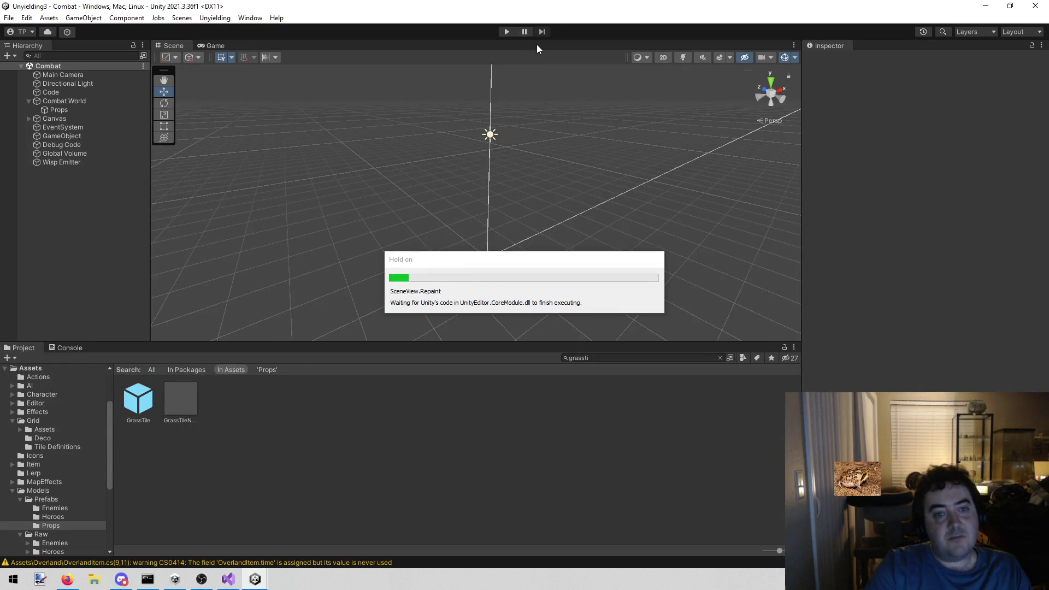
pyautogui.click(507, 32)
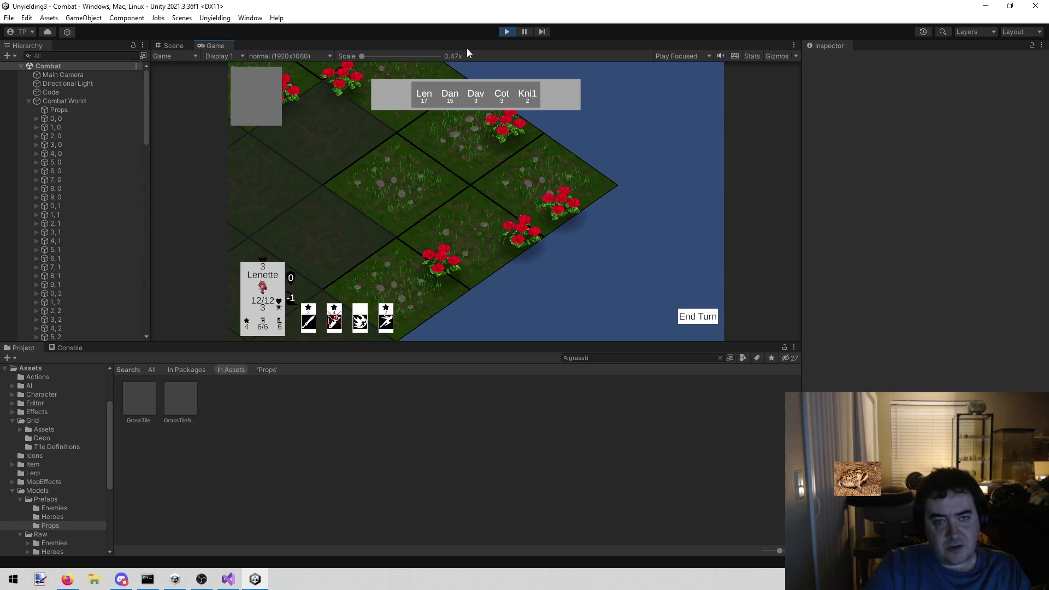
# Stop the game after checking the .75 offset and go back to InnerDecoPositioner.cs
pyautogui.click(507, 31)
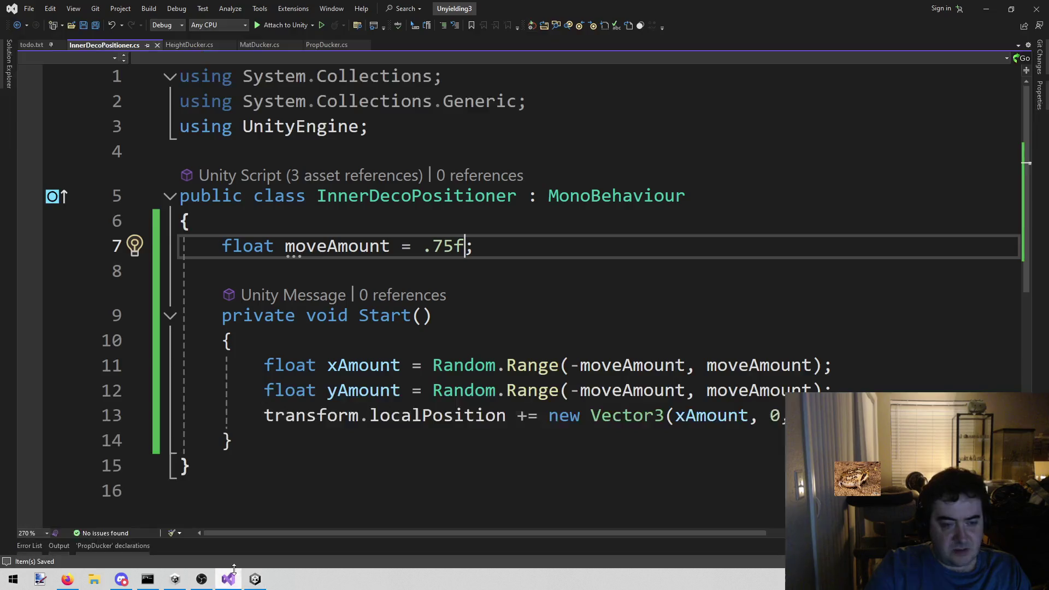
pyautogui.click(229, 580)
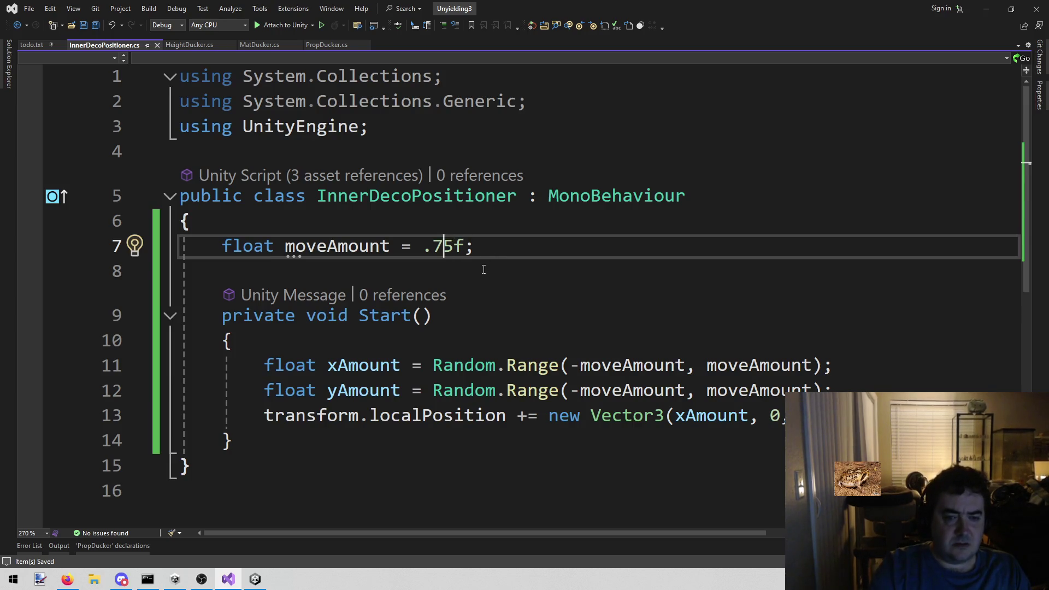
# Change moveAmount to .5f and rerun the game in Unity
pyautogui.press('BackSpace')
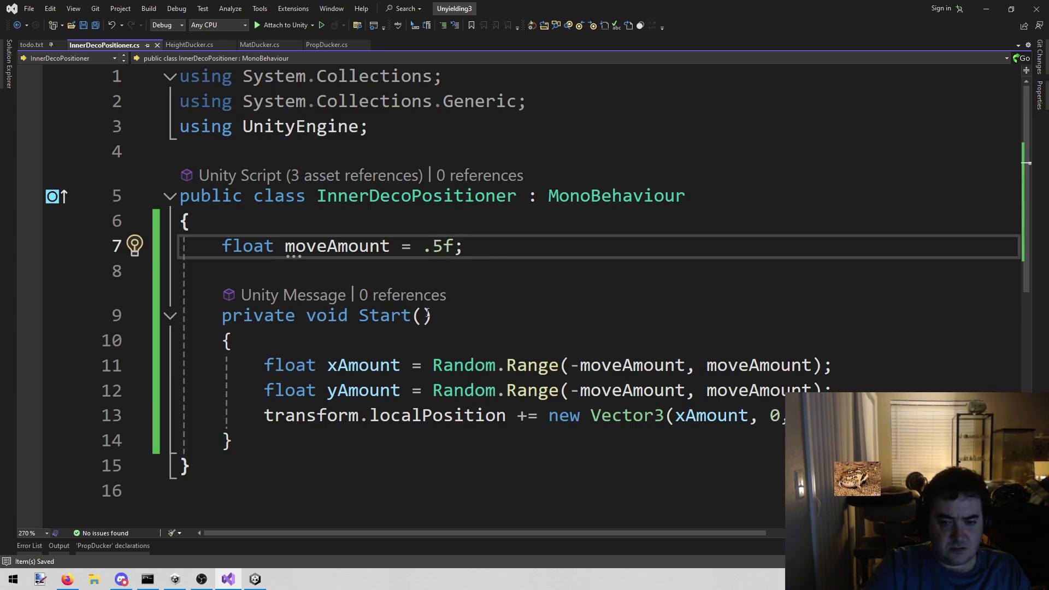
pyautogui.moveTo(260, 584)
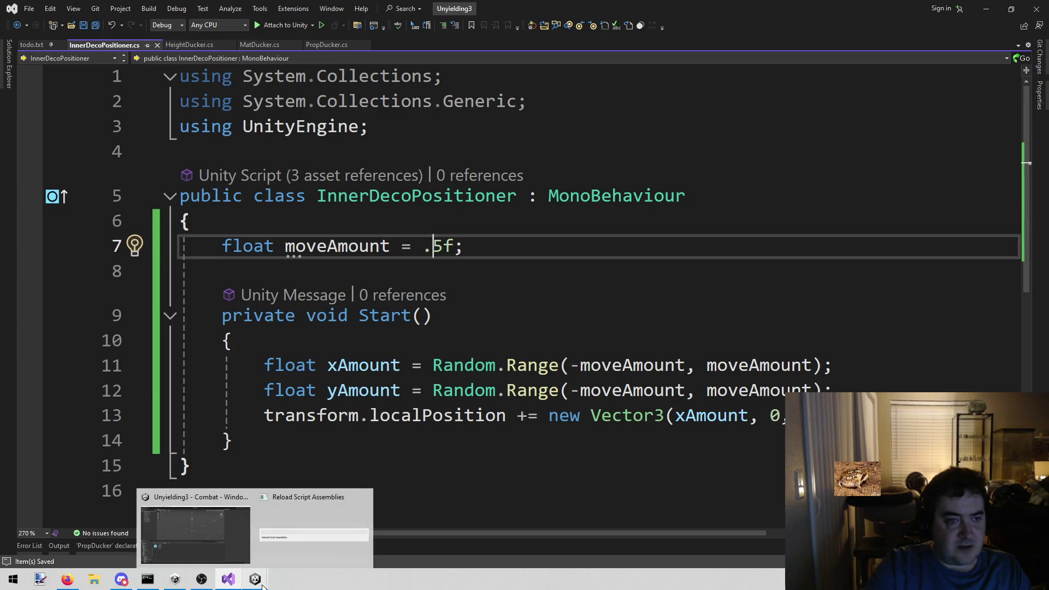
pyautogui.press('Down')
pyautogui.press('Down')
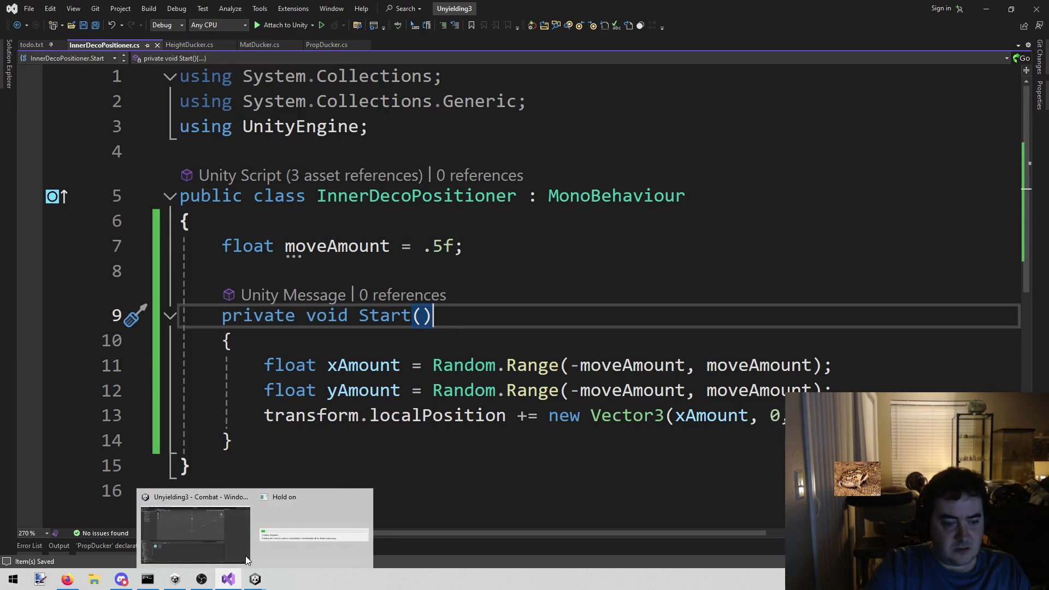
pyautogui.click(245, 556)
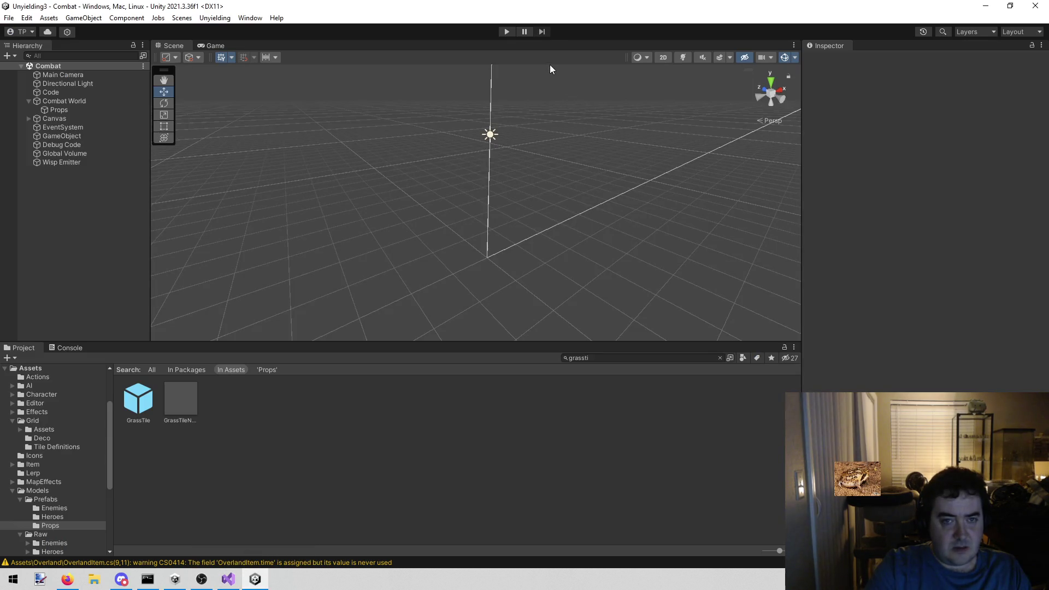
pyautogui.click(506, 30)
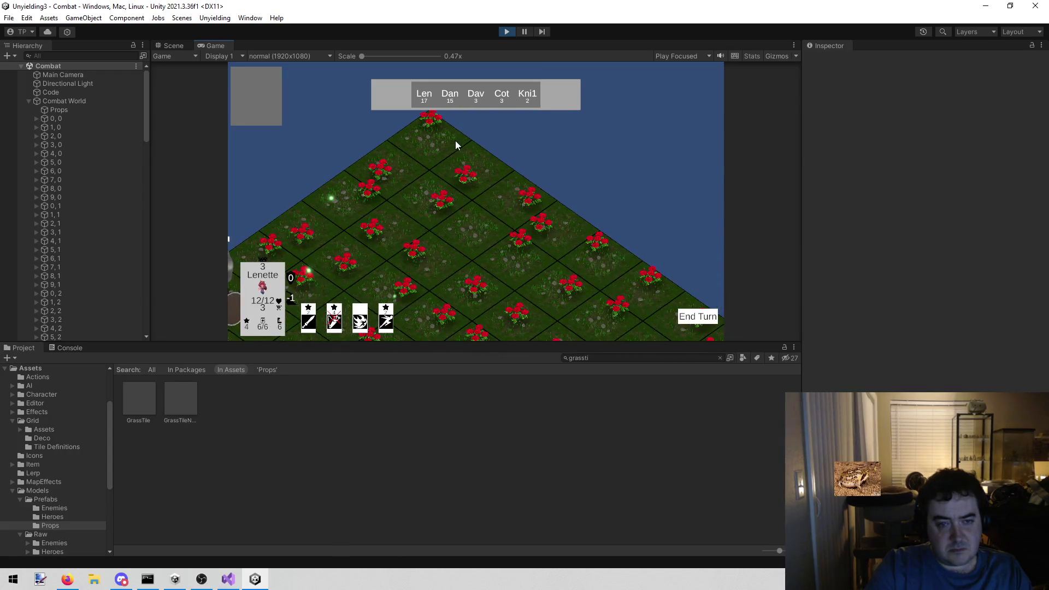
# Stop the game after checking the .5 offset and show GrassTile's Auto Decorator in the Inspector
pyautogui.click(506, 31)
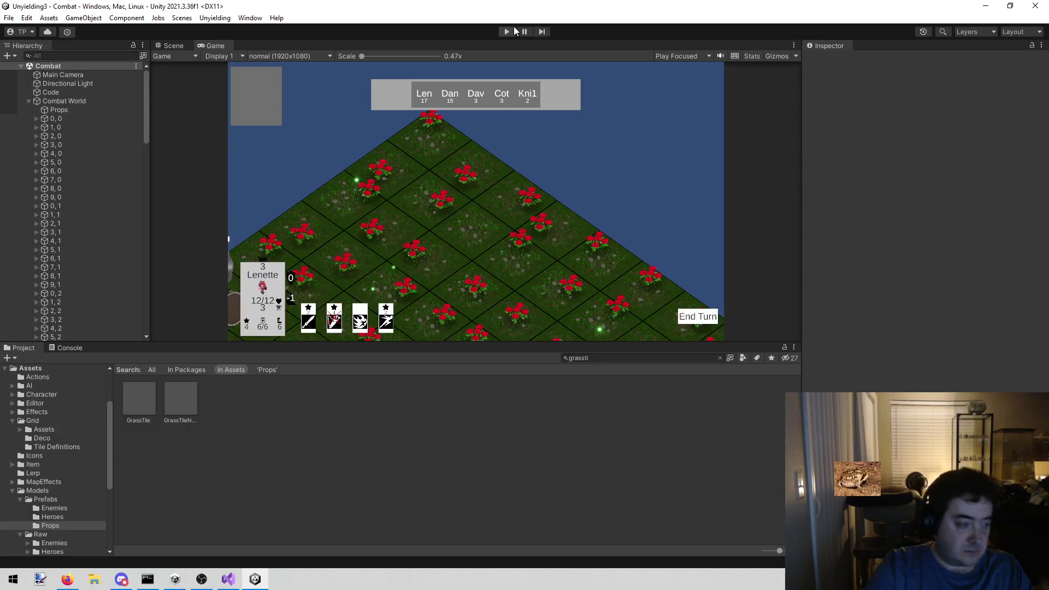
pyautogui.click(142, 385)
pyautogui.scroll(-15, 874, 416)
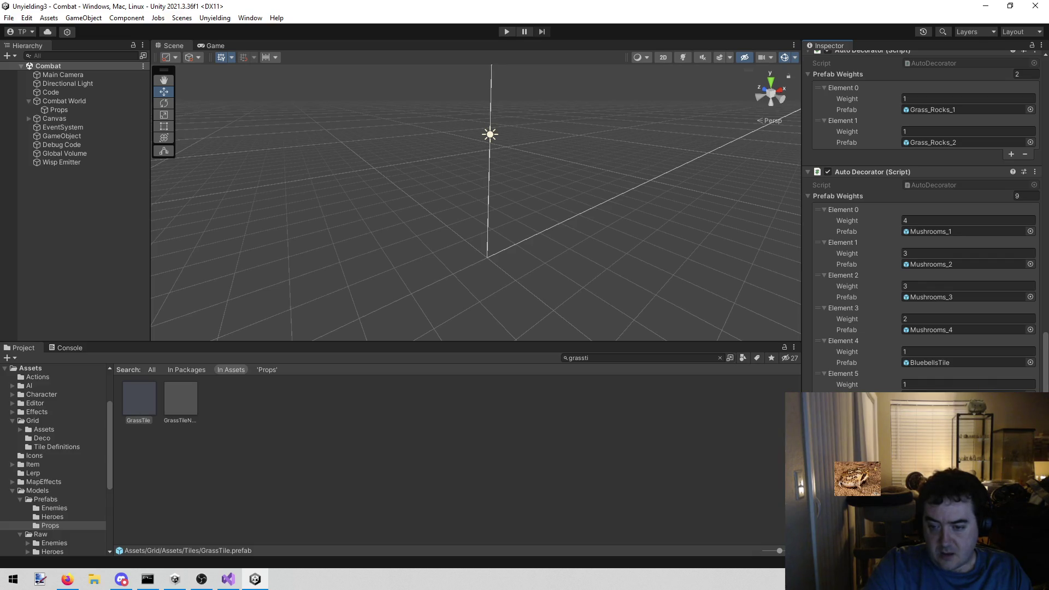
pyautogui.write('10')
# Assign a purple flower prefab to the new weight entry, then search 'po' for Poinsettia instead
pyautogui.scroll(-2, 924, 219)
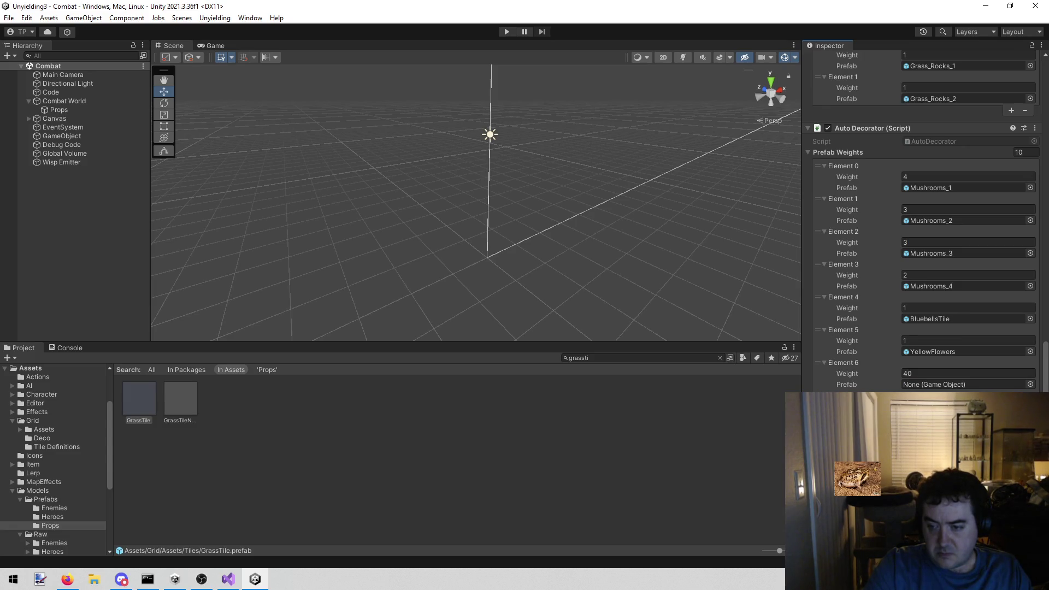
pyautogui.click(1031, 384)
pyautogui.write('pur')
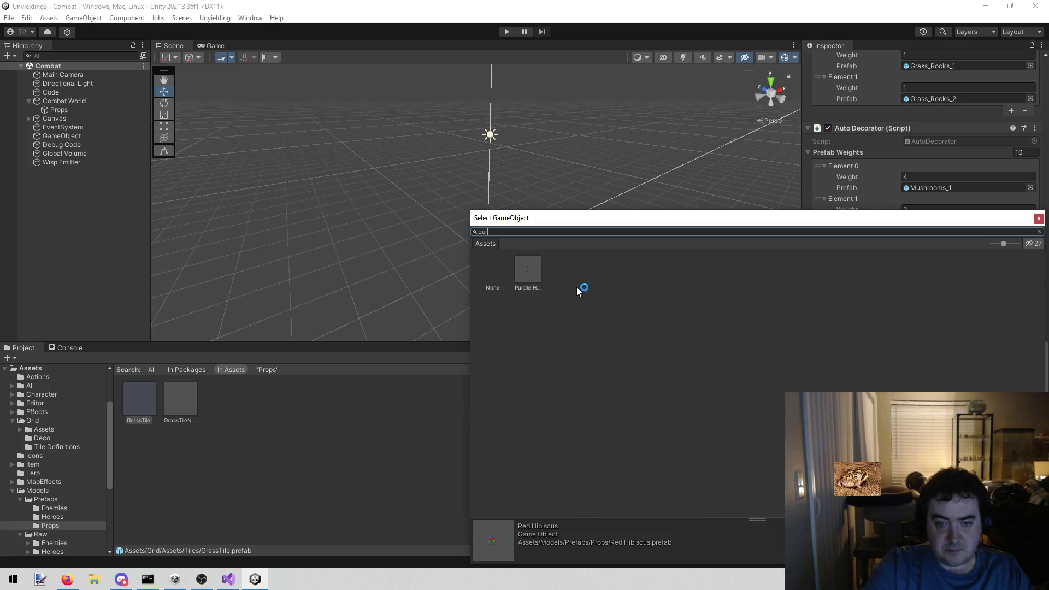
pyautogui.doubleClick(528, 269)
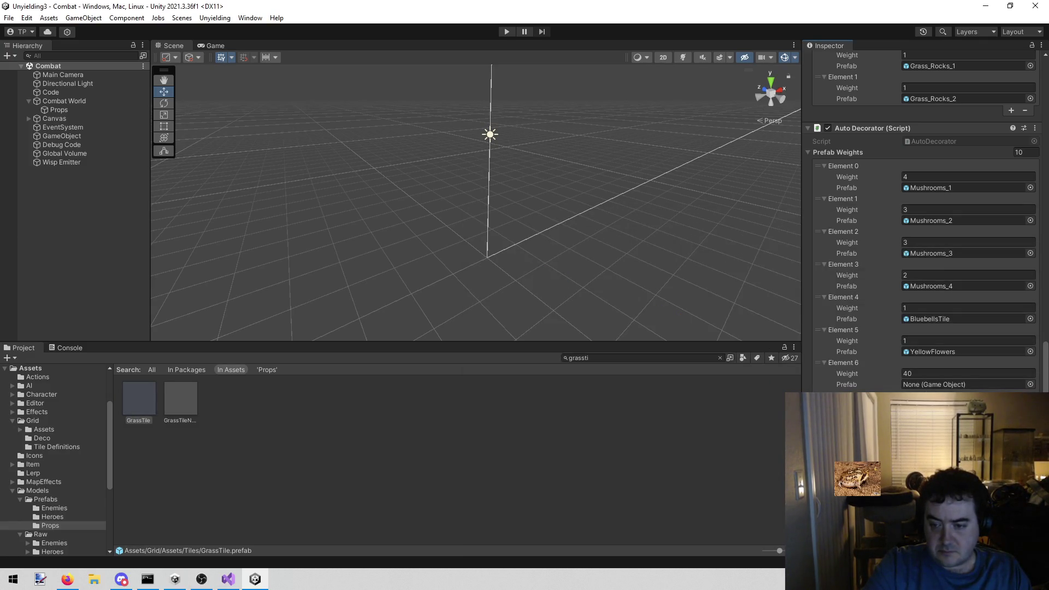
pyautogui.click(1031, 384)
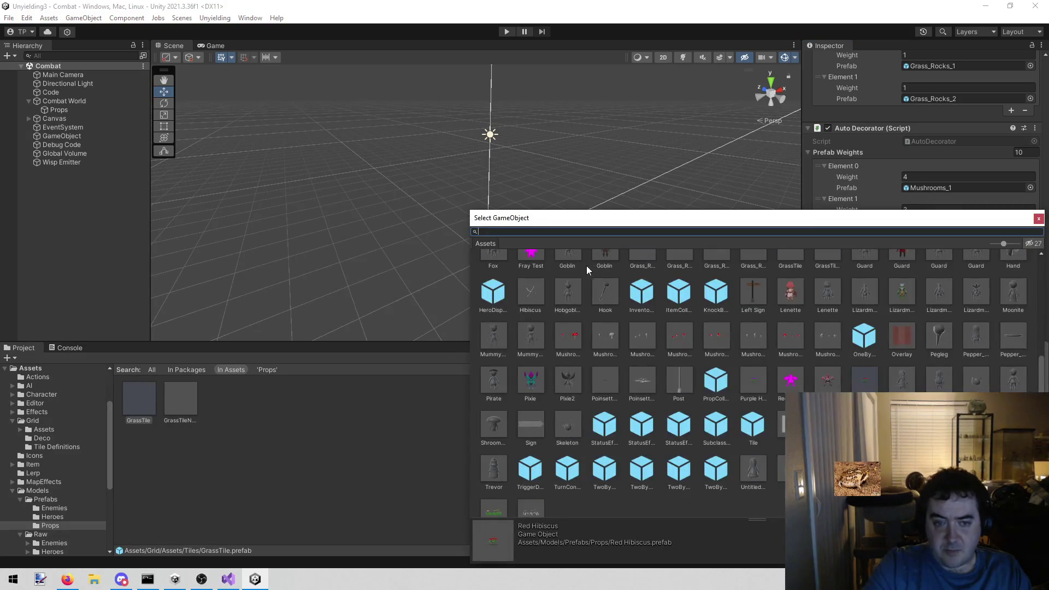
pyautogui.write('po')
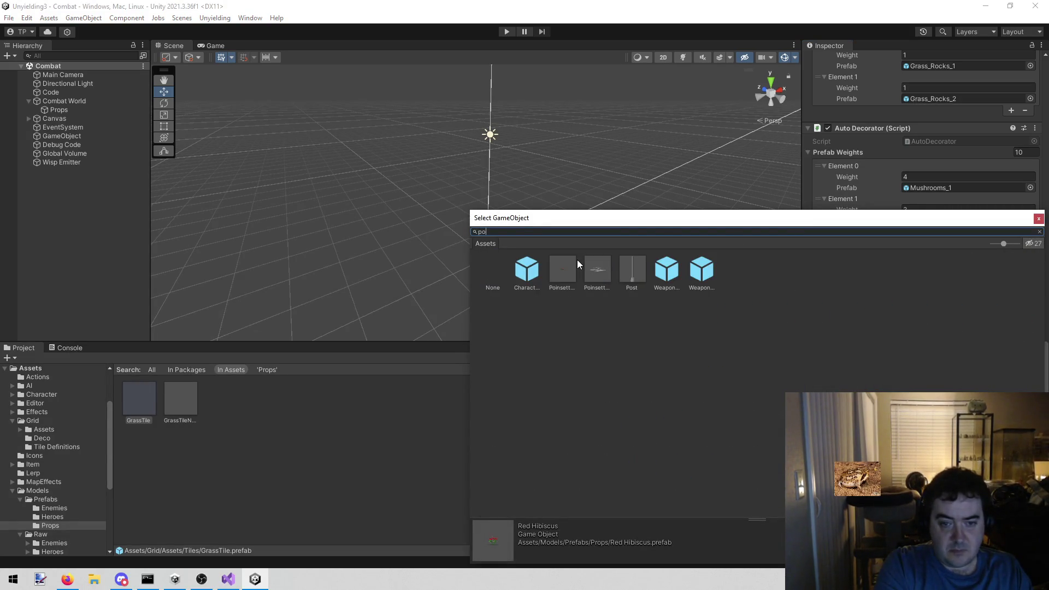